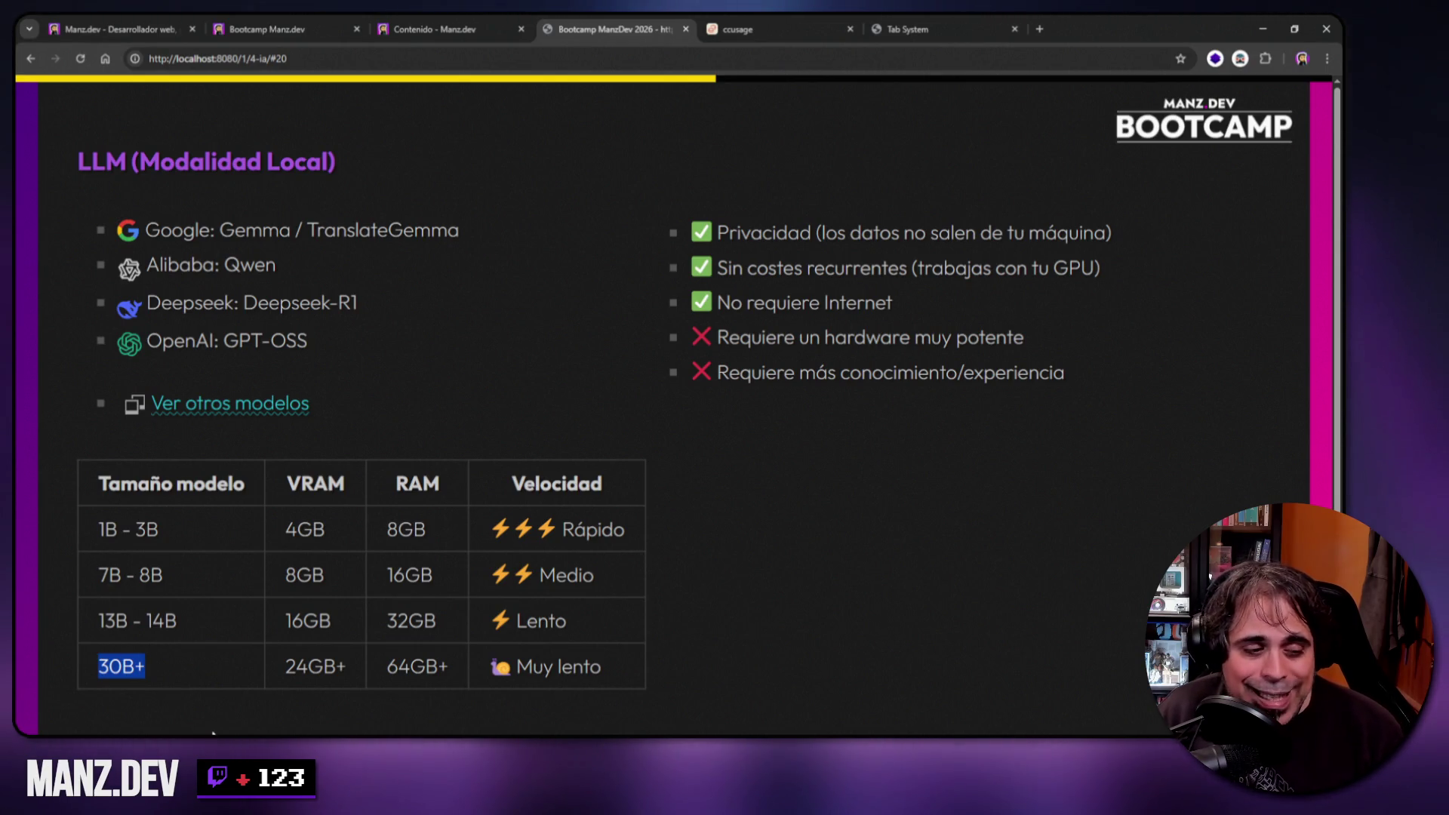
# Highlight the 30 in the 30B+ row, then advance to the 'Instalación de Ollama' slide
pyautogui.click(203, 670)
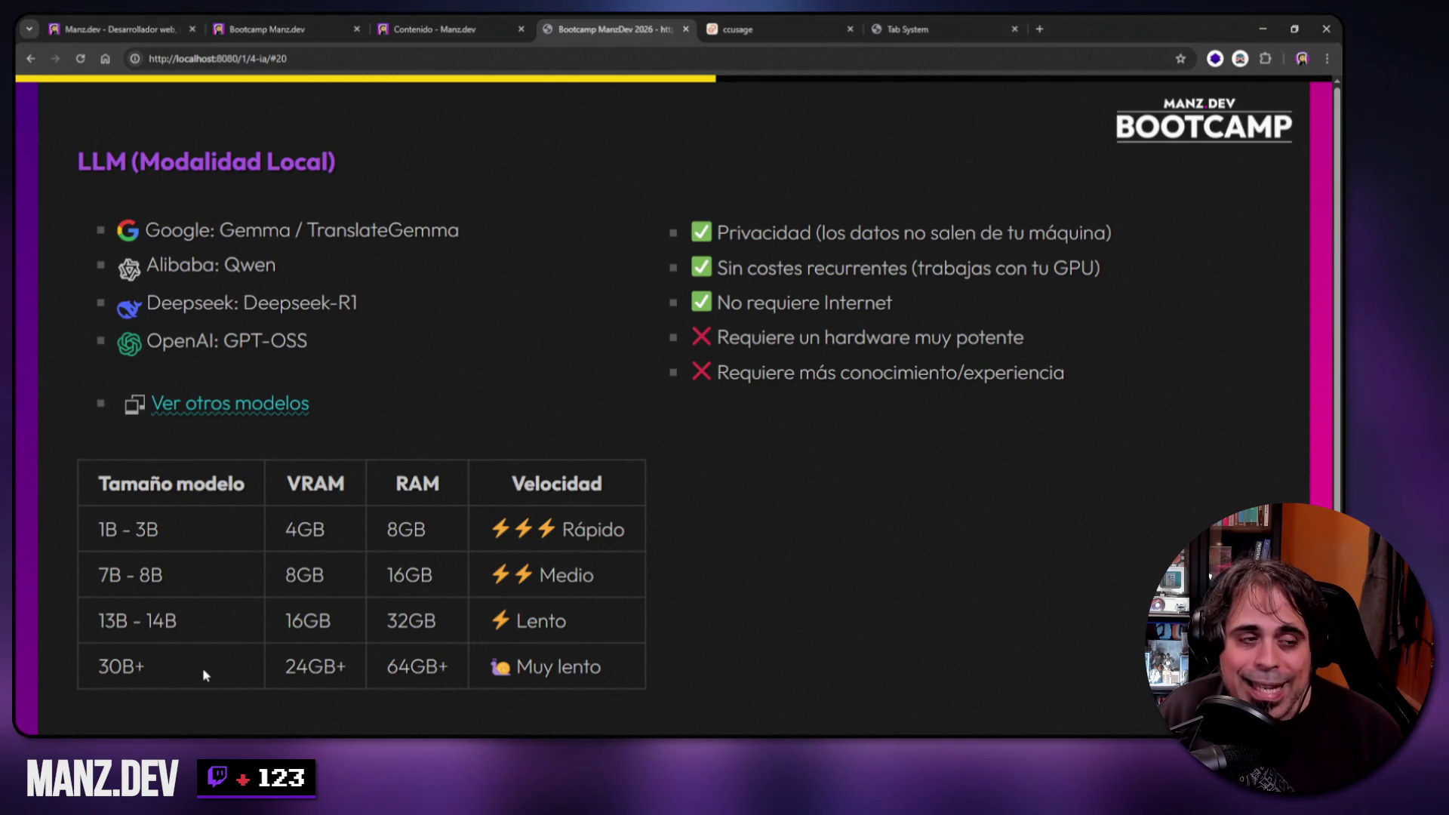
pyautogui.moveTo(99, 669); pyautogui.dragTo(123, 668)
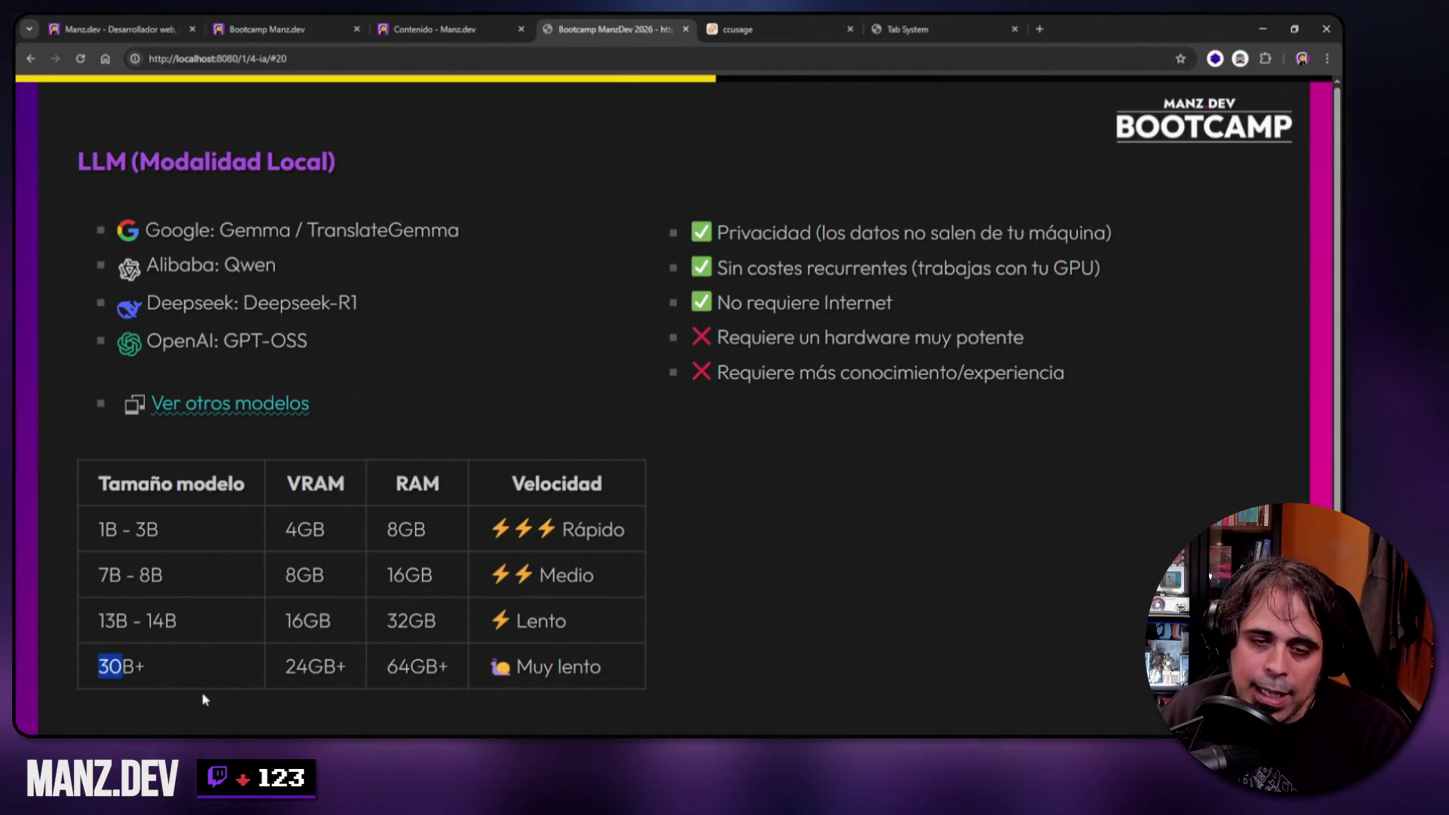
pyautogui.press('Right')
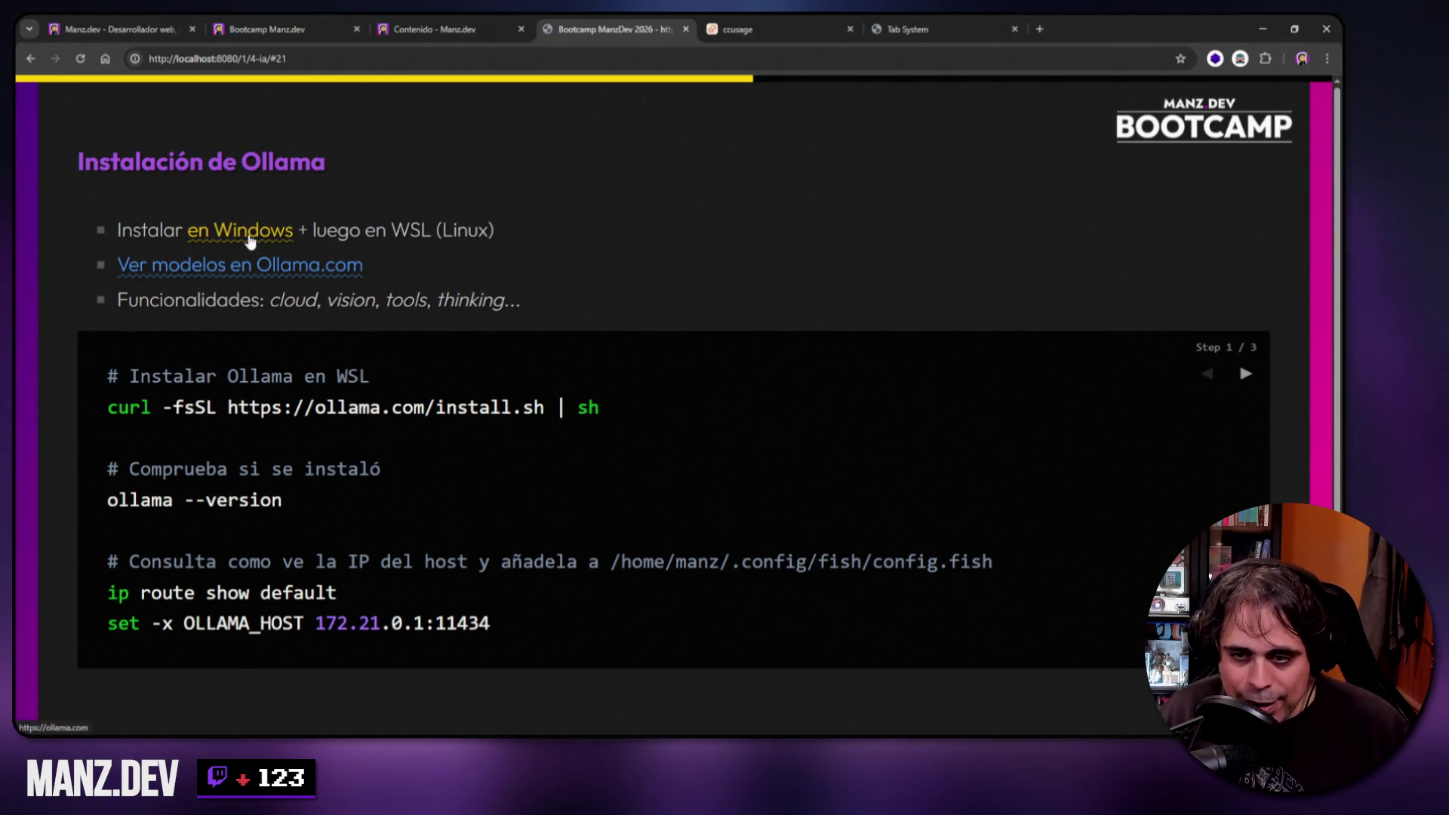
pyautogui.rightClick(252, 238)
# Open the 'en Windows' Ollama link in a new tab and scroll down its home page
pyautogui.click(317, 245)
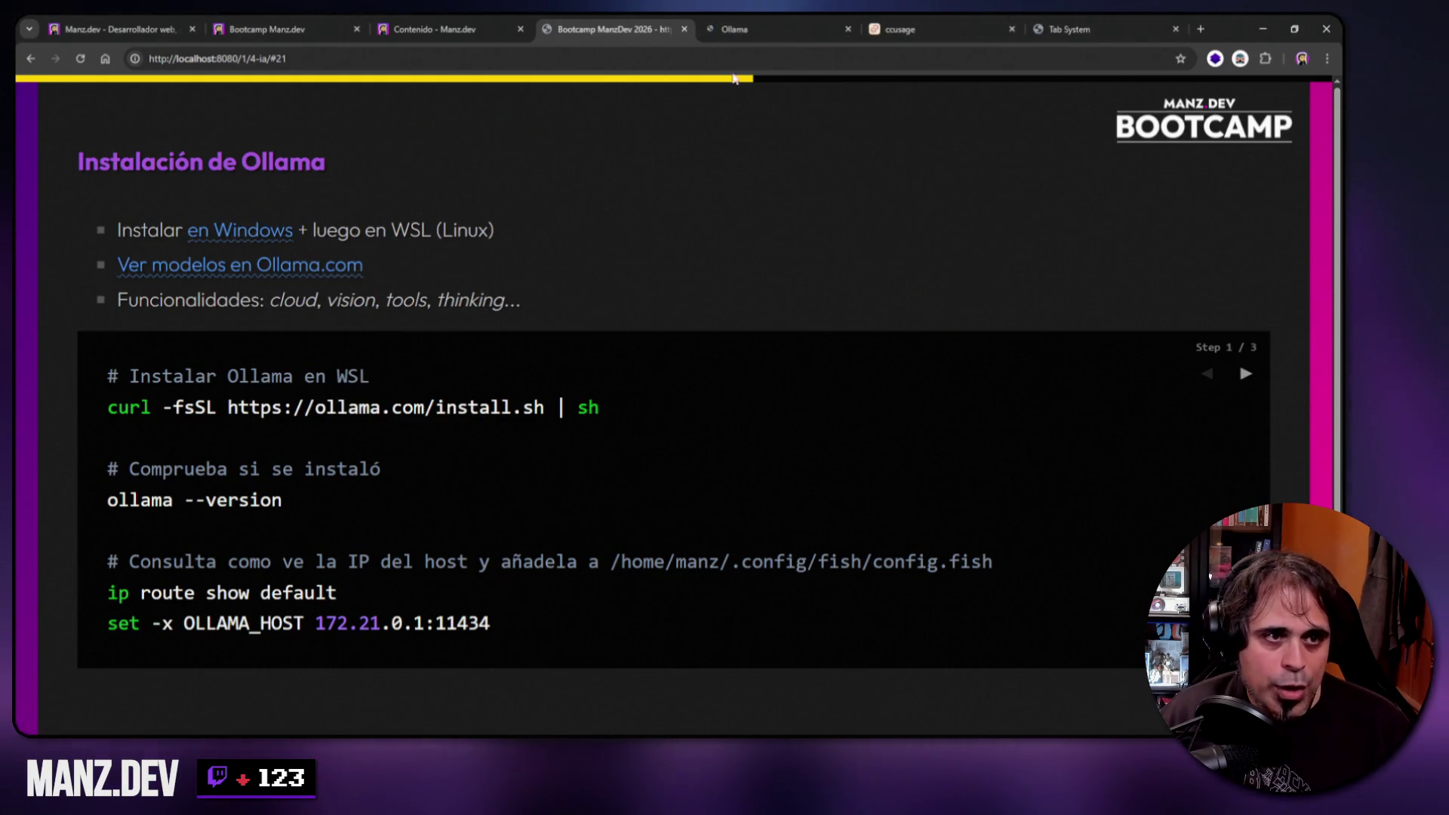
pyautogui.click(736, 30)
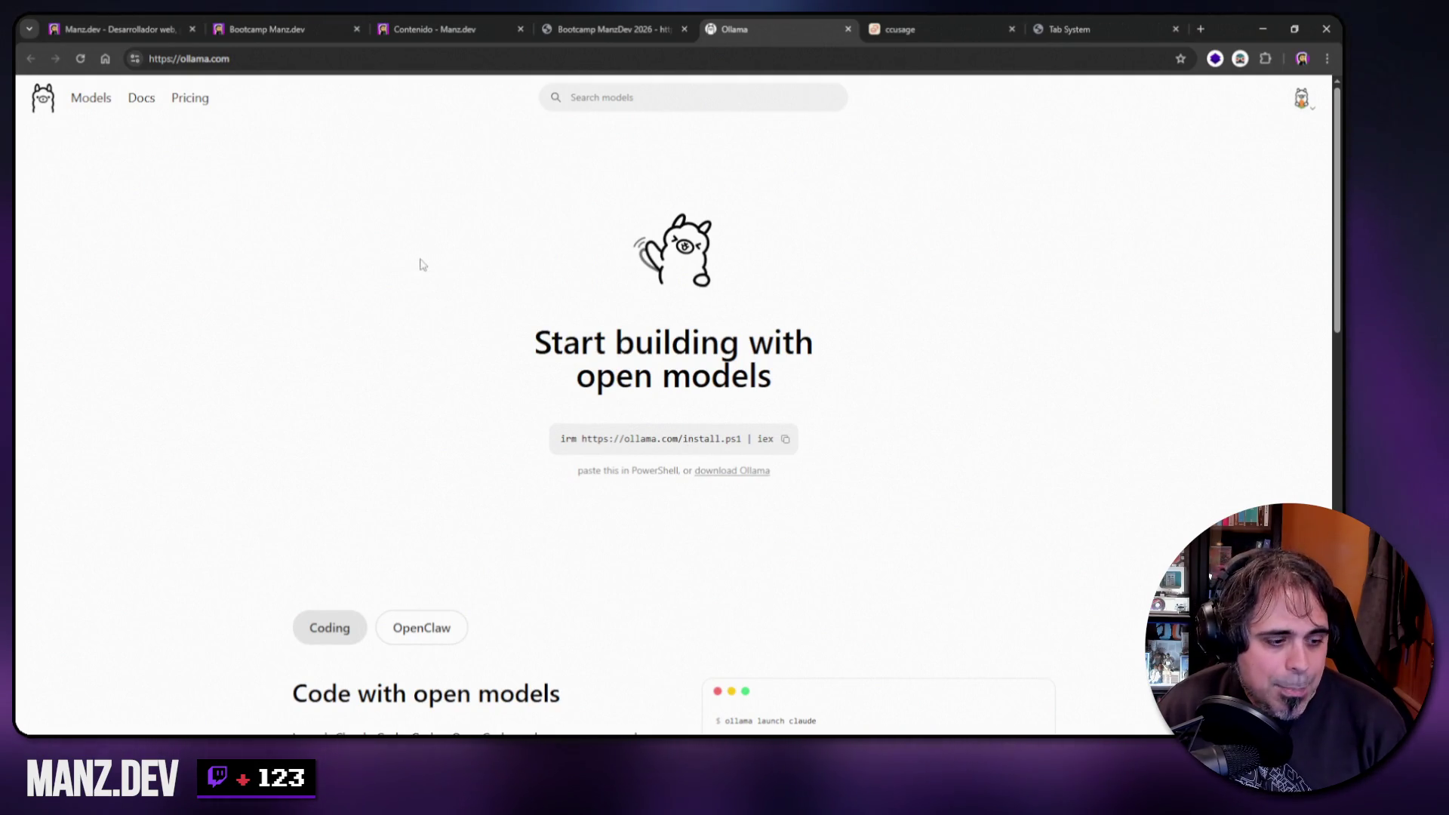
pyautogui.scroll(-5, 422, 266)
pyautogui.scroll(-2, 453, 271)
pyautogui.scroll(-7, 475, 283)
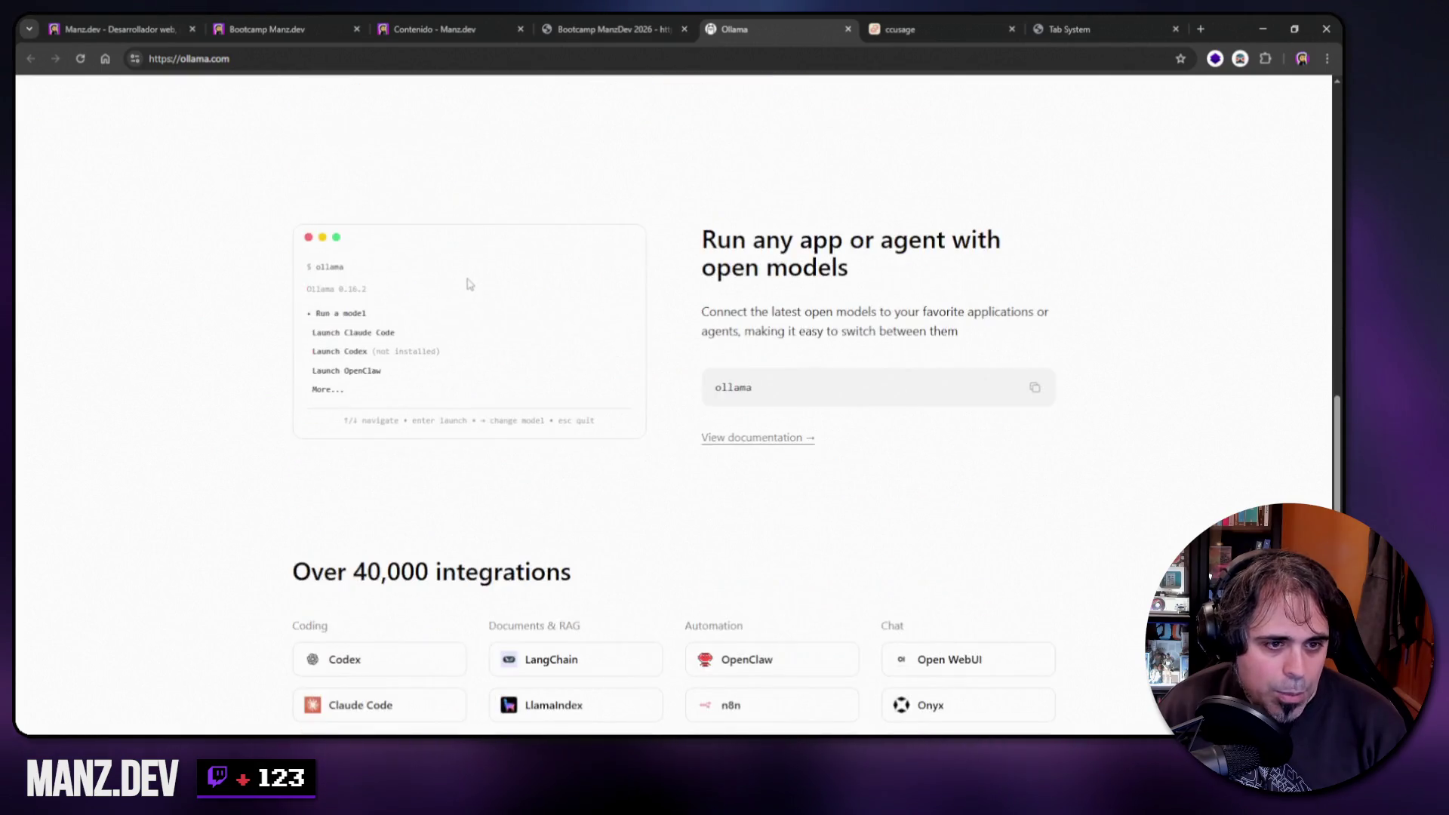
pyautogui.scroll(1, 187, 407)
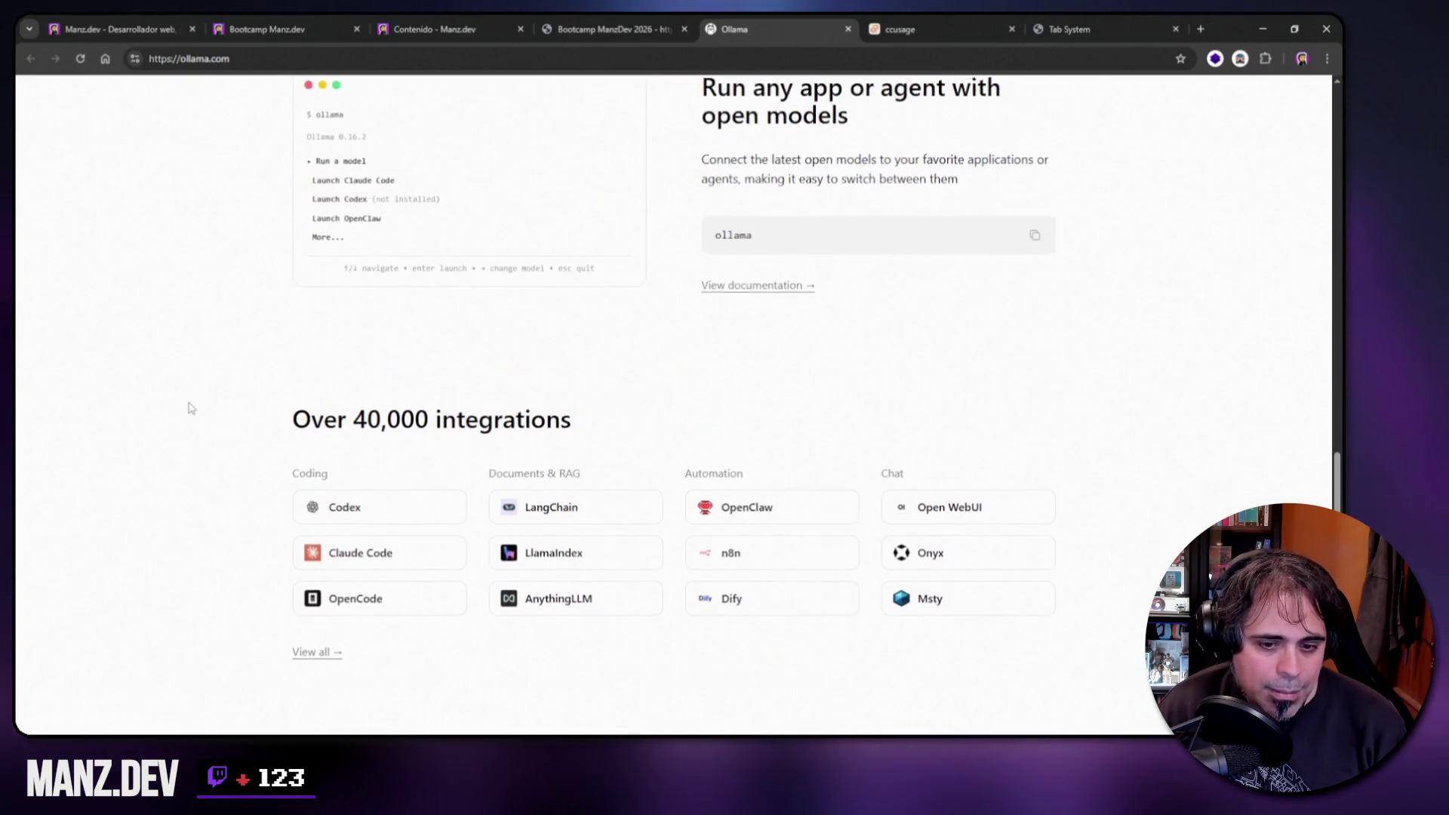
pyautogui.scroll(-1, 188, 408)
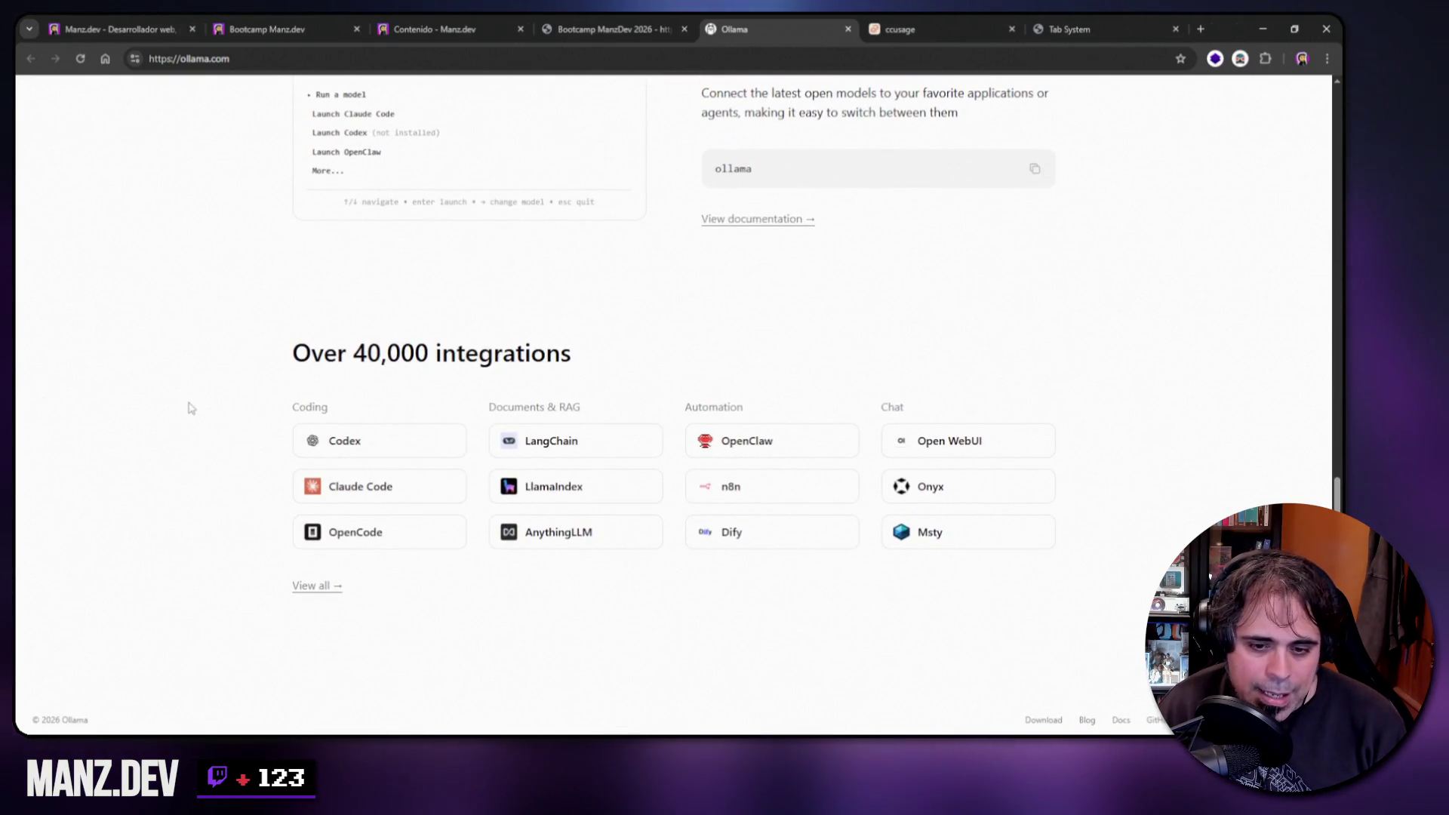
# Go to Ollama's download page and show the Linux curl install command
pyautogui.click(1034, 723)
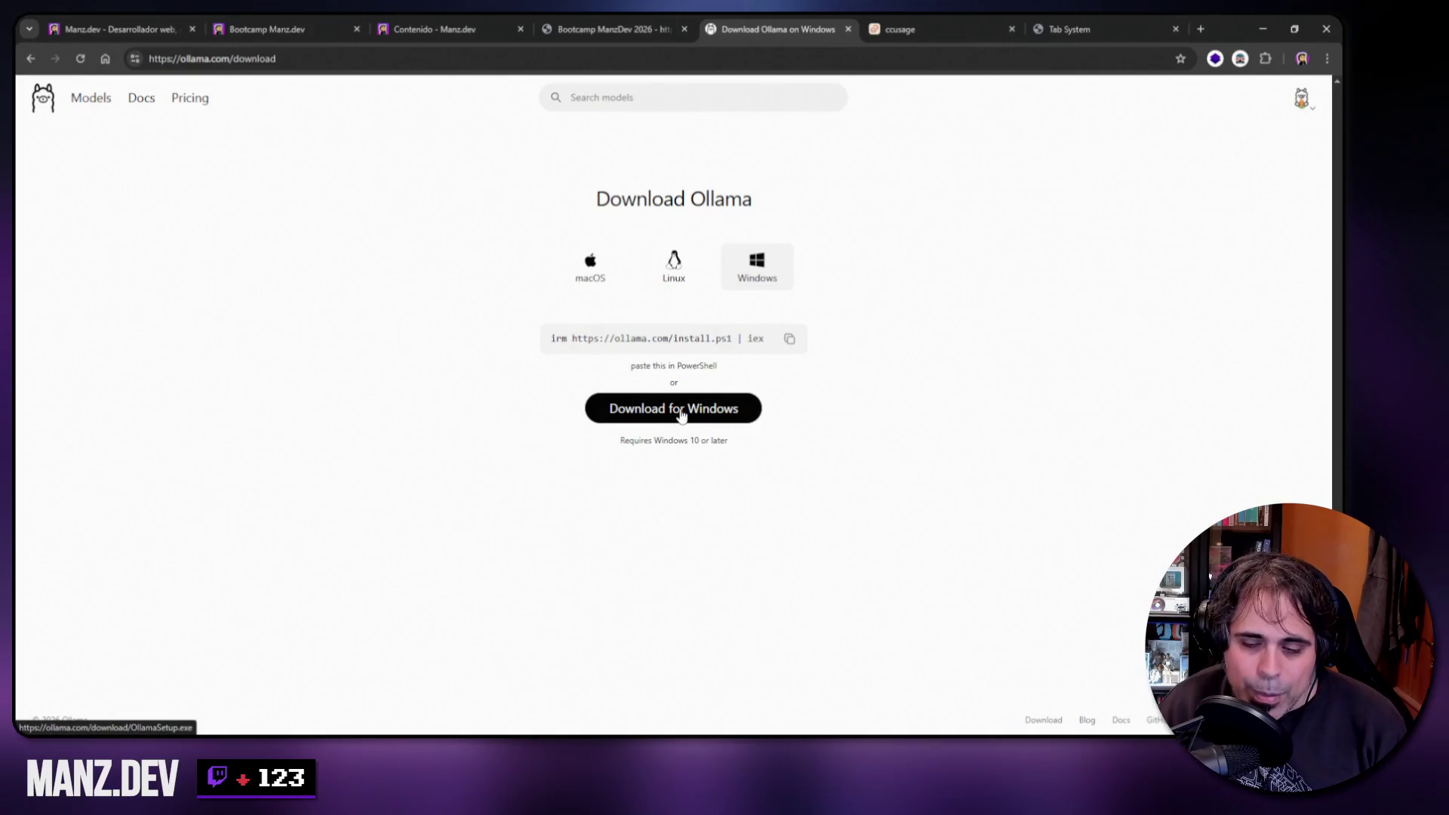
pyautogui.click(674, 264)
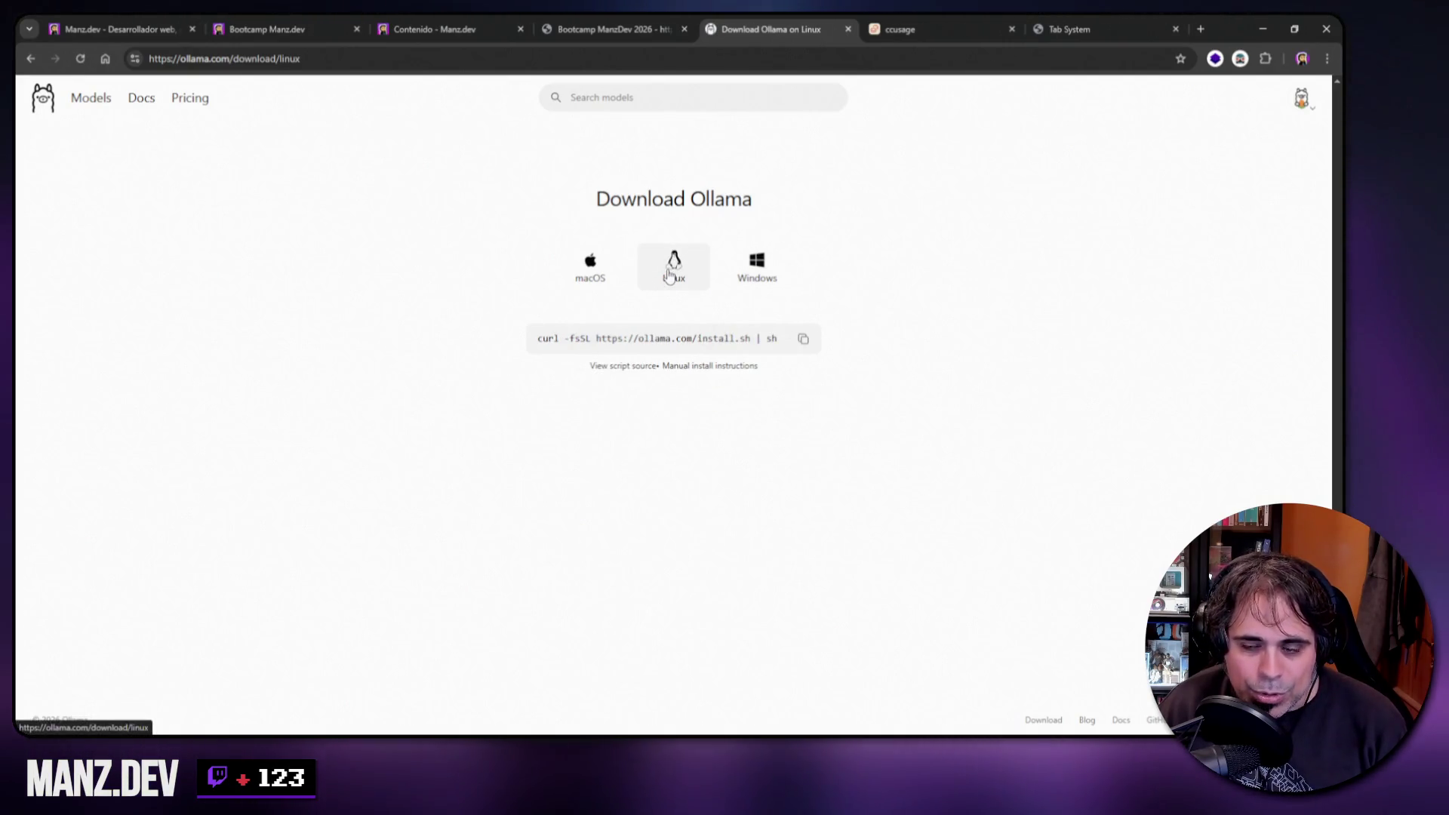
pyautogui.click(110, 30)
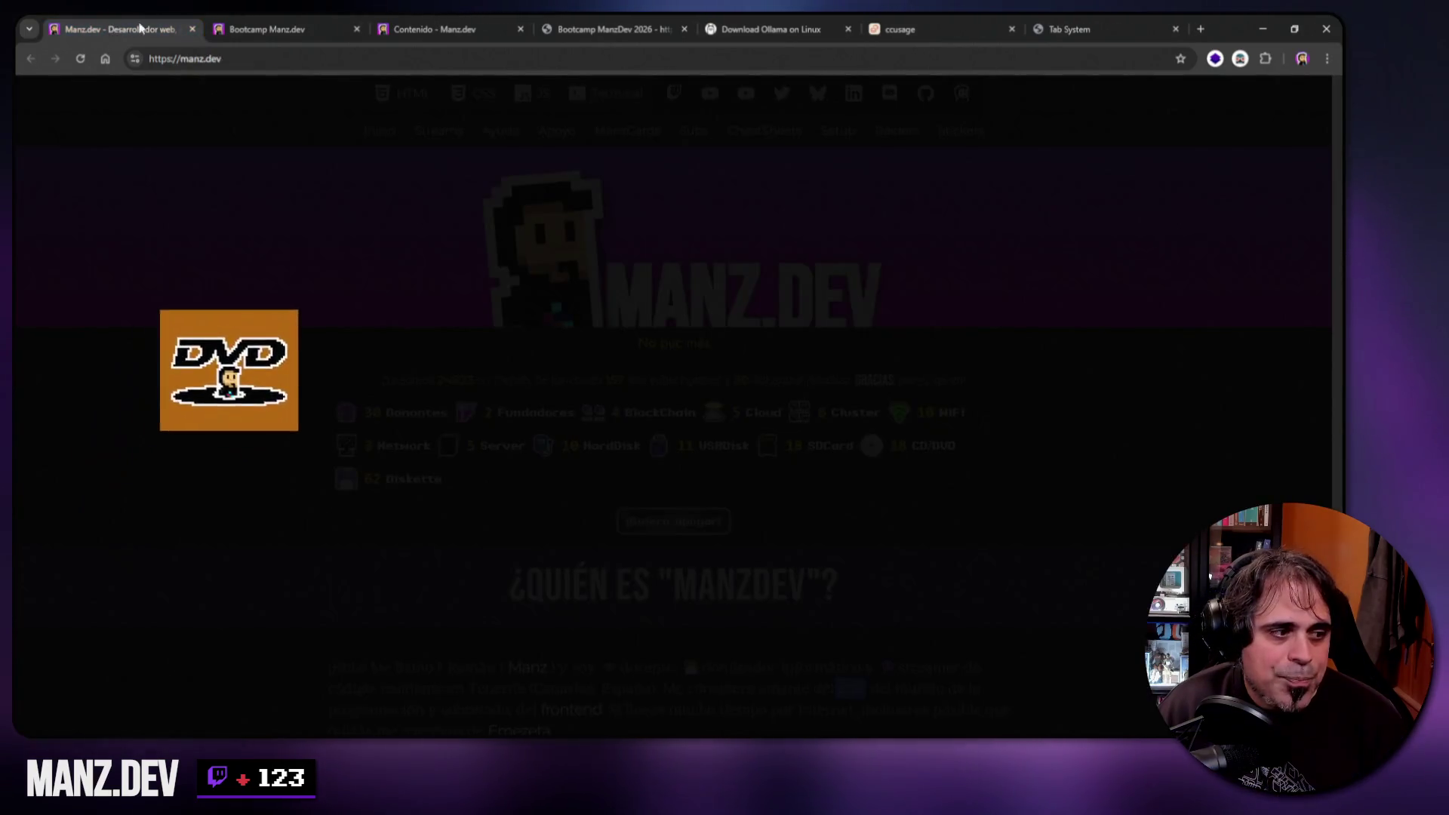
# Back on the installation slide, sketch W and WSL labels with a box under each
pyautogui.click(608, 29)
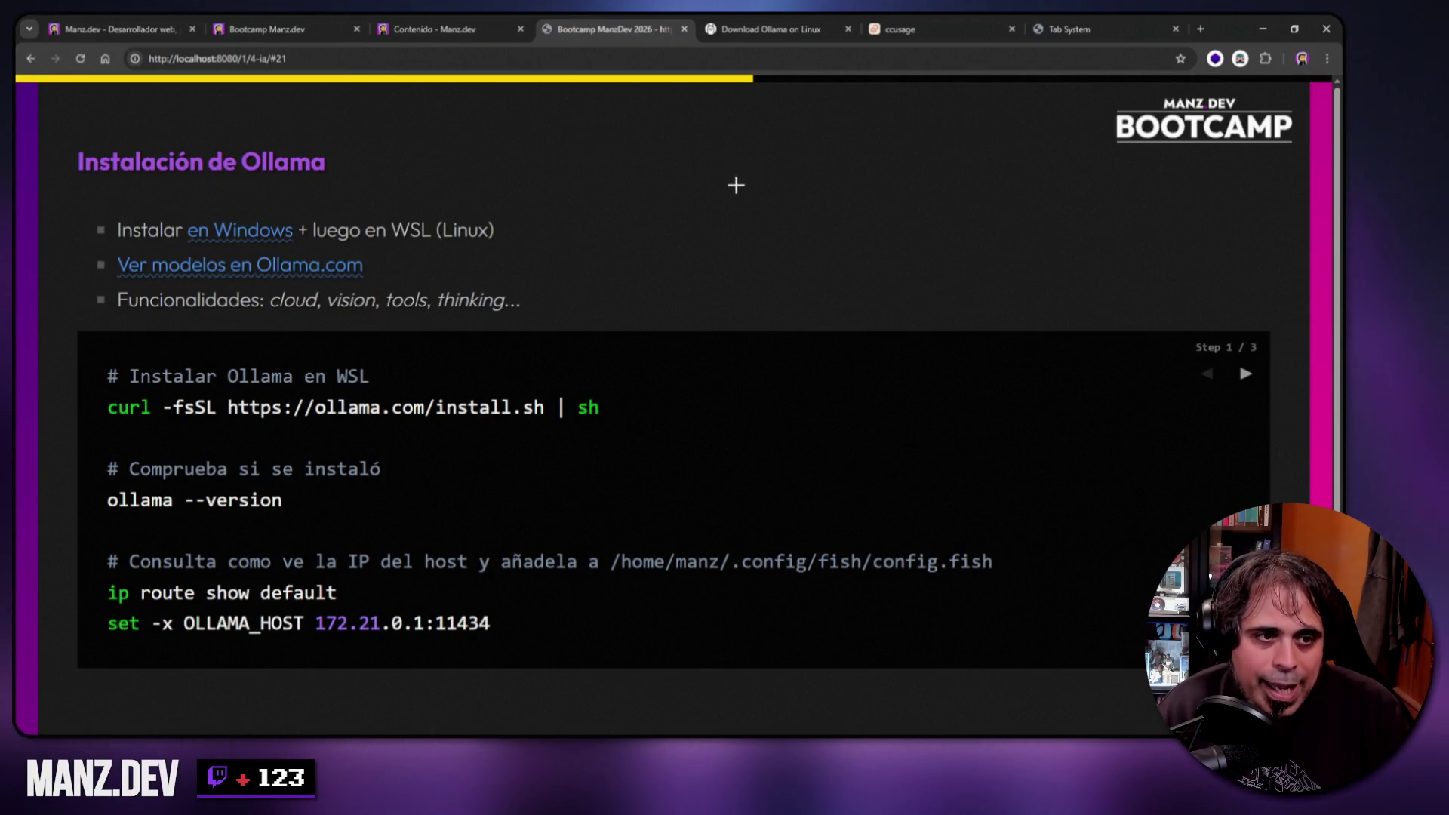
pyautogui.moveTo(704, 112); pyautogui.dragTo(752, 106)
pyautogui.moveTo(933, 113)
pyautogui.mouseDown()
pyautogui.moveTo(942, 137)
pyautogui.moveTo(960, 114)
pyautogui.moveTo(969, 132)
pyautogui.moveTo(1008, 137)
pyautogui.mouseUp()
pyautogui.moveTo(698, 191)
pyautogui.mouseDown()
pyautogui.moveTo(698, 236)
pyautogui.moveTo(764, 193)
pyautogui.moveTo(764, 236)
pyautogui.moveTo(698, 236)
pyautogui.mouseUp()
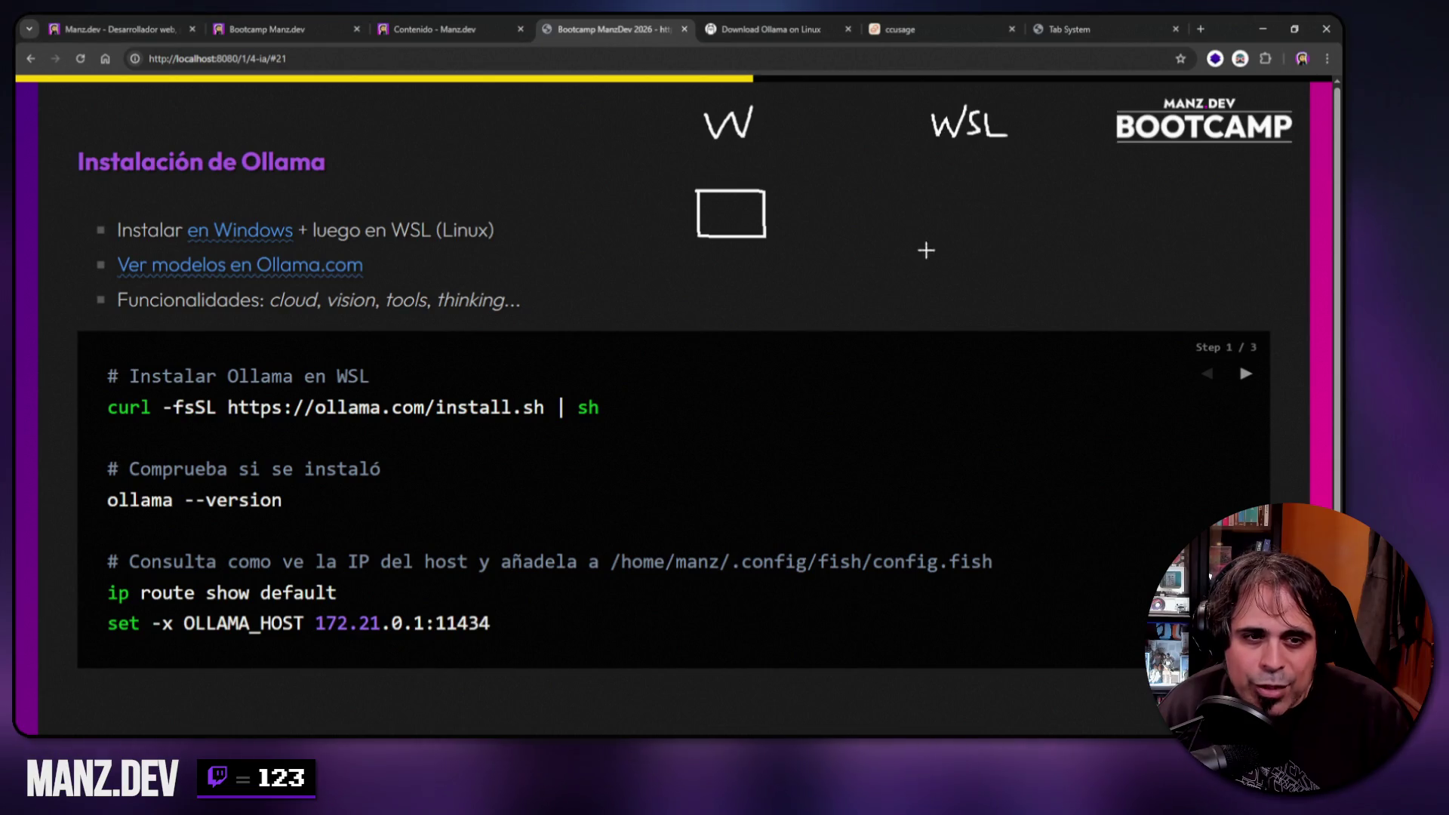
pyautogui.moveTo(942, 189)
pyautogui.mouseDown()
pyautogui.moveTo(940, 223)
pyautogui.moveTo(990, 230)
pyautogui.moveTo(1002, 197)
pyautogui.moveTo(958, 187)
pyautogui.moveTo(941, 188)
pyautogui.moveTo(987, 221)
pyautogui.moveTo(771, 212)
pyautogui.moveTo(789, 219)
pyautogui.mouseUp()
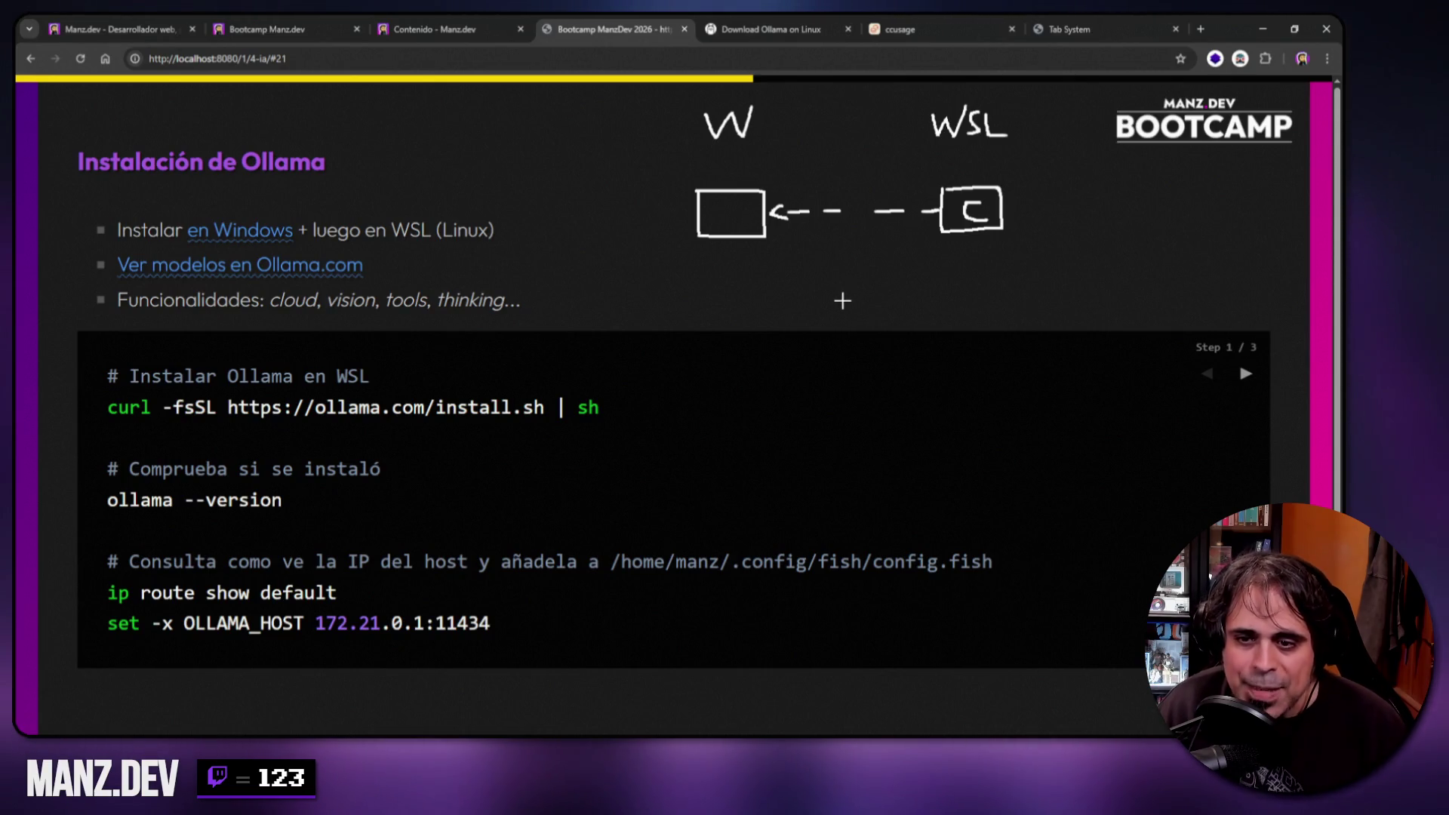
# Circle the W and WSL groups, then erase all the slide annotations
pyautogui.moveTo(726, 89)
pyautogui.mouseDown()
pyautogui.moveTo(672, 113)
pyautogui.moveTo(709, 260)
pyautogui.moveTo(781, 104)
pyautogui.mouseUp()
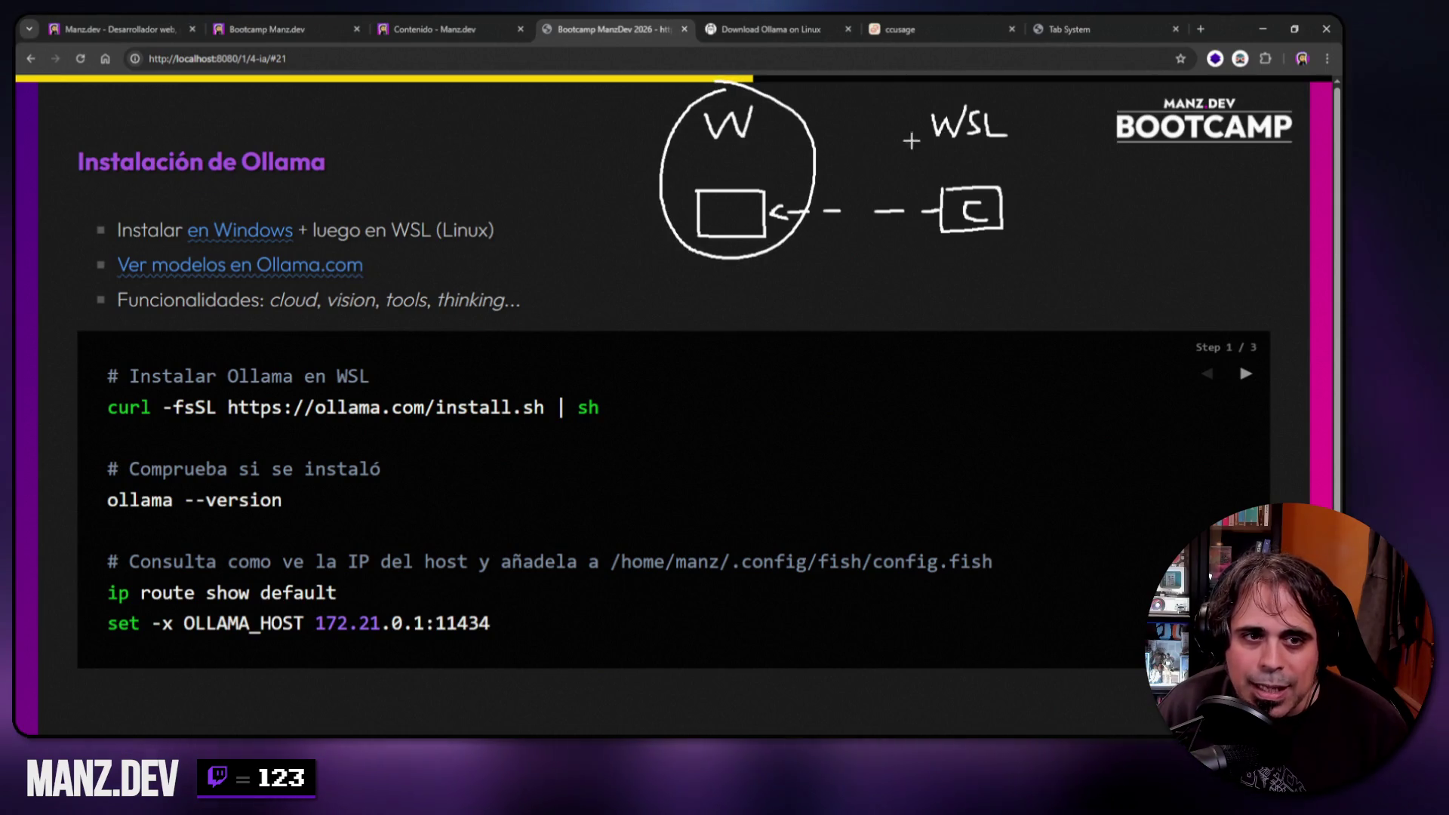
pyautogui.moveTo(995, 95)
pyautogui.mouseDown()
pyautogui.moveTo(902, 151)
pyautogui.moveTo(970, 252)
pyautogui.moveTo(992, 92)
pyautogui.mouseUp()
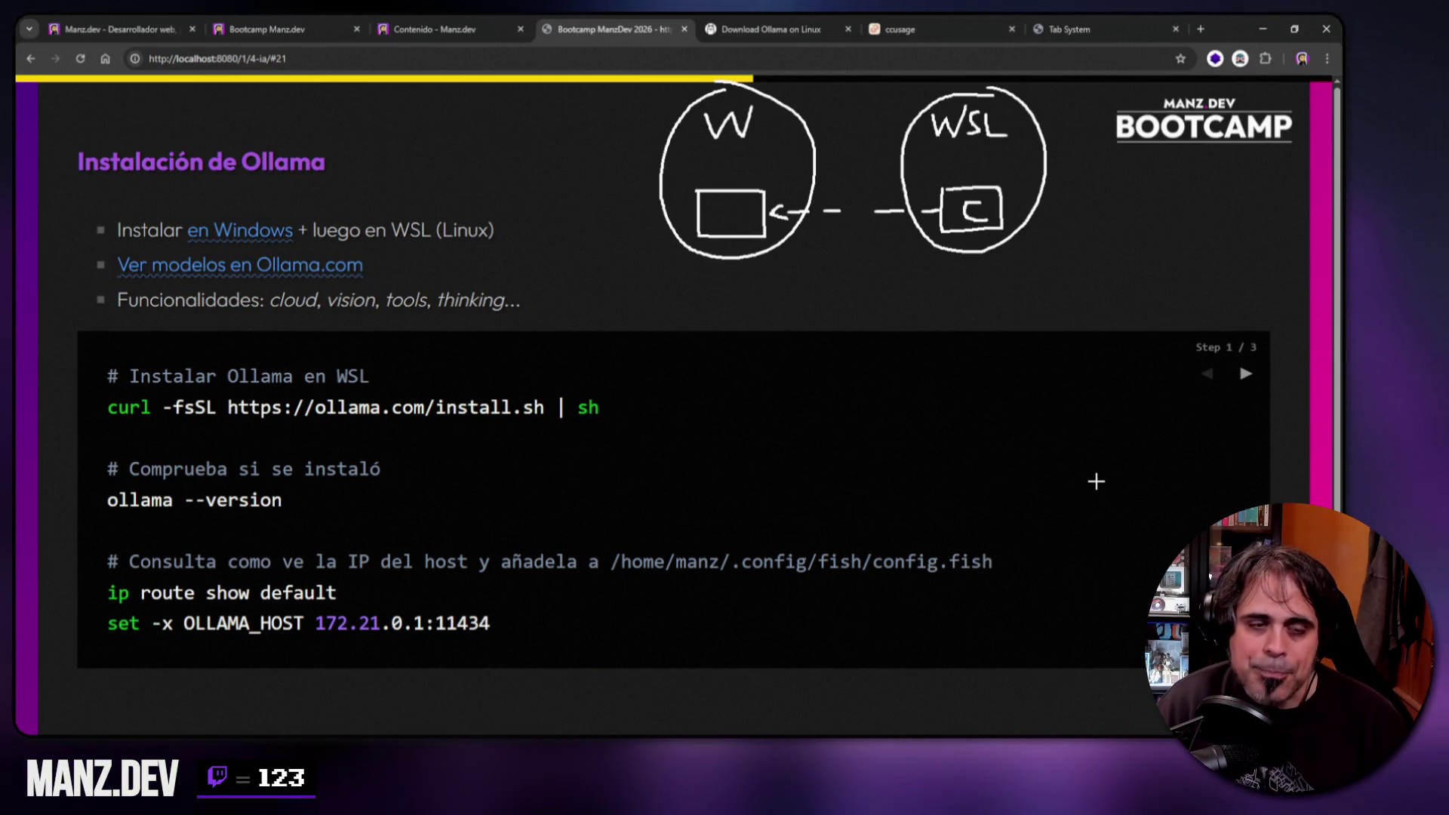
pyautogui.press('Escape')
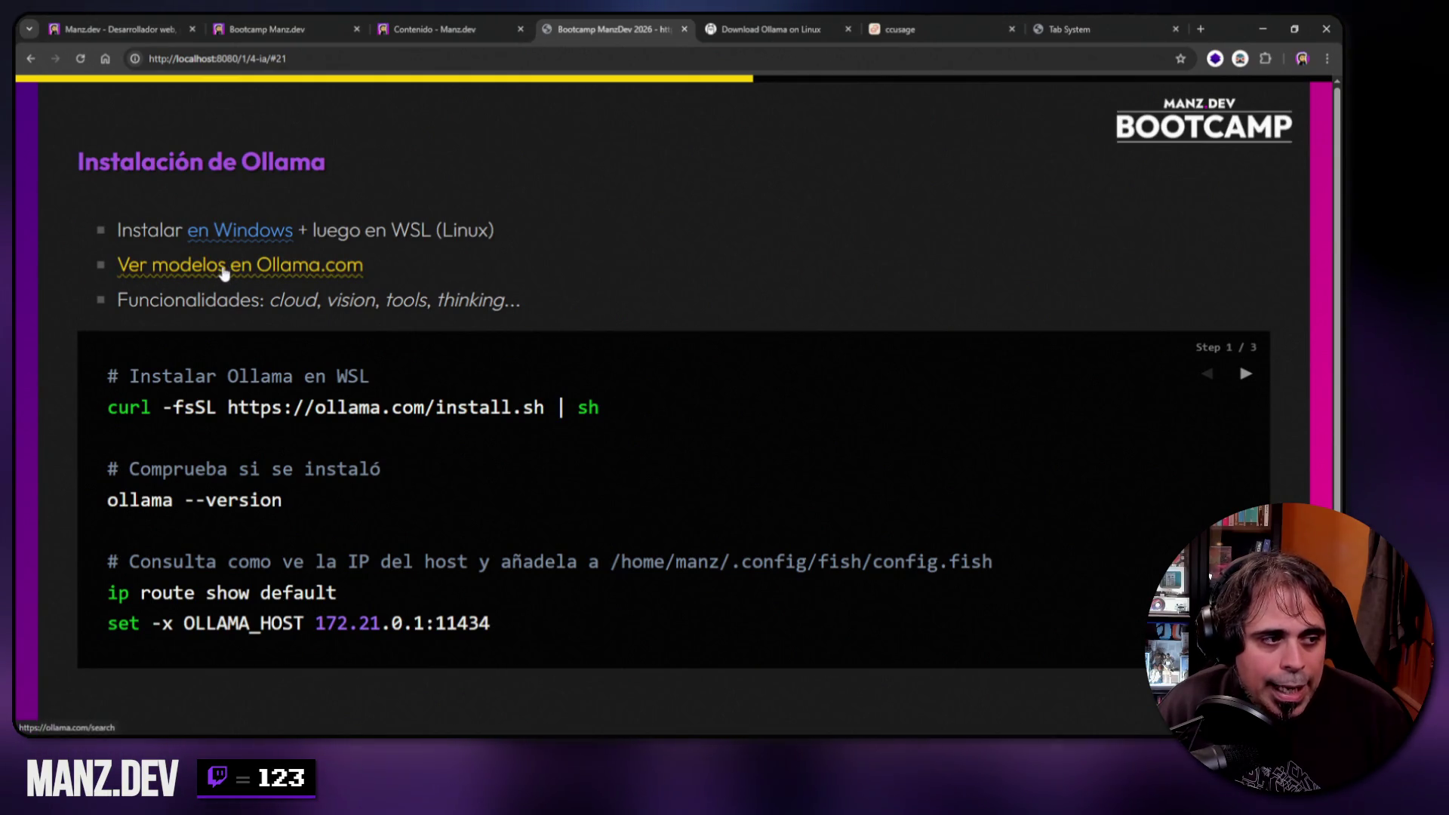
pyautogui.rightClick(224, 273)
# Open 'Ver modelos en Ollama.com' in a new tab and highlight the download page's PowerShell install command
pyautogui.click(264, 285)
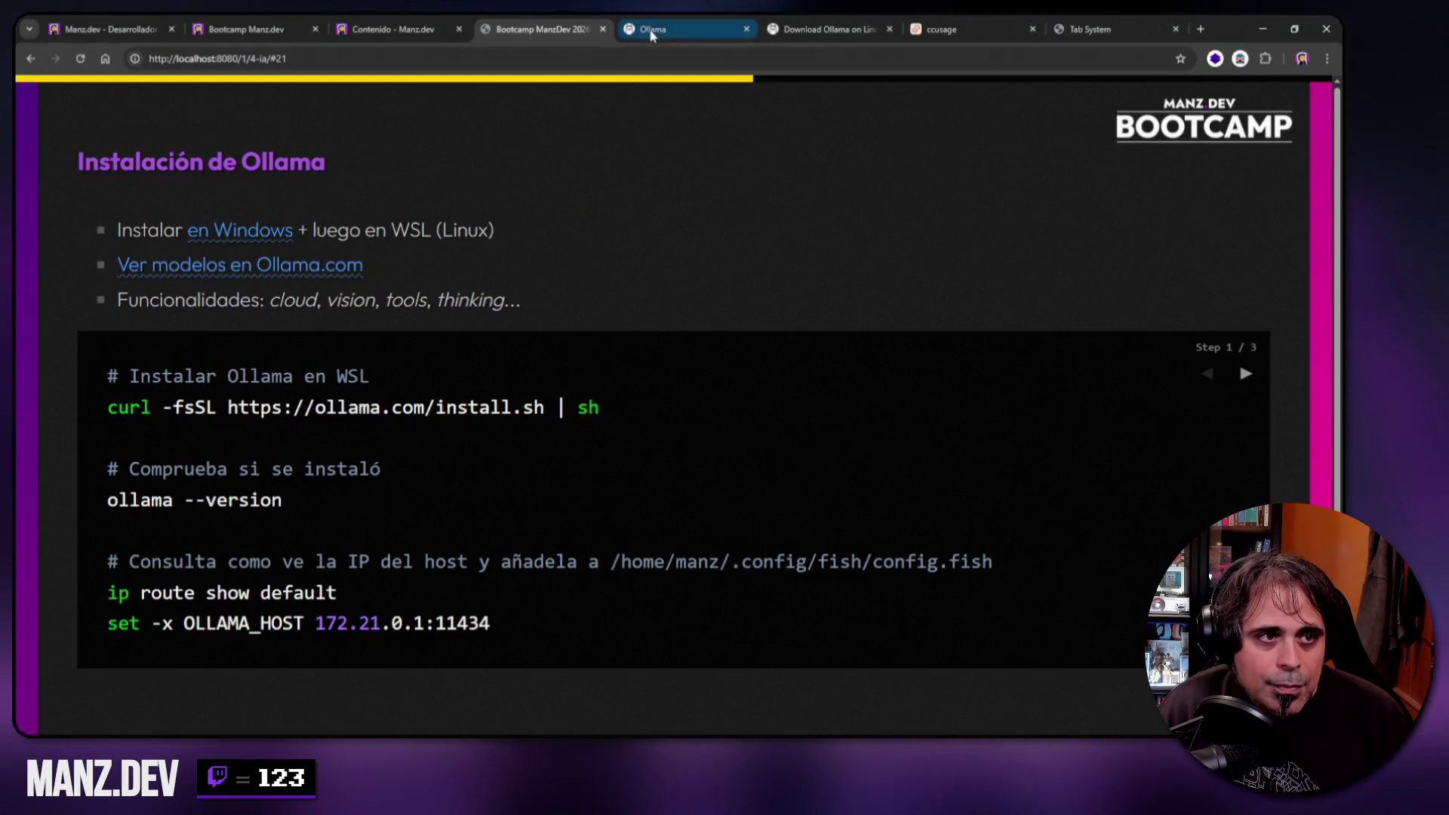
pyautogui.click(664, 29)
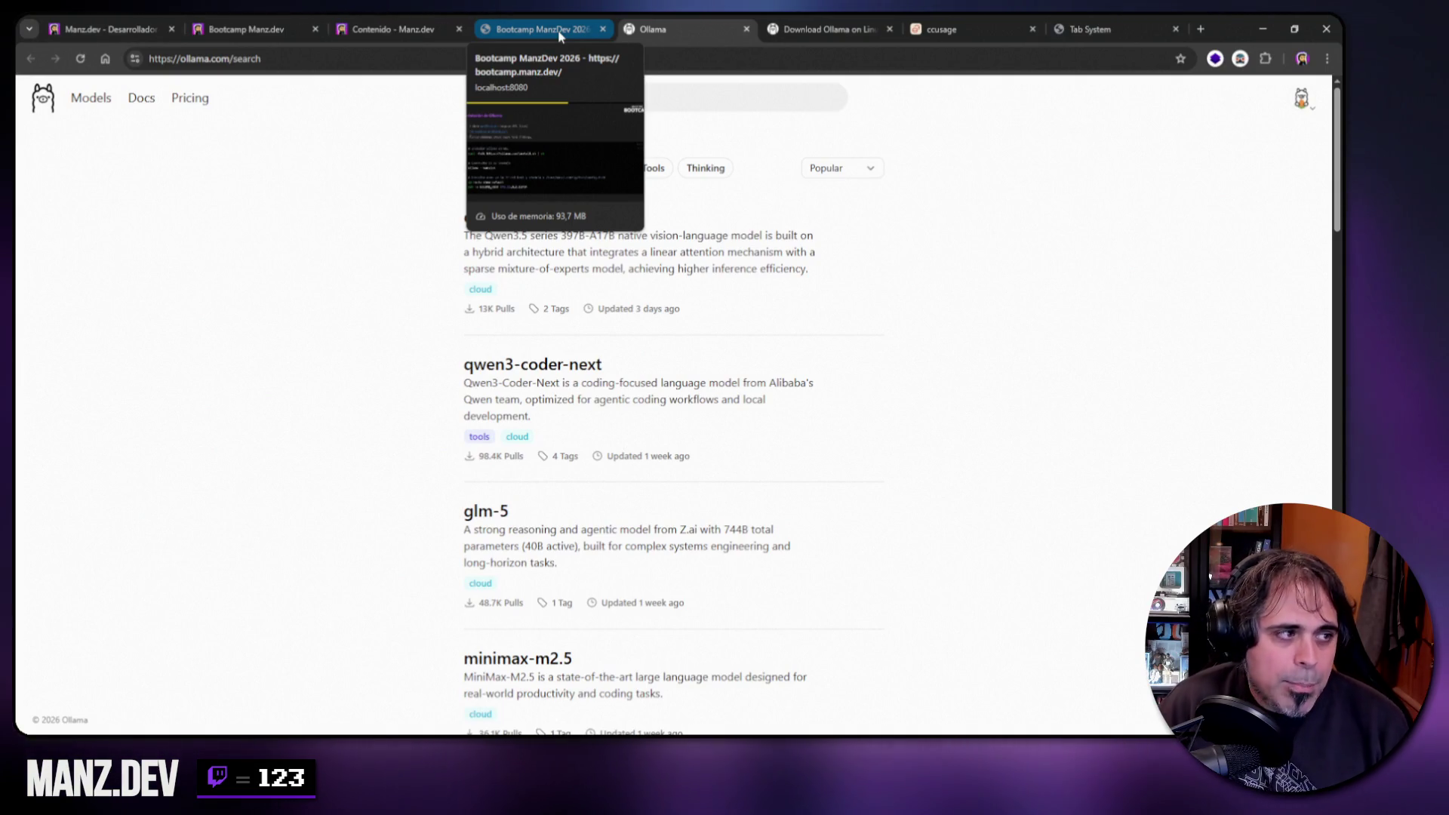
pyautogui.click(43, 103)
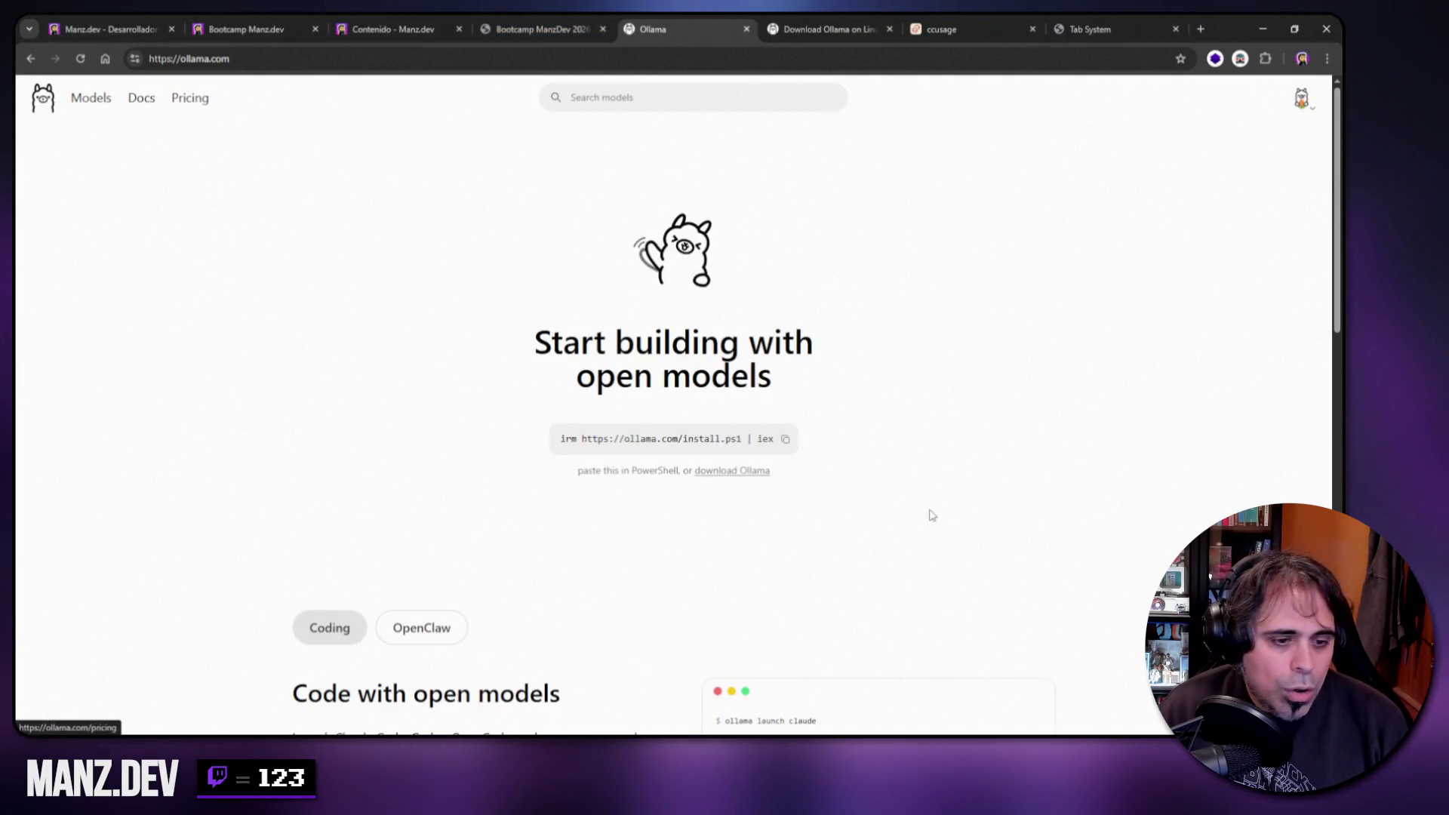
pyautogui.scroll(-10, 936, 521)
pyautogui.click(1048, 719)
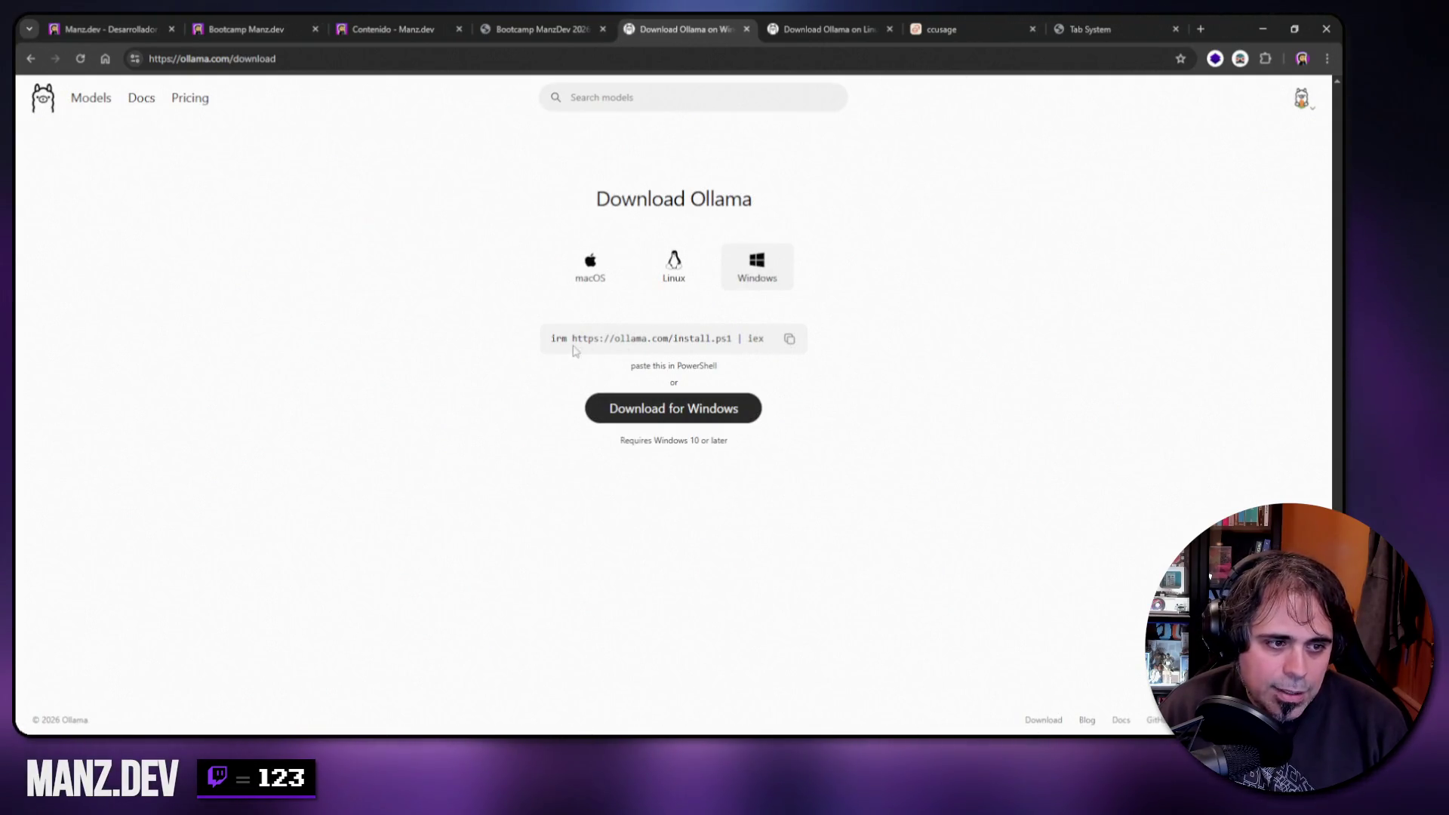
pyautogui.moveTo(551, 338); pyautogui.dragTo(767, 336)
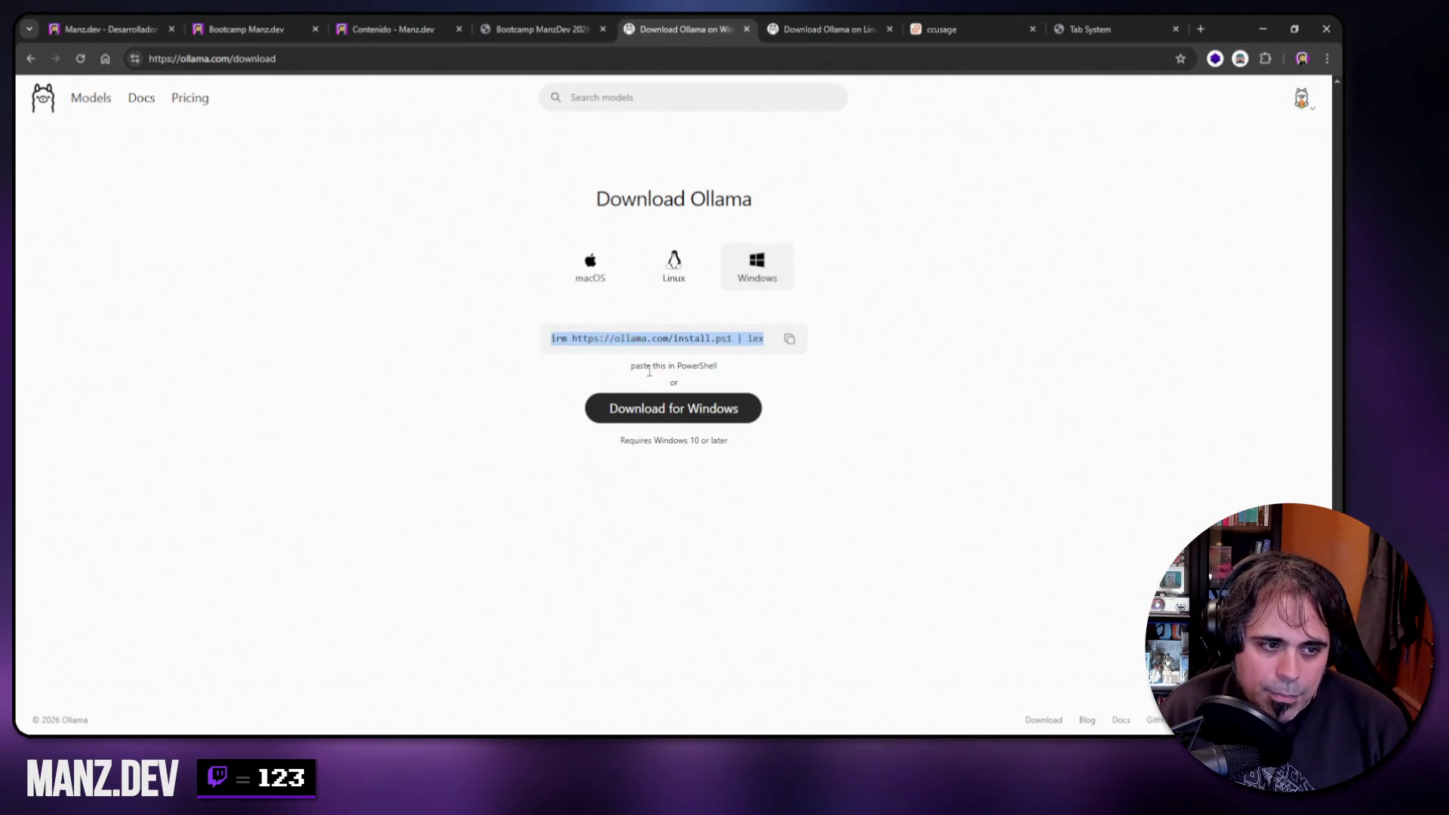
pyautogui.moveTo(634, 366); pyautogui.dragTo(717, 366)
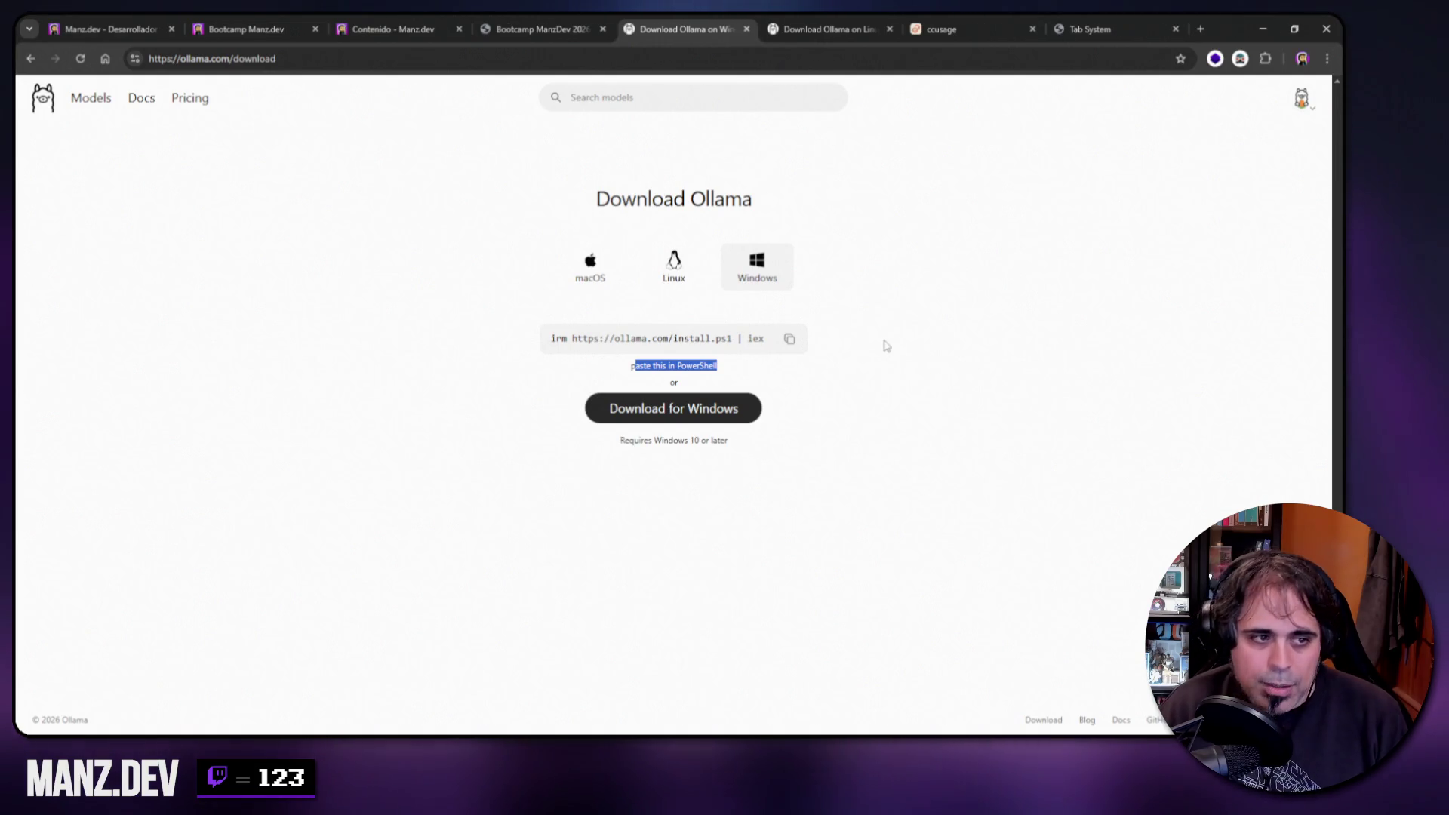
# Compare the macOS and Linux download instructions, ending on Linux
pyautogui.click(591, 266)
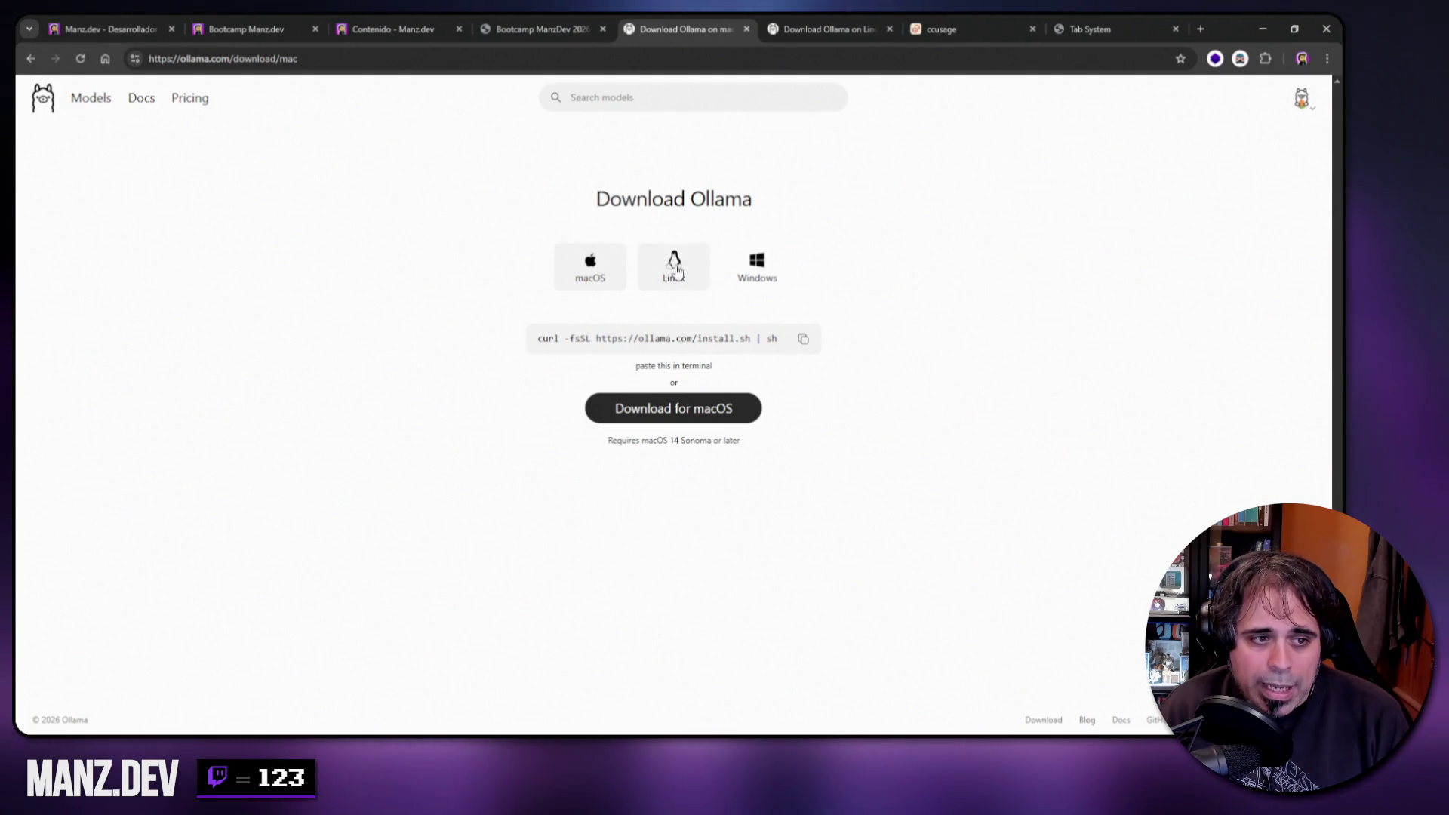
pyautogui.click(673, 265)
pyautogui.click(605, 280)
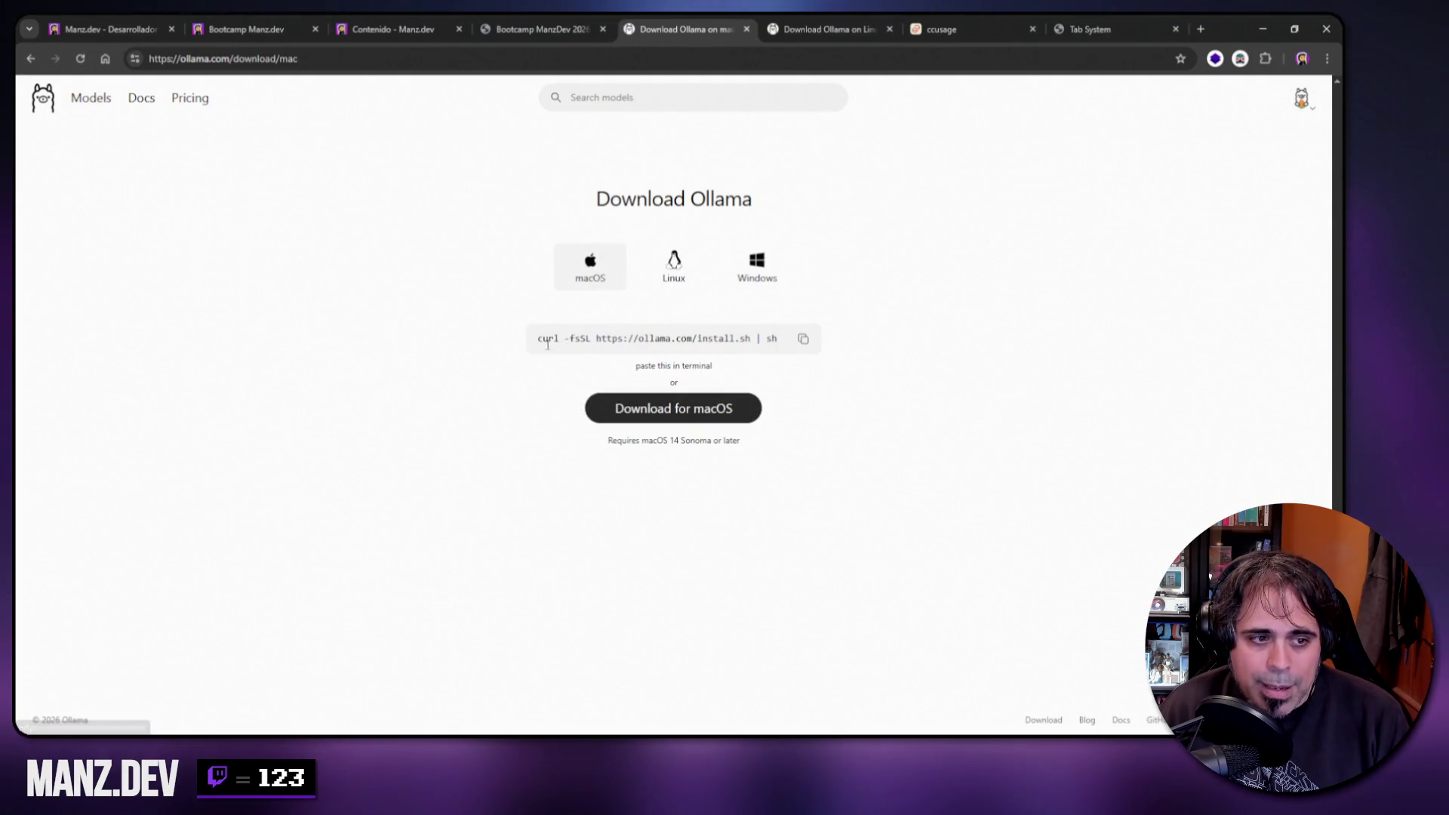
pyautogui.click(673, 268)
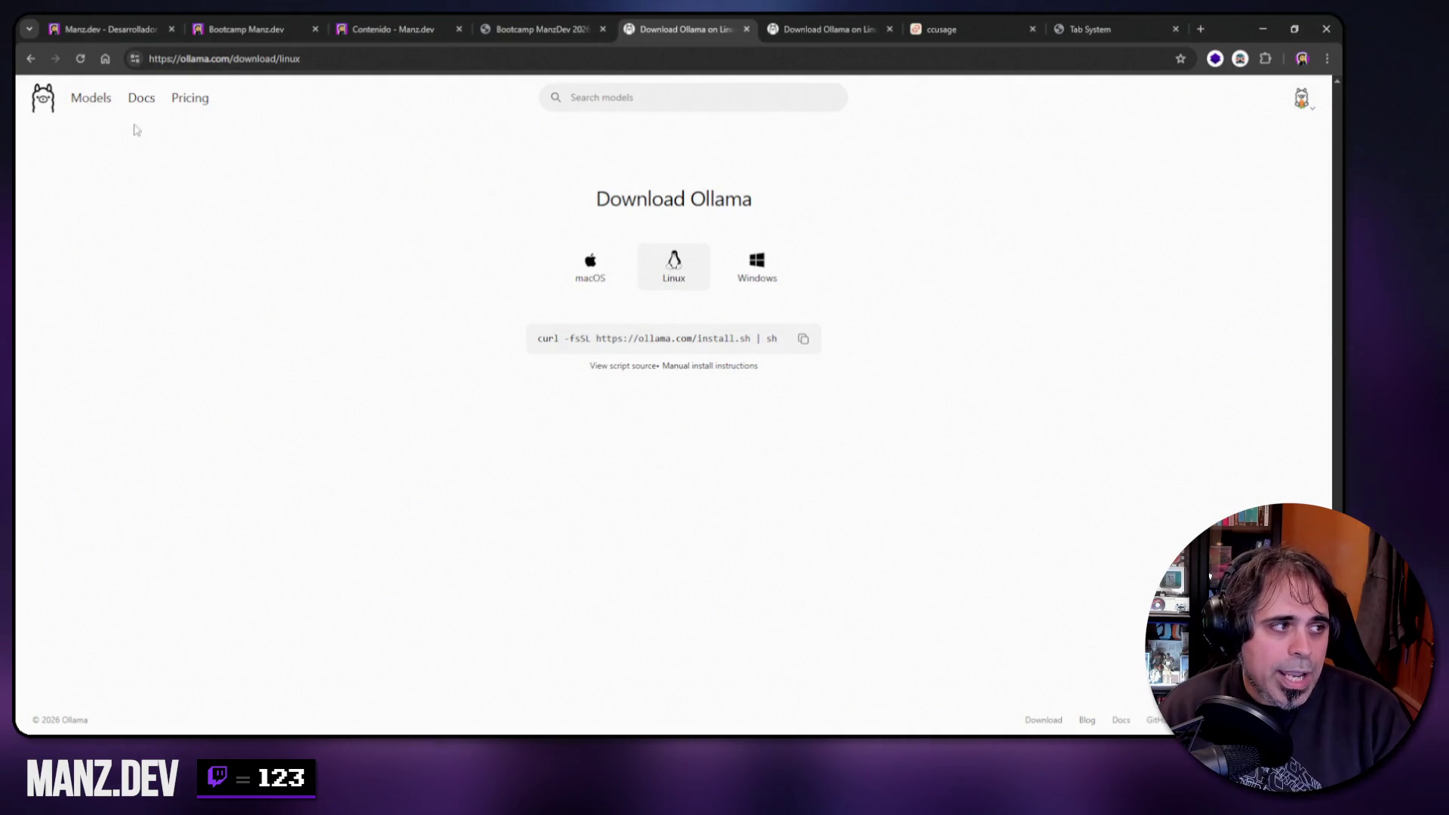
# Open the Ollama models list, keep it sorted by Popular, and return to the slides
pyautogui.click(92, 109)
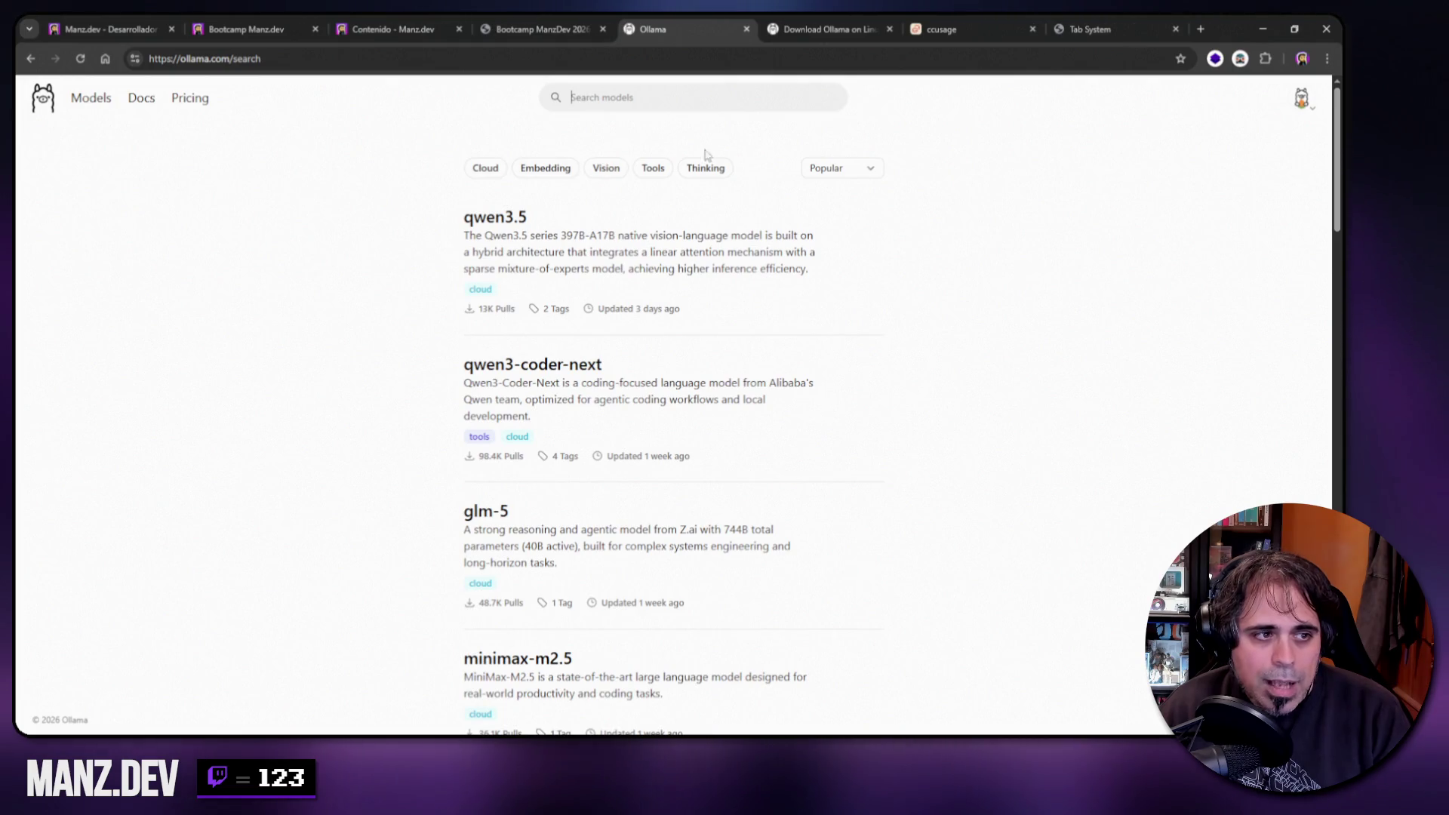
pyautogui.scroll(-20, 1295, 226)
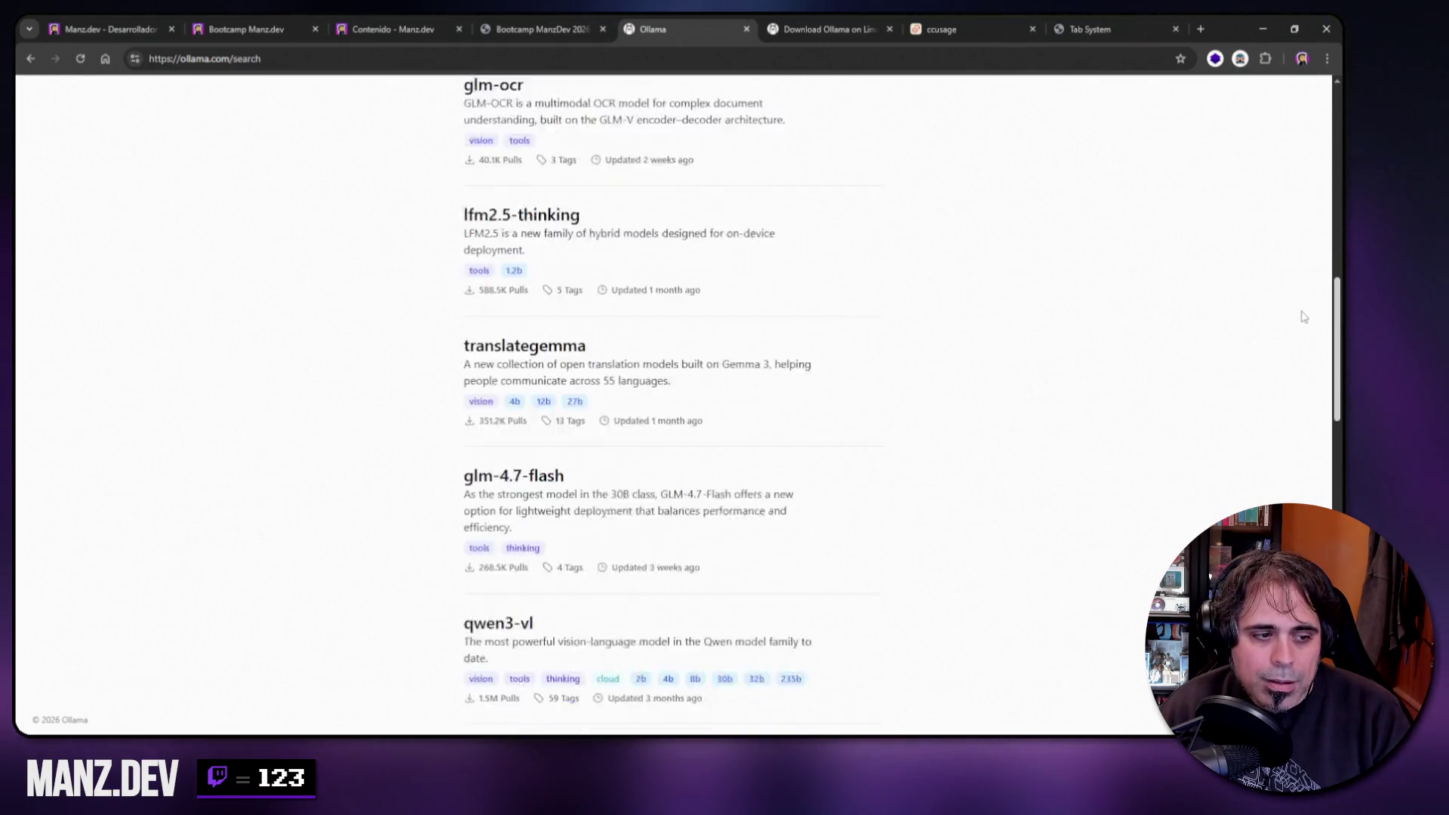
pyautogui.scroll(20, 1253, 453)
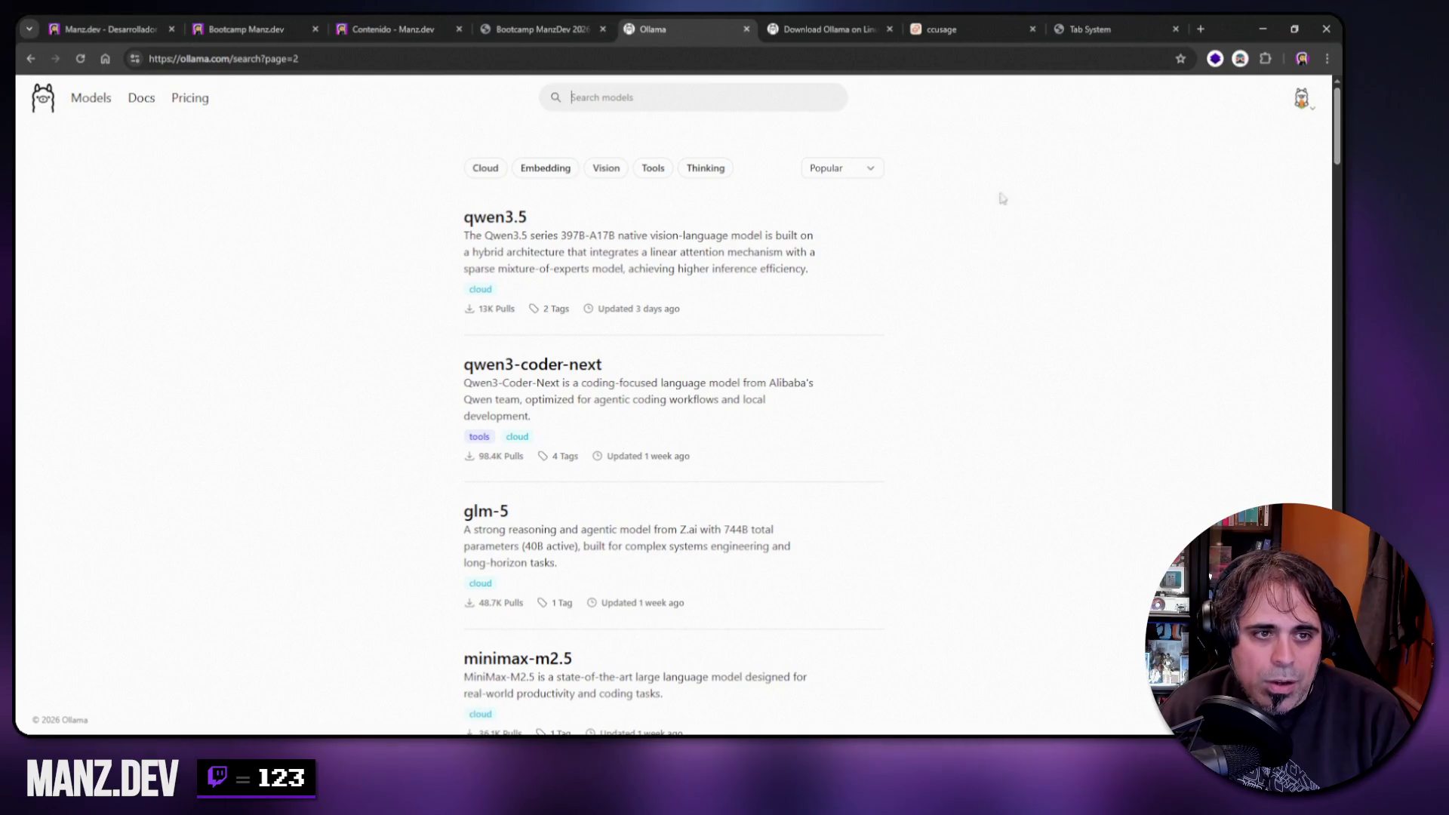
pyautogui.click(819, 173)
pyautogui.click(826, 171)
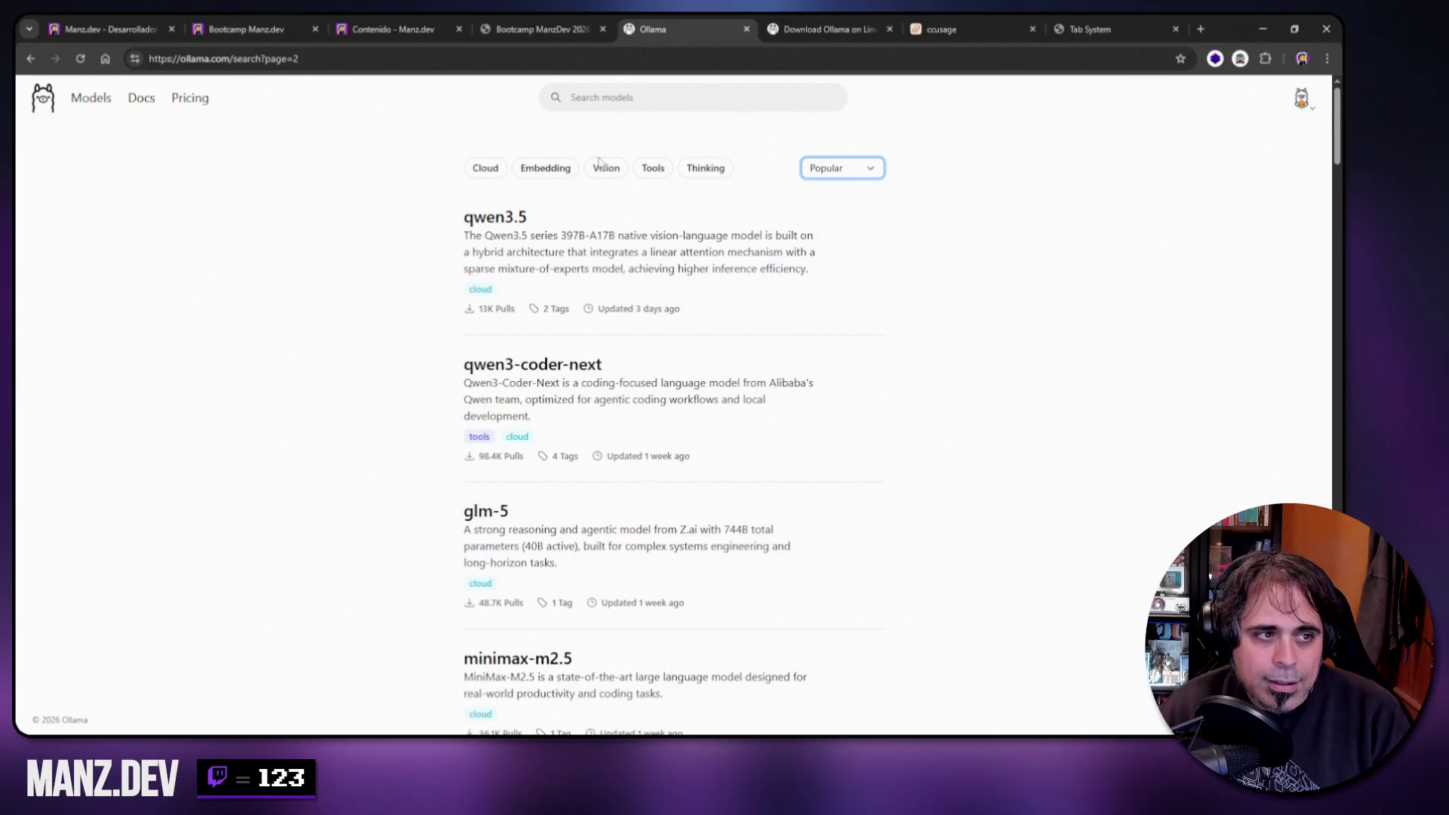
pyautogui.click(550, 23)
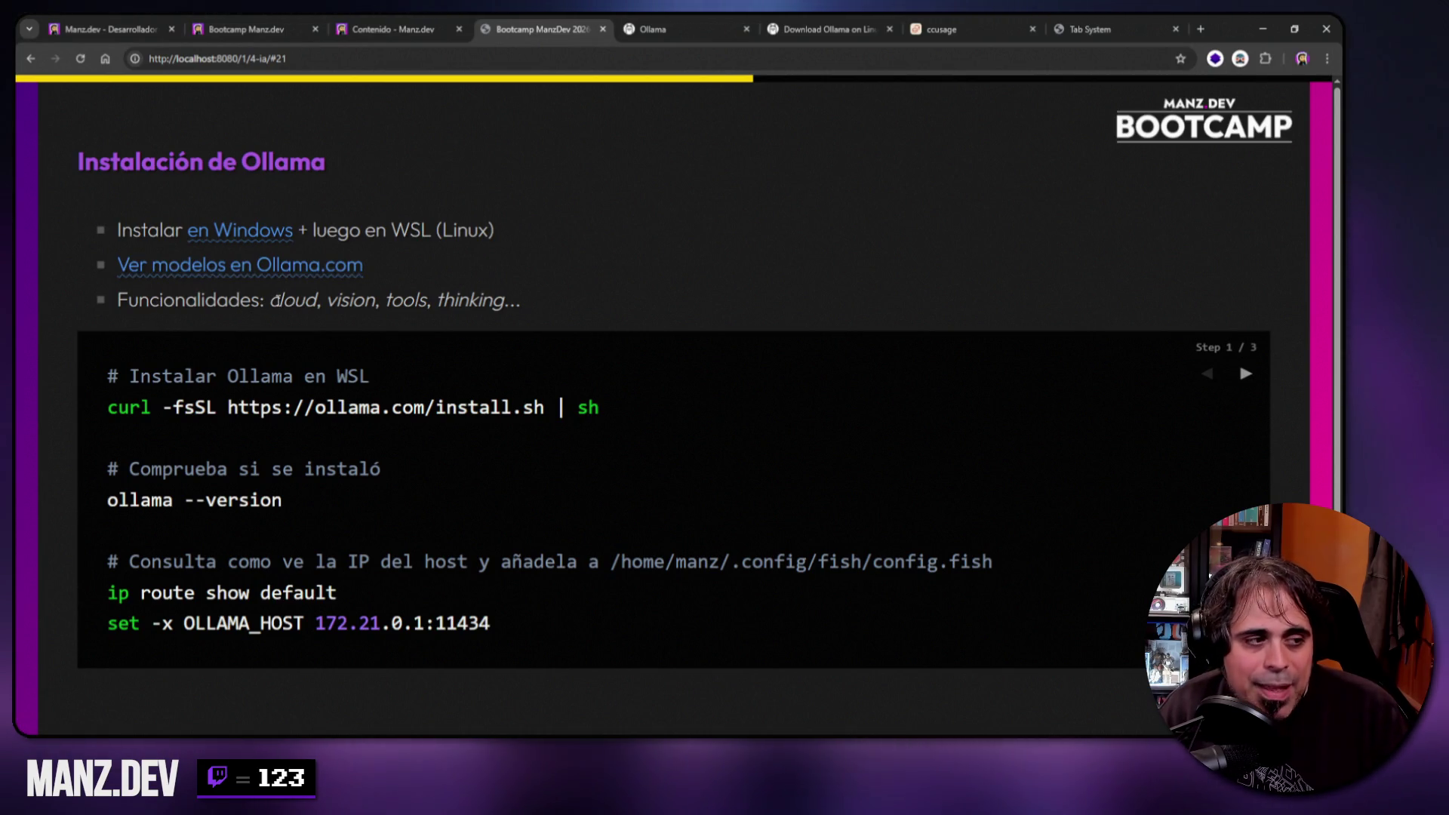
# Browse the Ollama page-2 model results, then go back to the installation slide
pyautogui.click(725, 28)
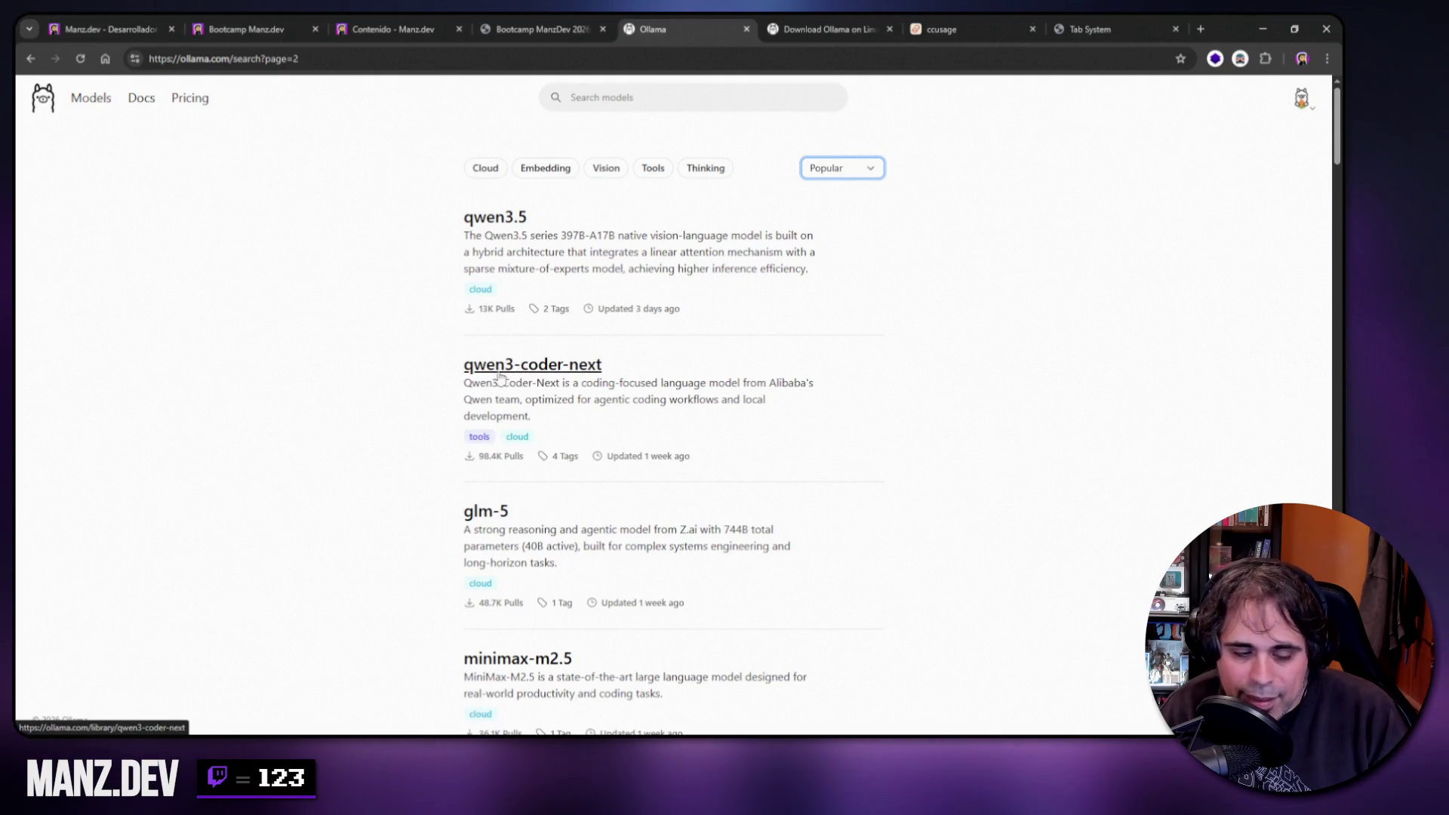
pyautogui.scroll(-5, 380, 449)
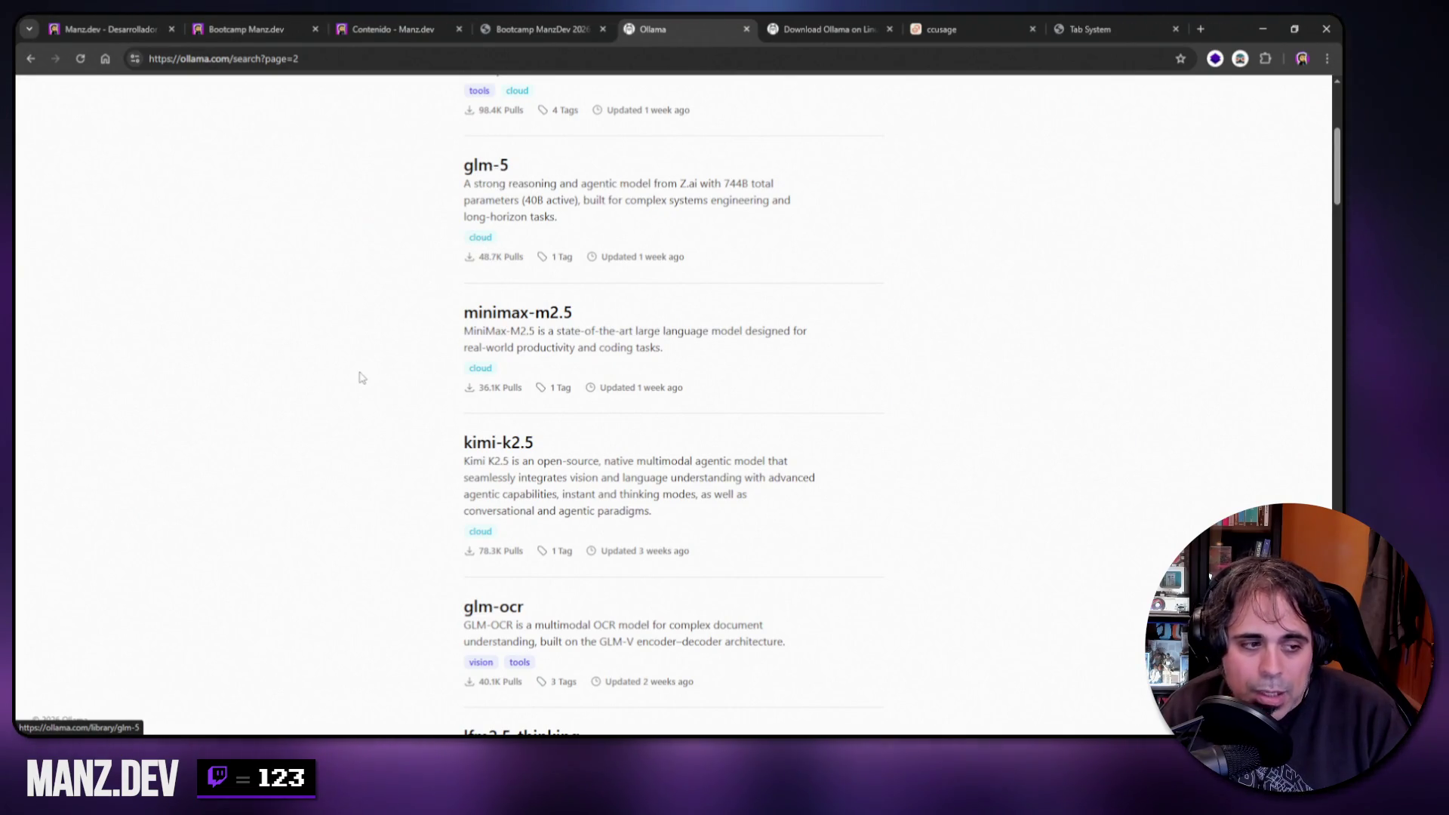
pyautogui.scroll(-7, 361, 382)
pyautogui.scroll(2, 361, 382)
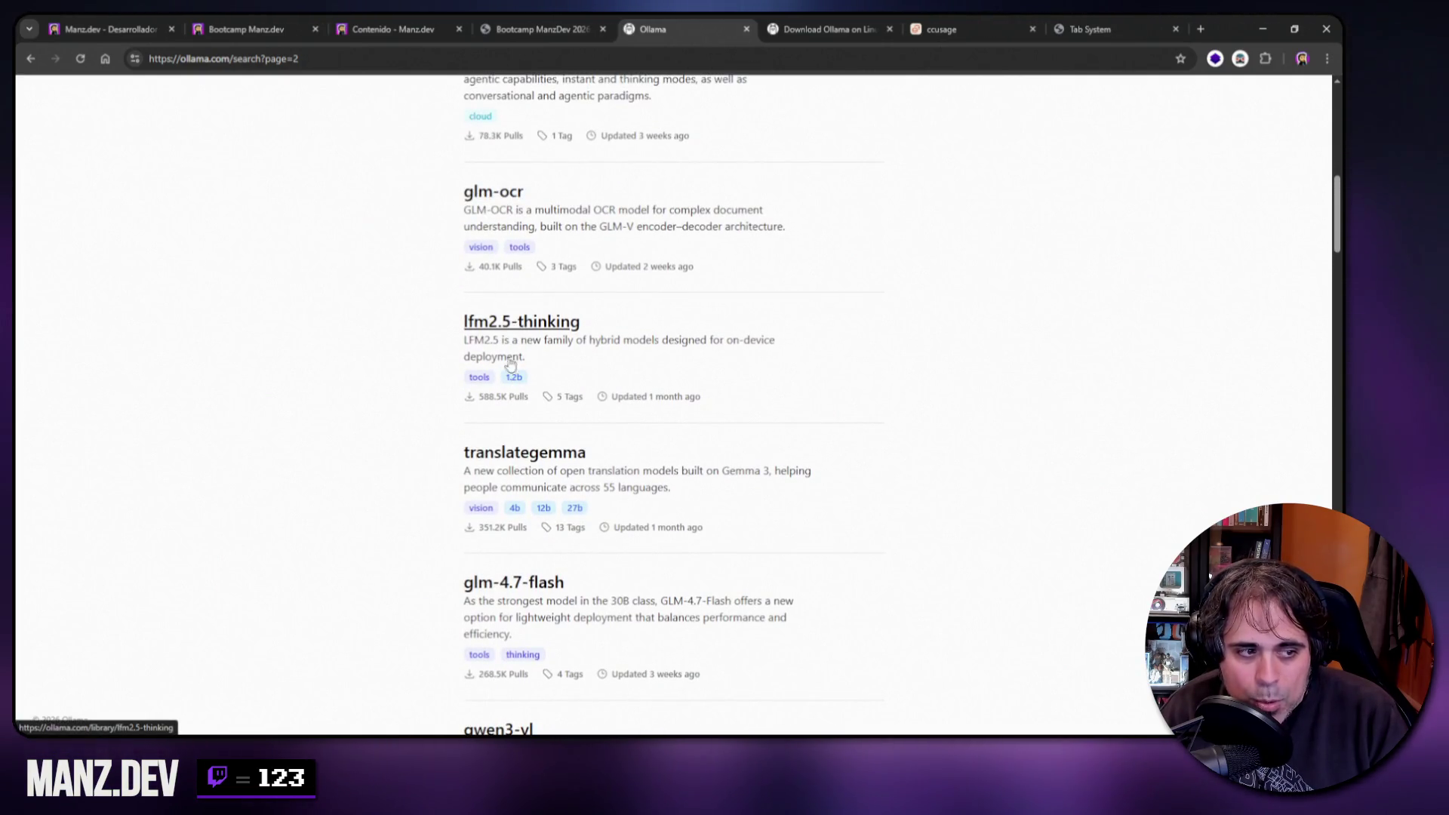
pyautogui.scroll(-1, 519, 384)
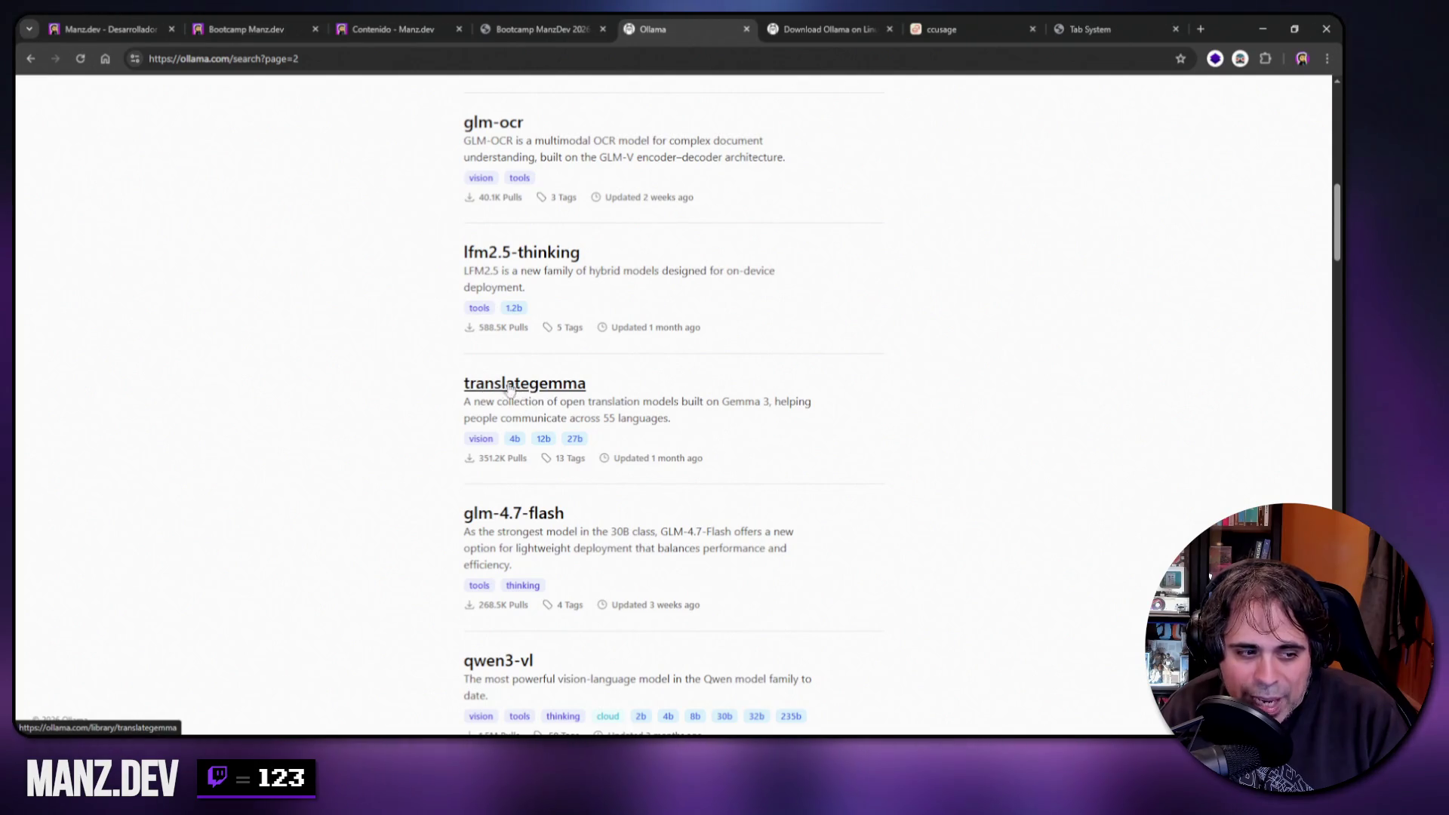
pyautogui.scroll(-3, 498, 389)
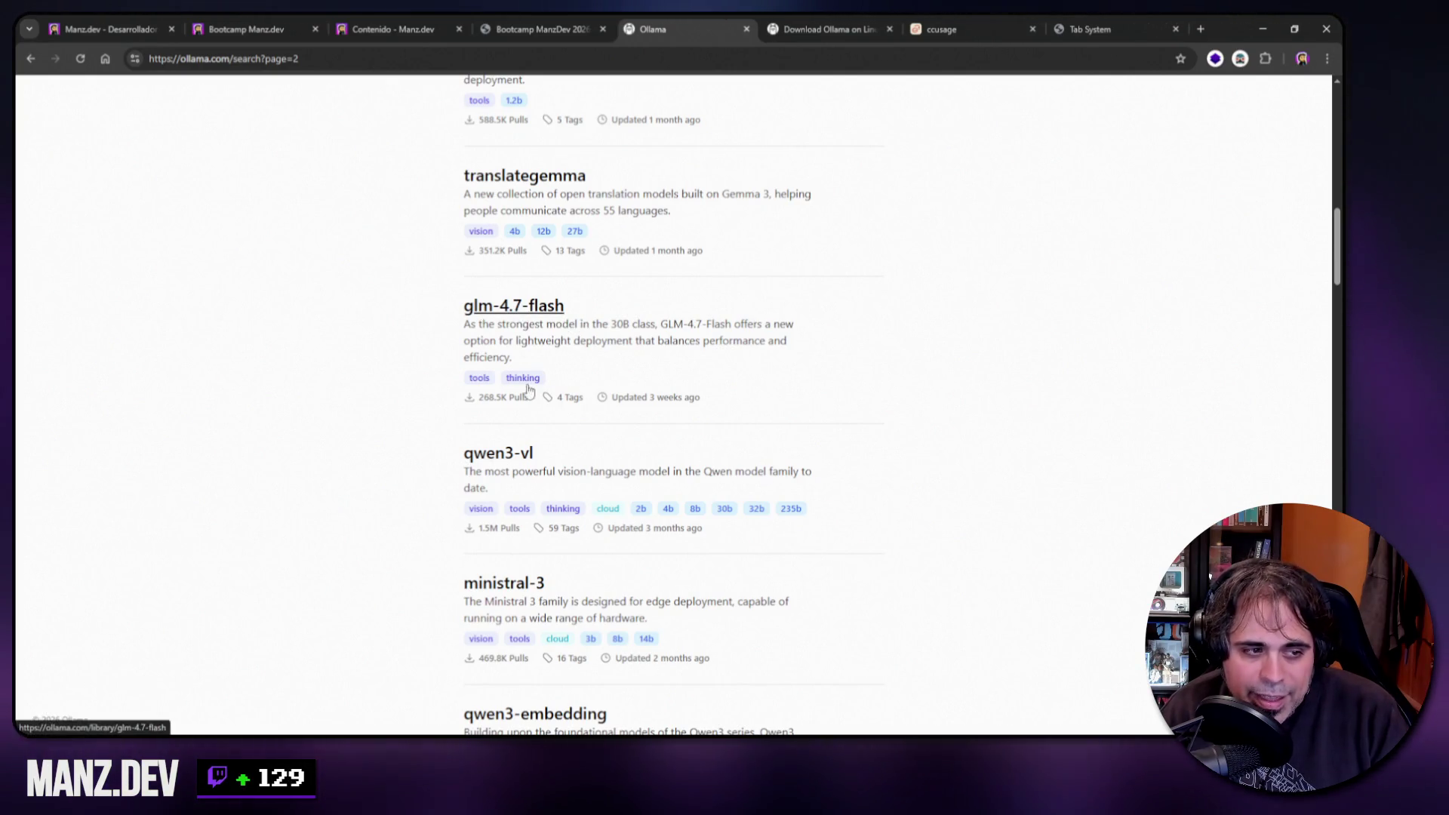
pyautogui.scroll(-1, 349, 437)
pyautogui.scroll(-2, 350, 437)
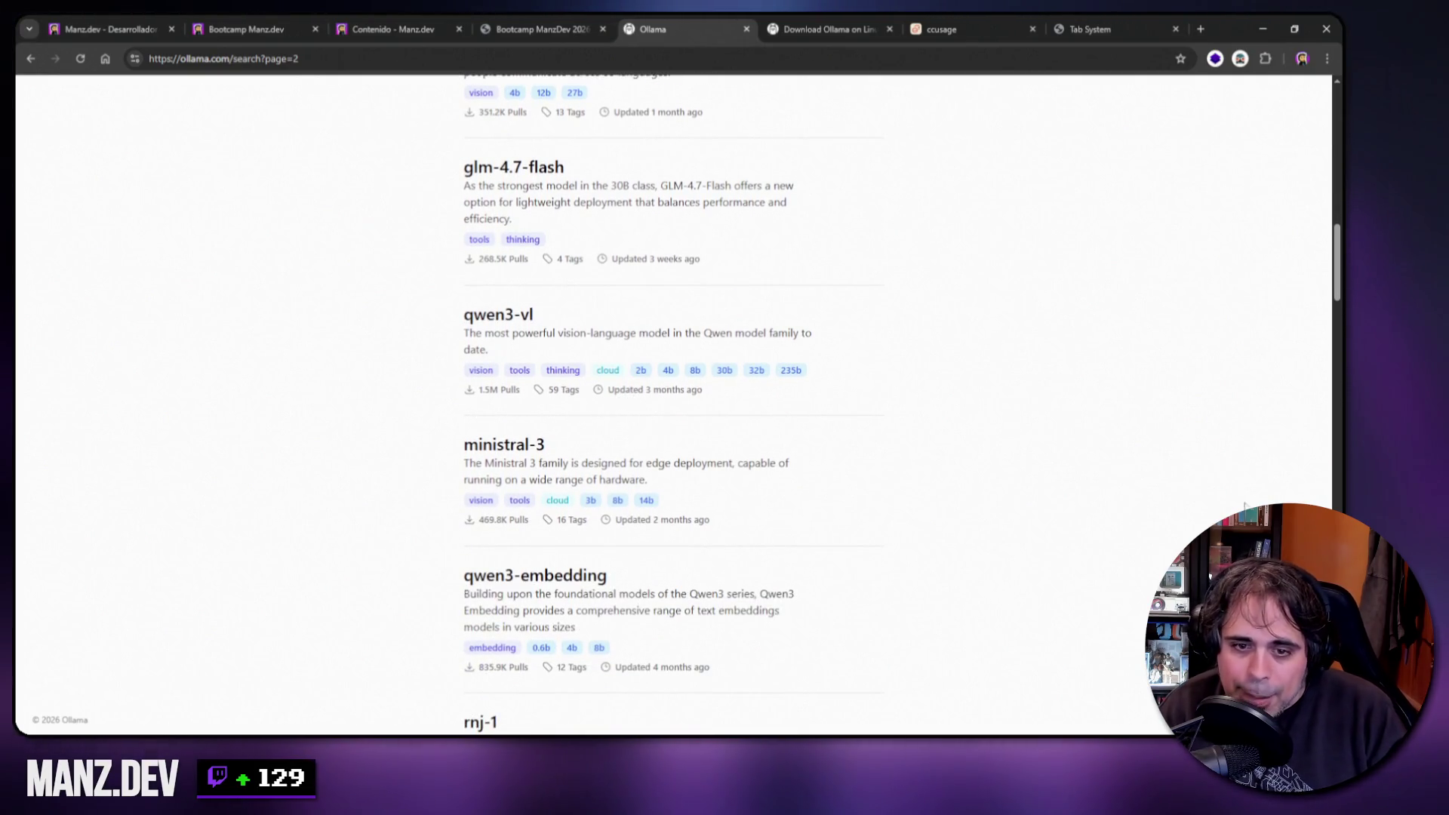
pyautogui.scroll(10, 985, 523)
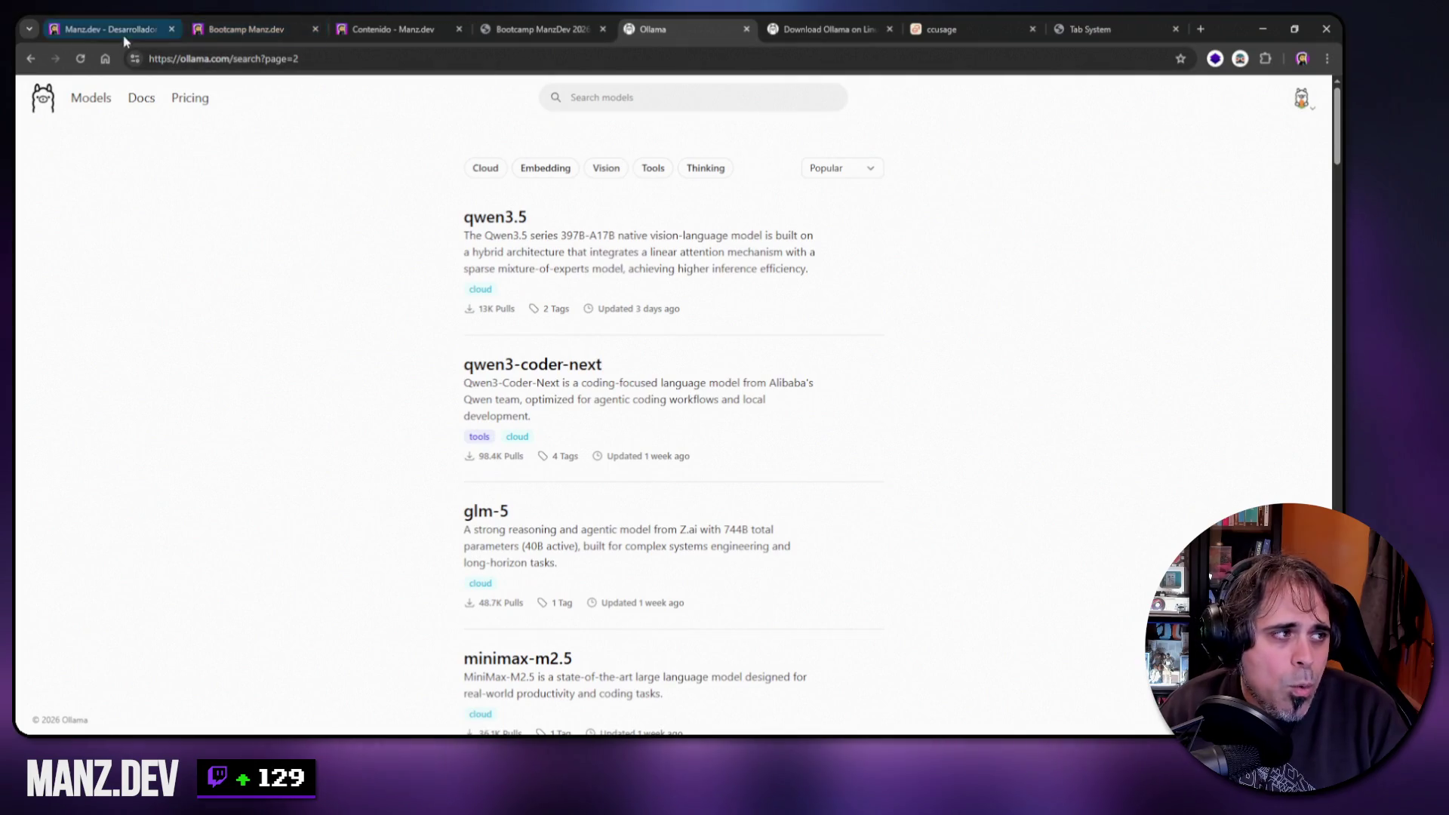
pyautogui.click(532, 29)
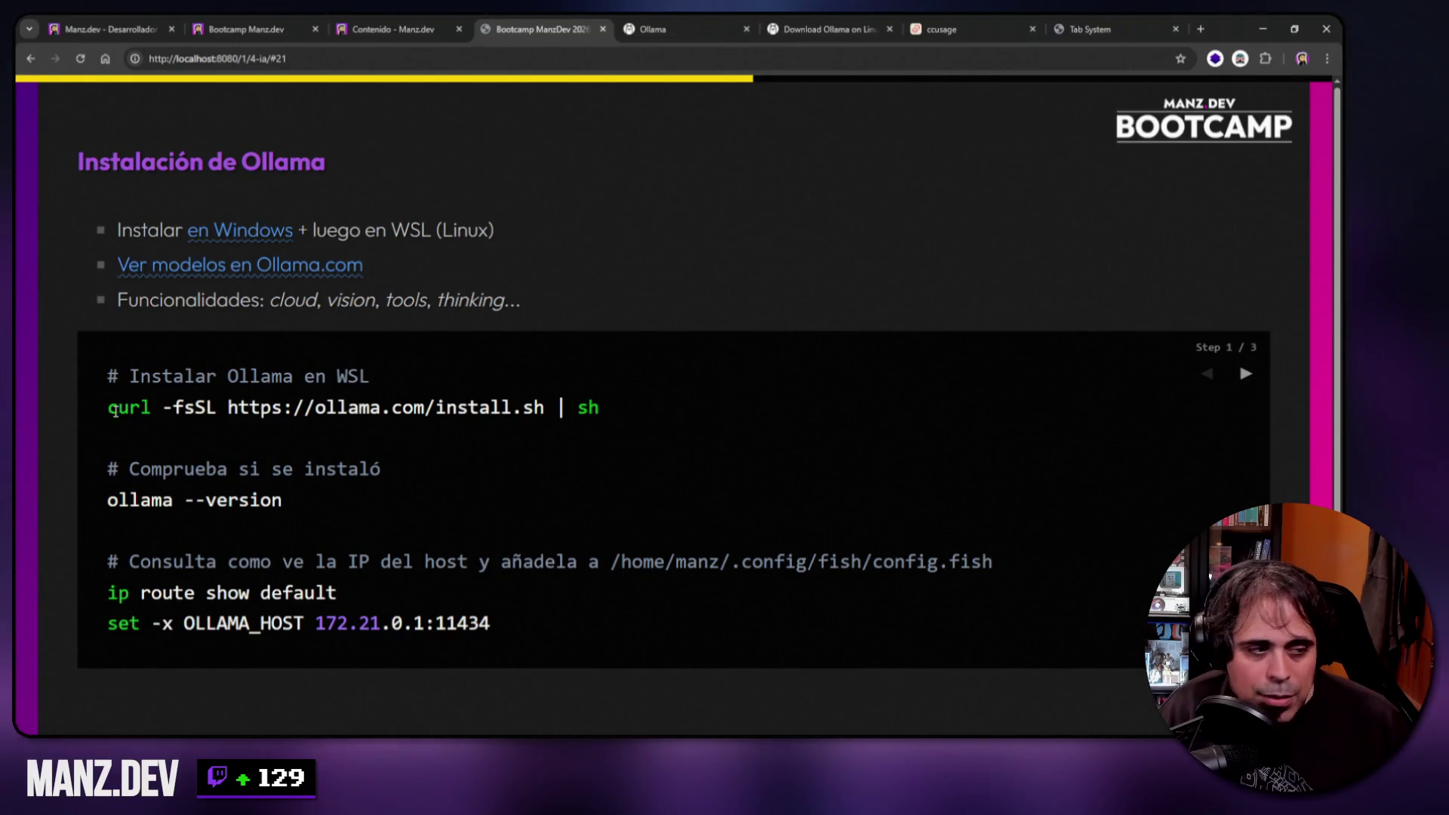
# Select the slide's curl line and open a Debian terminal, resized and moved right
pyautogui.moveTo(109, 408); pyautogui.dragTo(600, 408)
pyautogui.rightClick(419, 585)
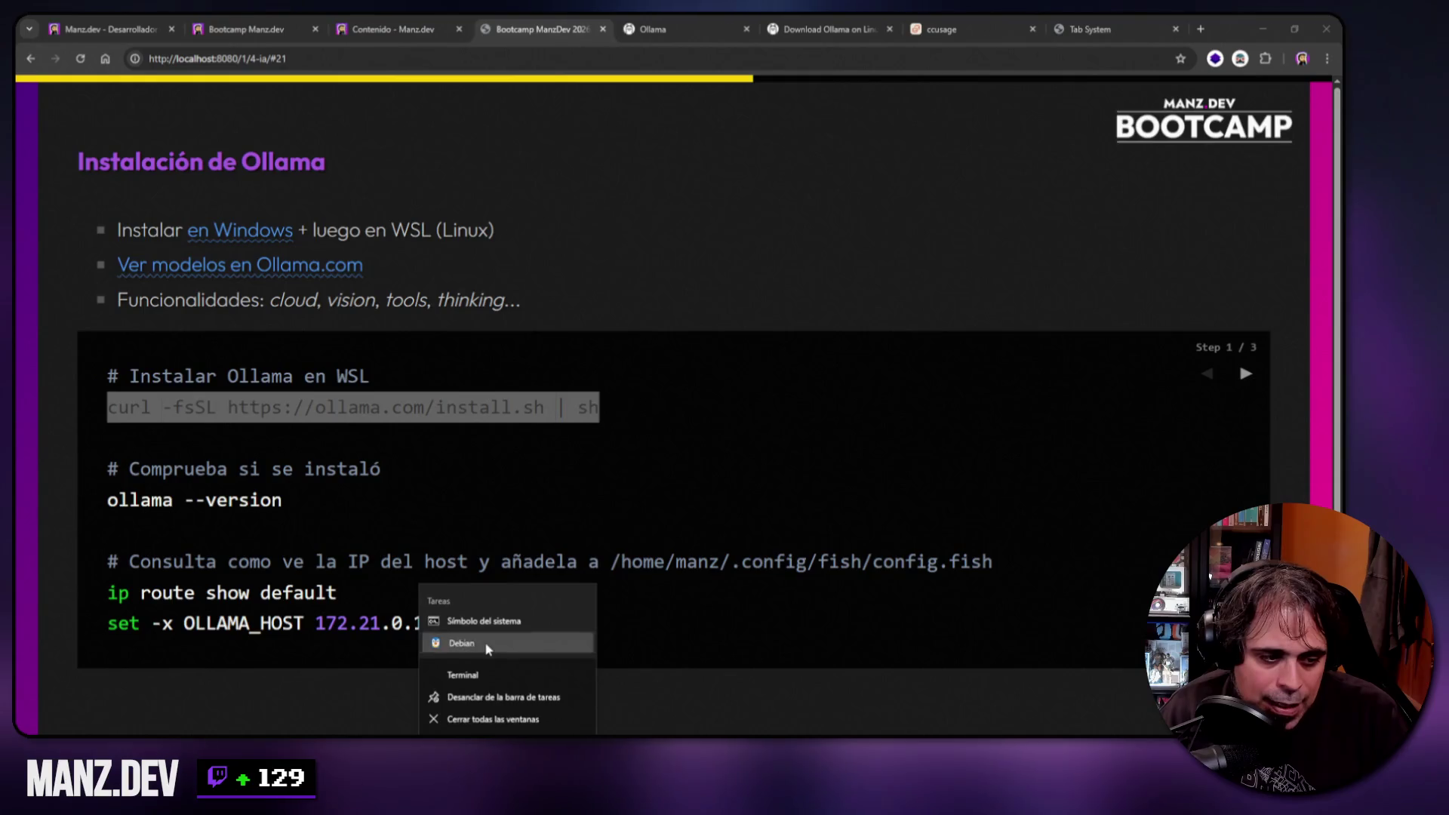
pyautogui.click(453, 643)
pyautogui.hotkey('ctrl', 'alt', 't')
pyautogui.moveTo(699, 125); pyautogui.dragTo(938, 113)
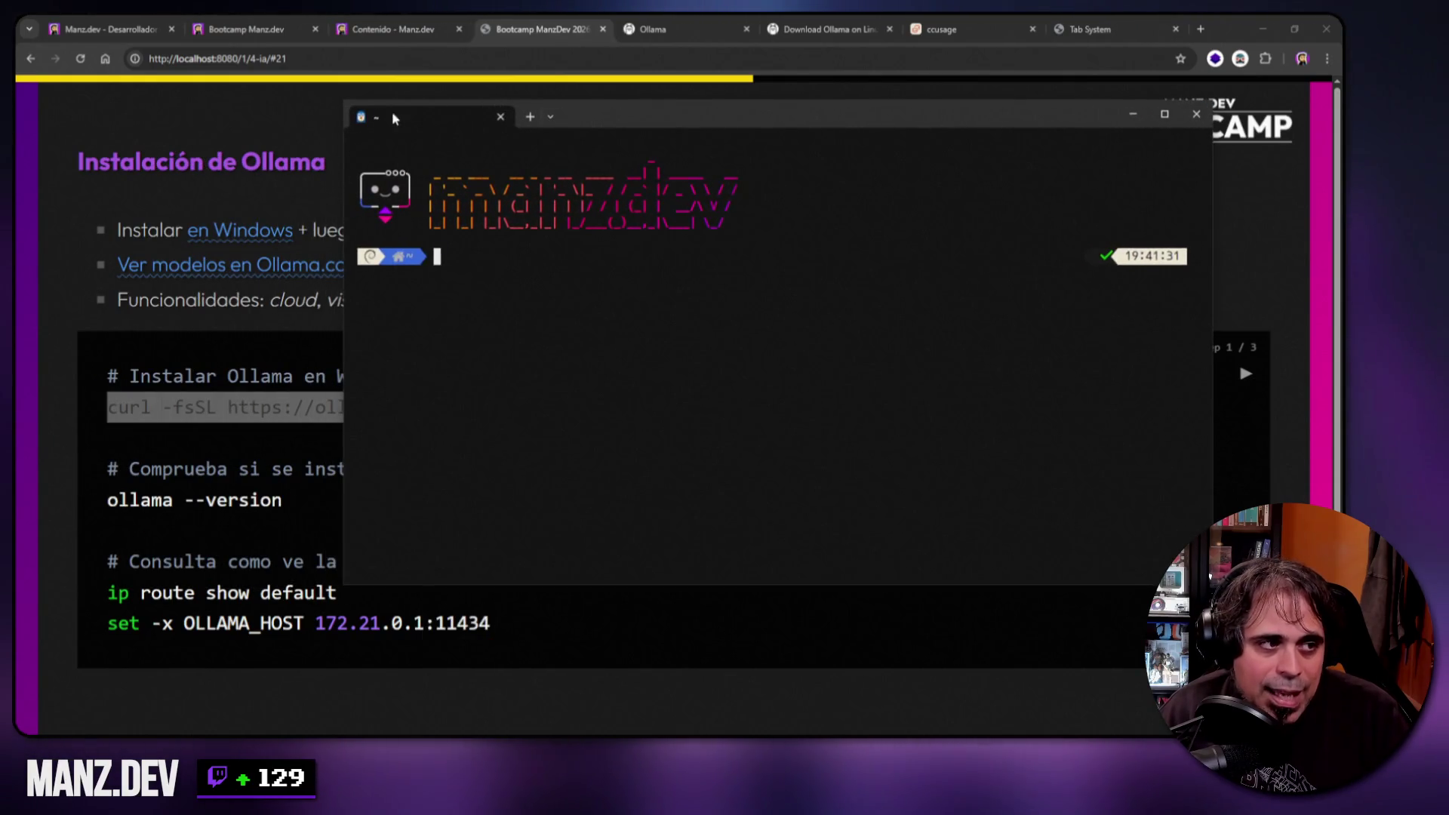
pyautogui.moveTo(355, 108)
pyautogui.mouseDown()
pyautogui.moveTo(553, 118)
pyautogui.moveTo(553, 132)
pyautogui.mouseUp()
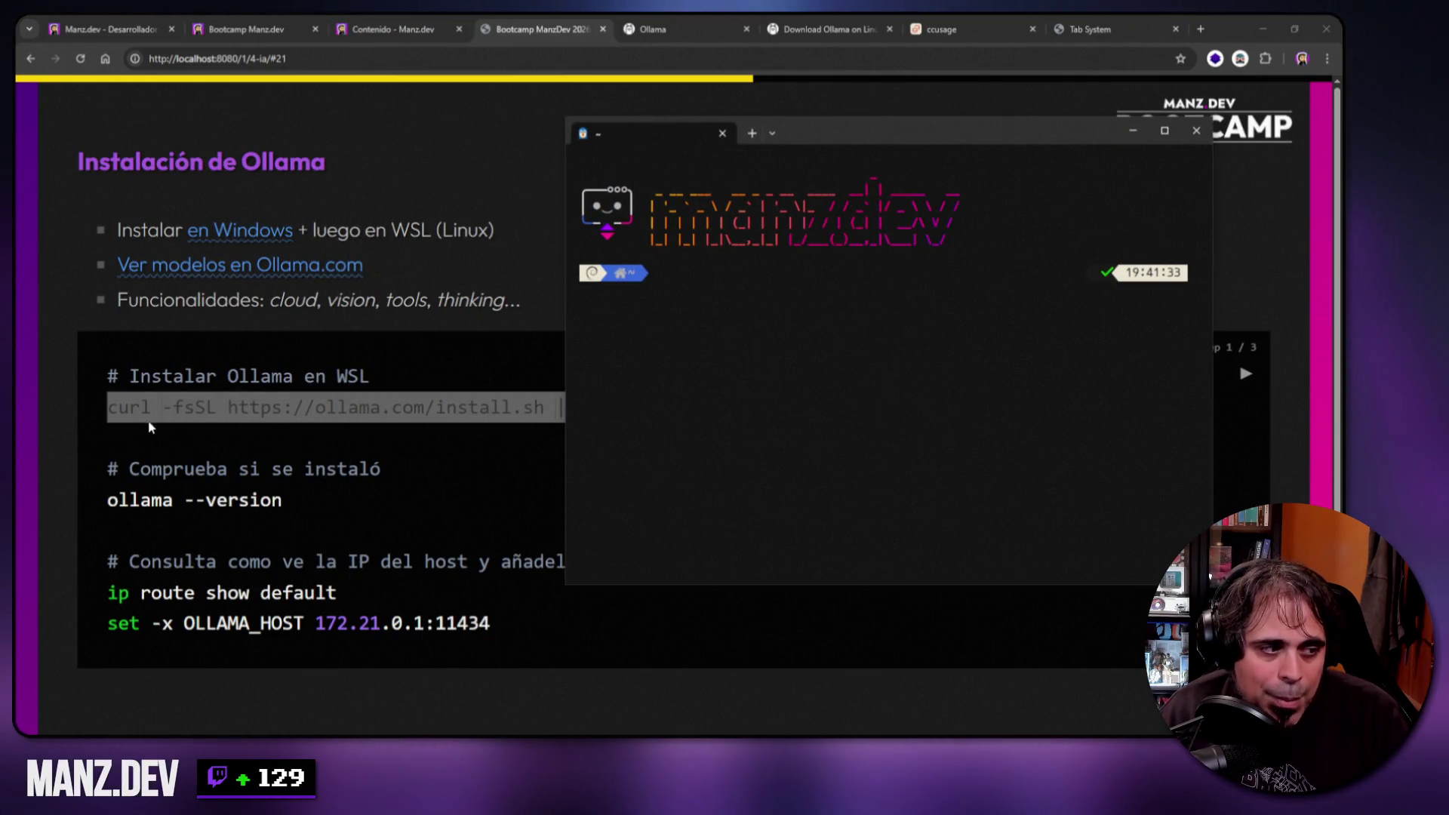
# Run ollama --version, which reports 0.16.2 with a client 0.15.2 warning
pyautogui.click(169, 408)
pyautogui.moveTo(596, 408); pyautogui.dragTo(111, 402)
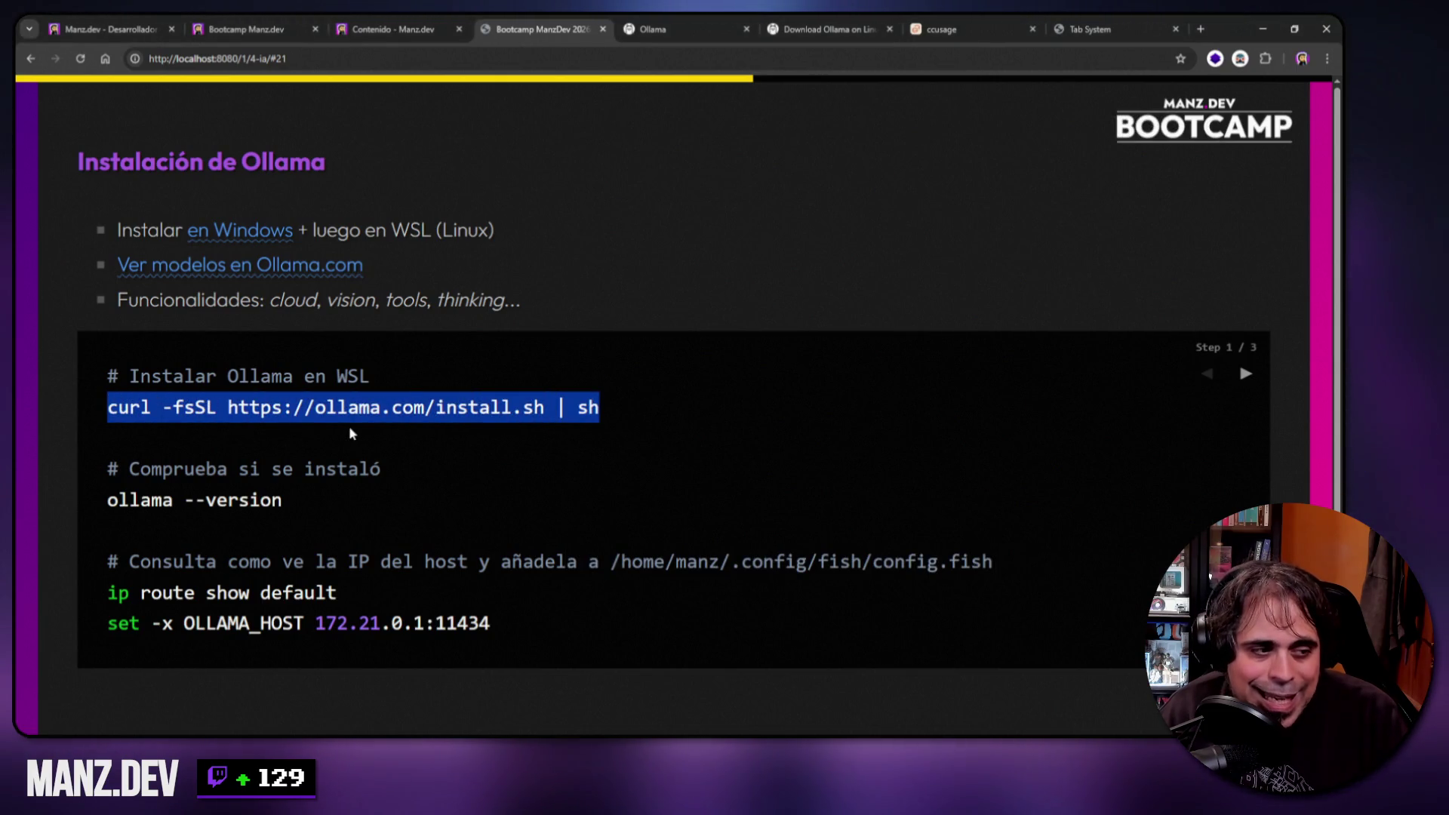
pyautogui.hotkey('alt', 'Tab')
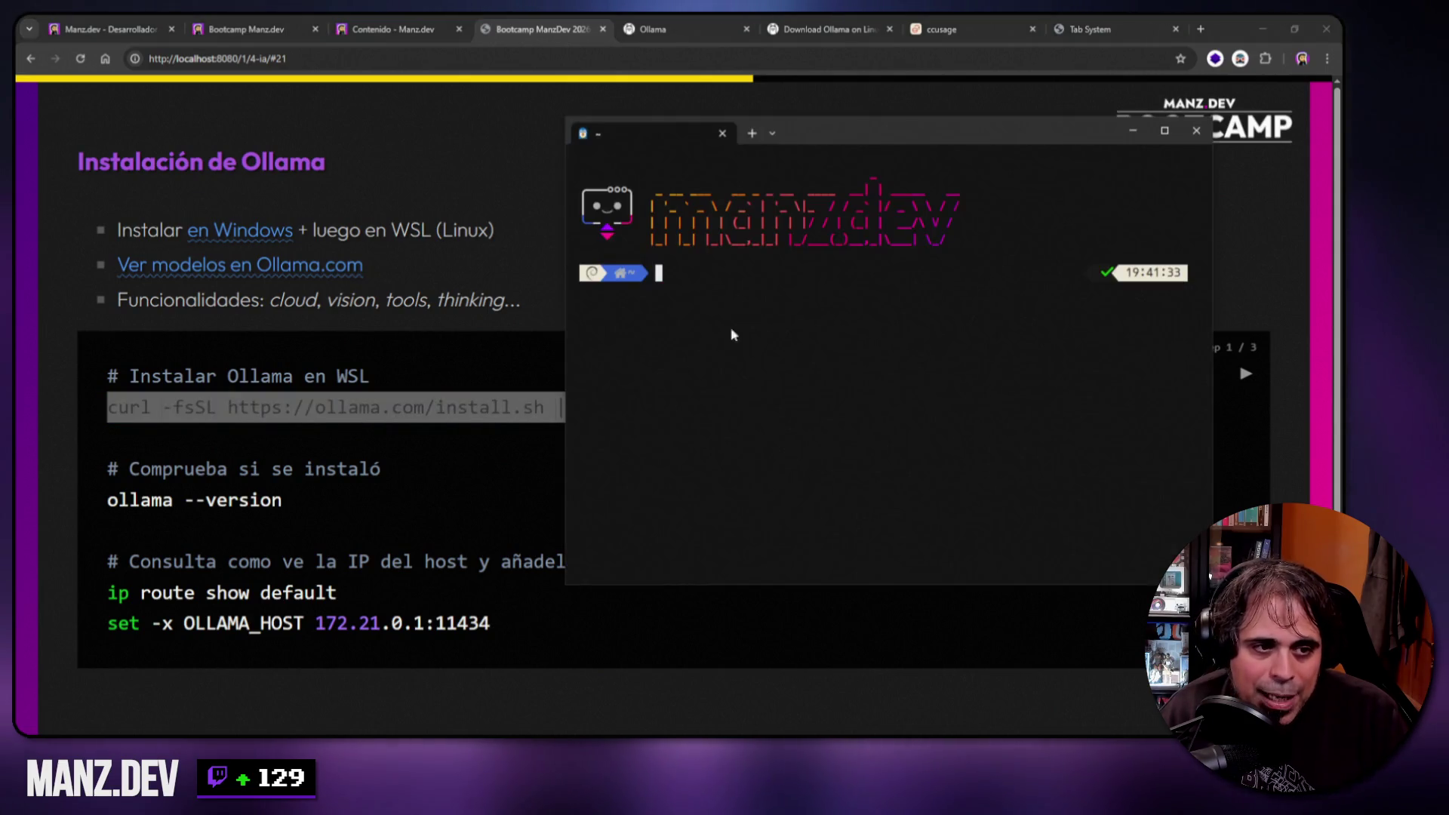
pyautogui.write('ollama --version')
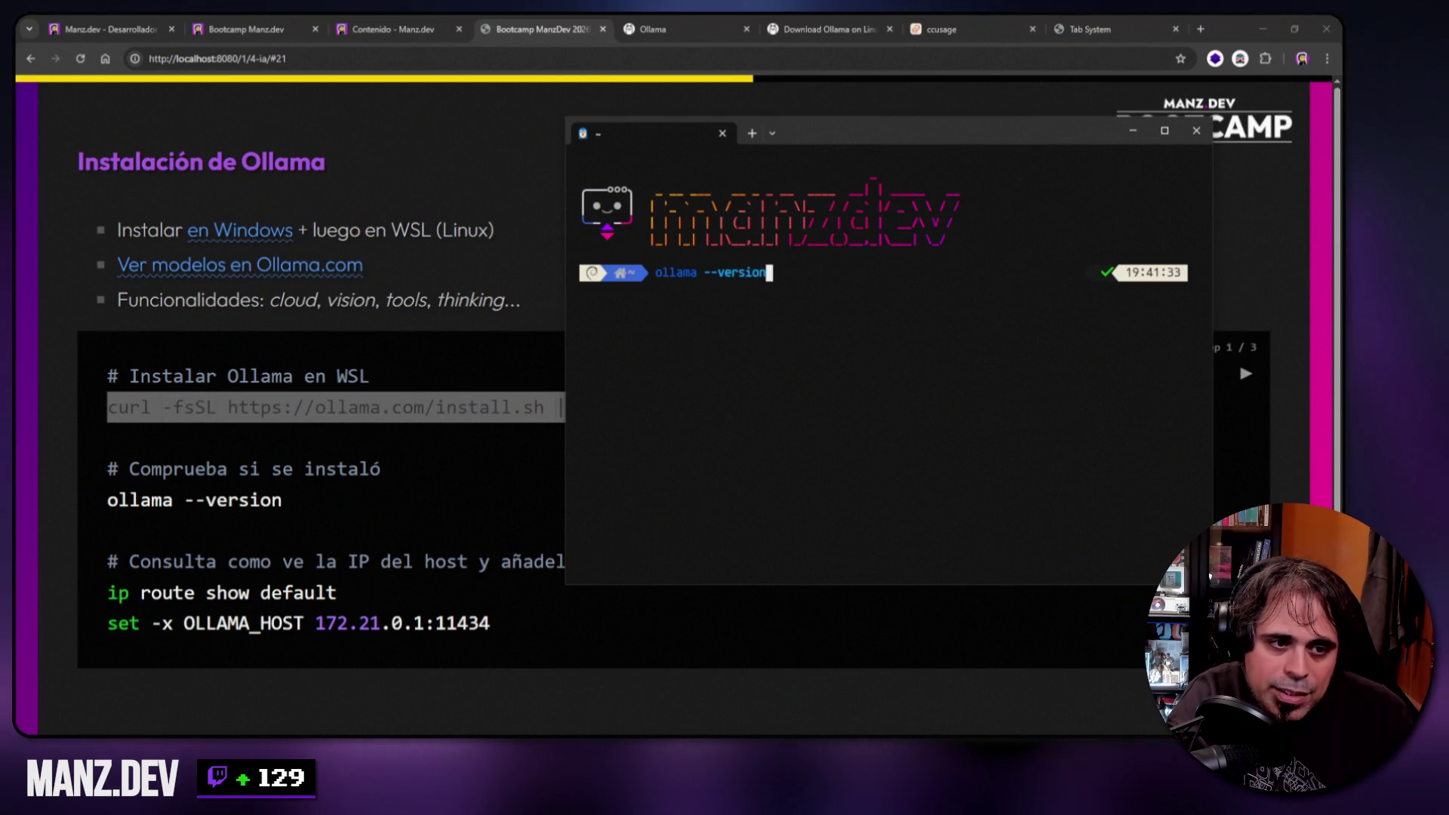
pyautogui.press('Return')
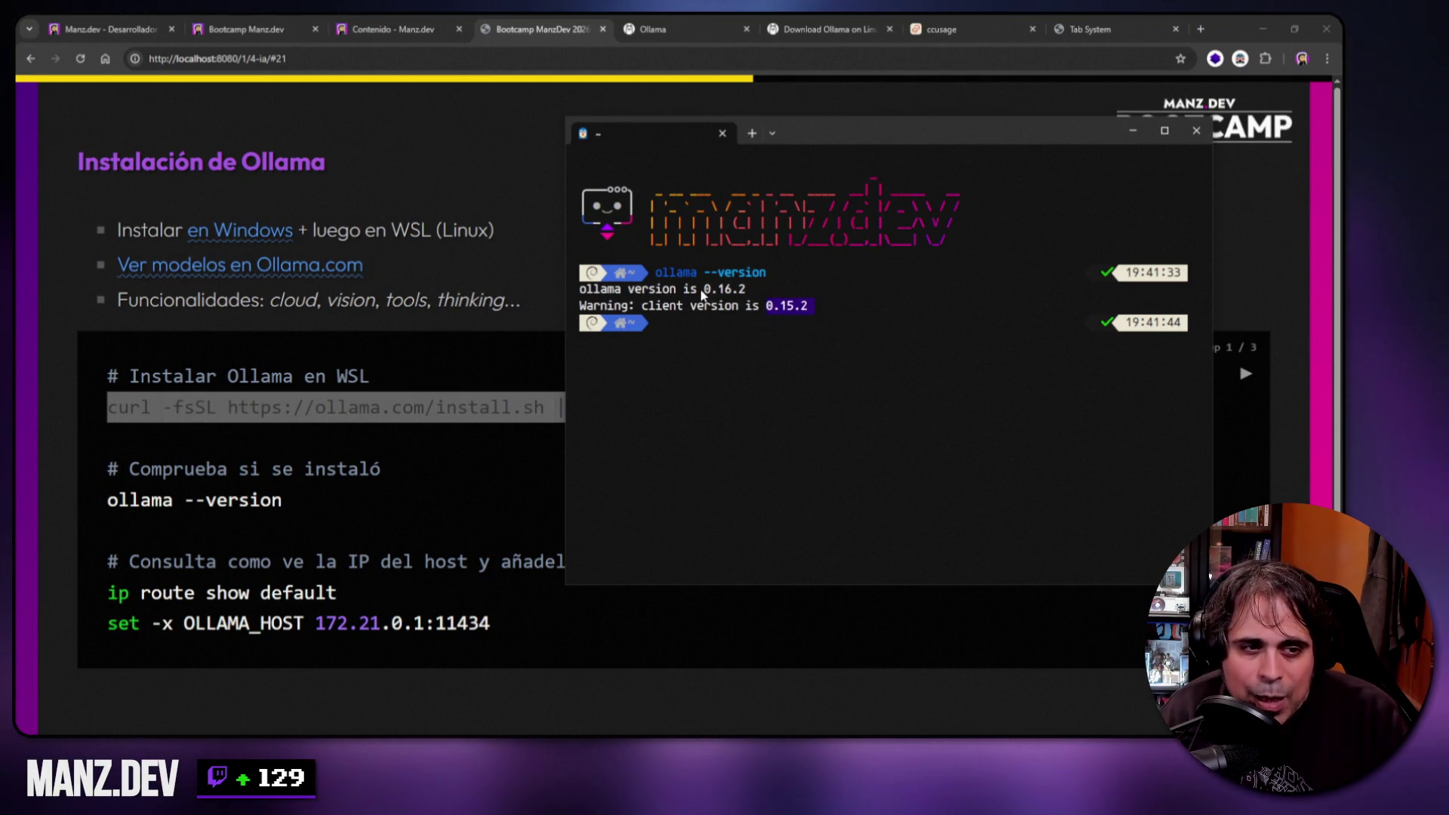
# Copy the curl install command from the slide
pyautogui.click(383, 408)
pyautogui.rightClick(384, 408)
pyautogui.click(400, 423)
pyautogui.hotkey('alt', 'Tab')
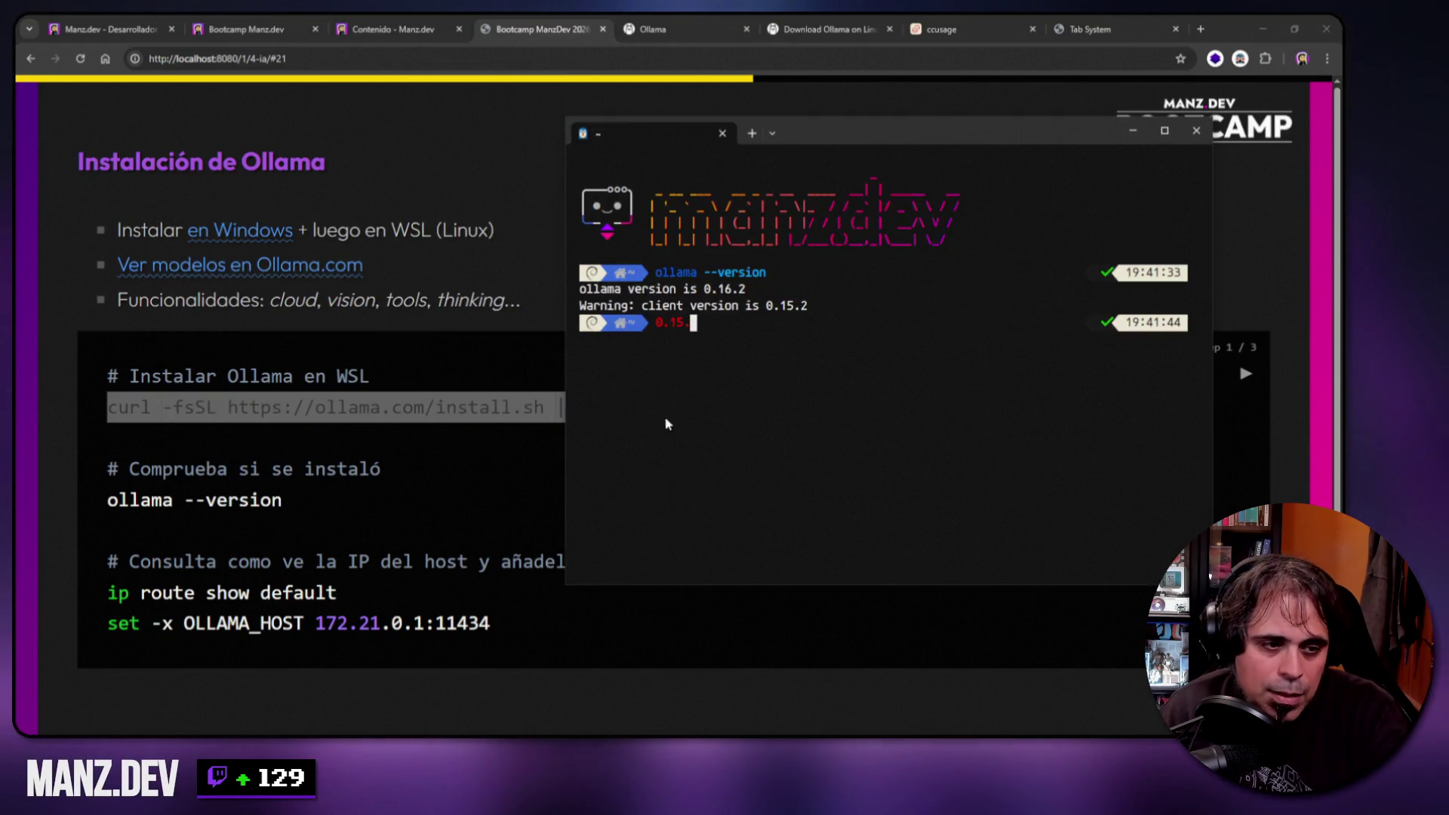
# Paste and run the curl install script in Debian, entering the sudo password to update Ollama
pyautogui.rightClick(465, 417)
pyautogui.click(519, 425)
pyautogui.hotkey('alt', 'Tab')
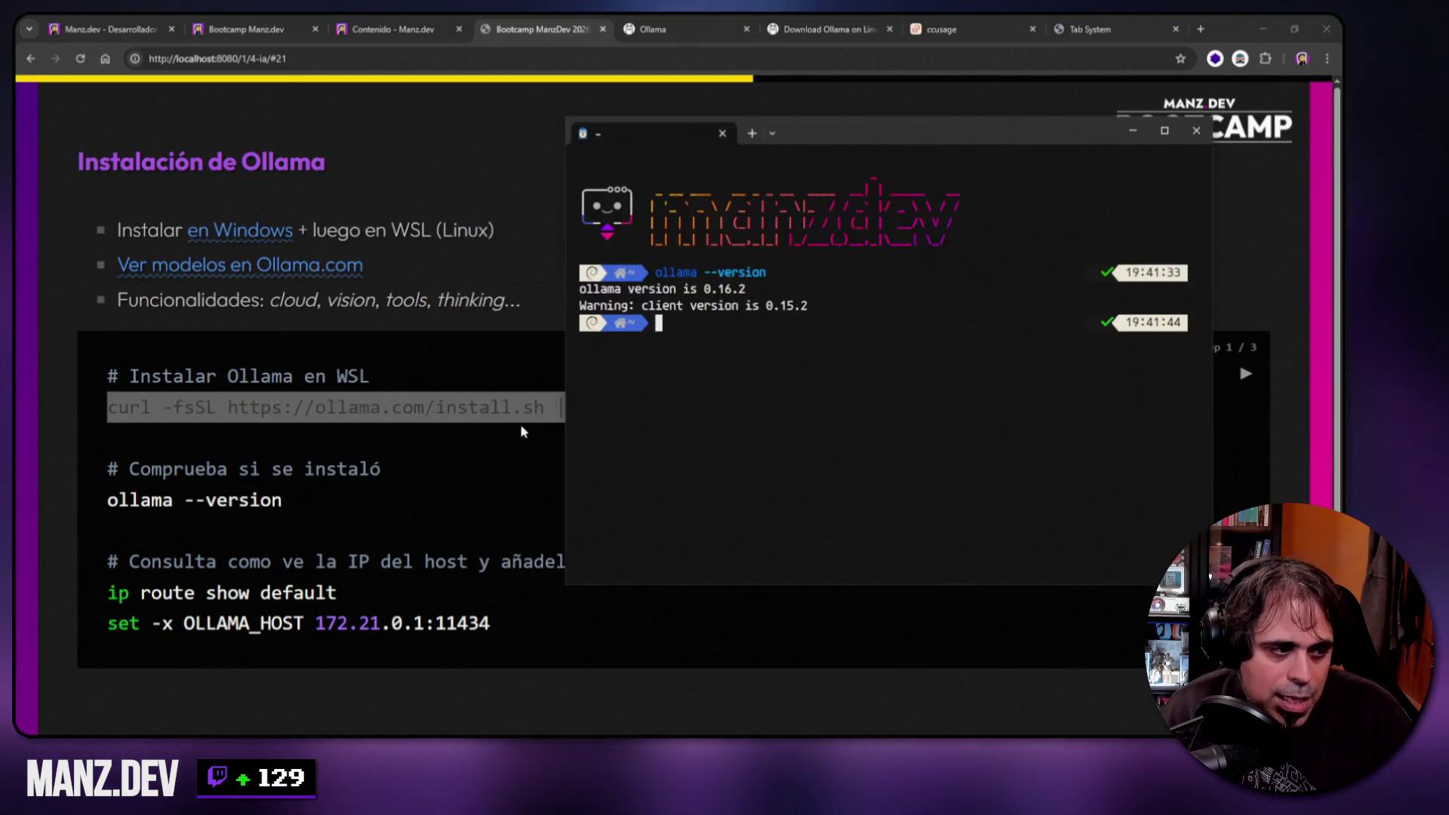
pyautogui.rightClick(646, 391)
pyautogui.press('Return')
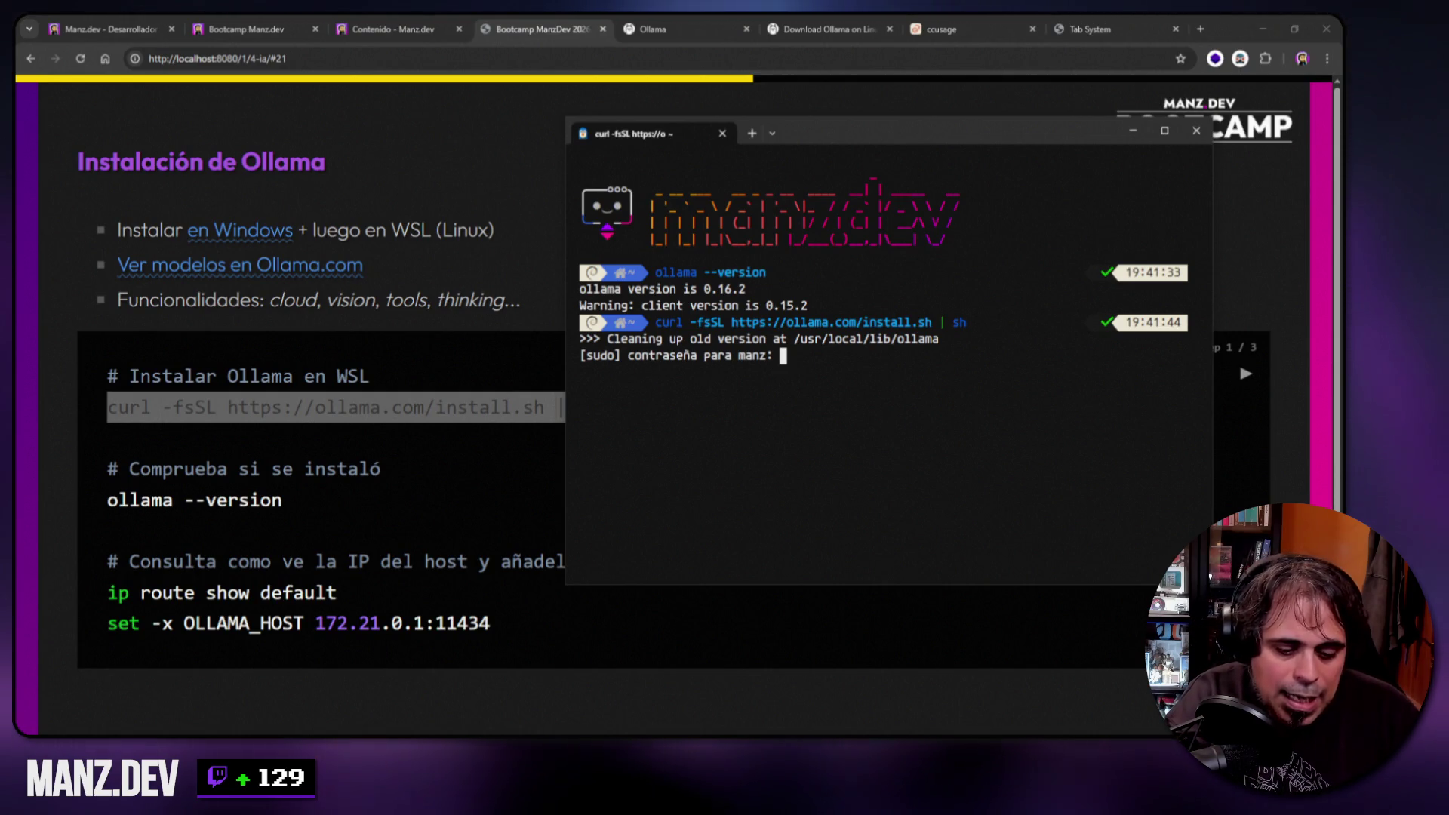
pyautogui.press('Return')
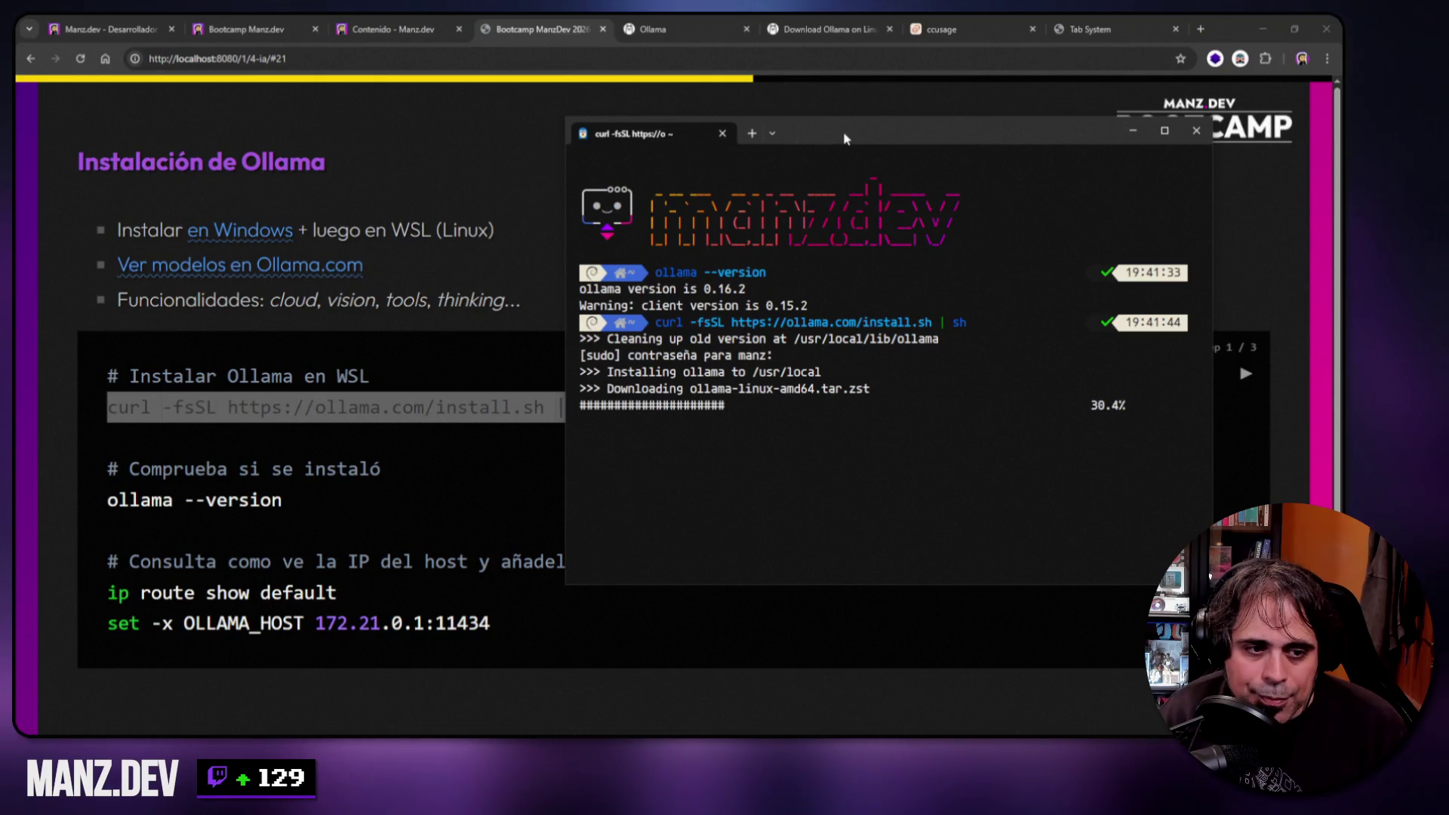
pyautogui.hotkey('alt', 'Tab')
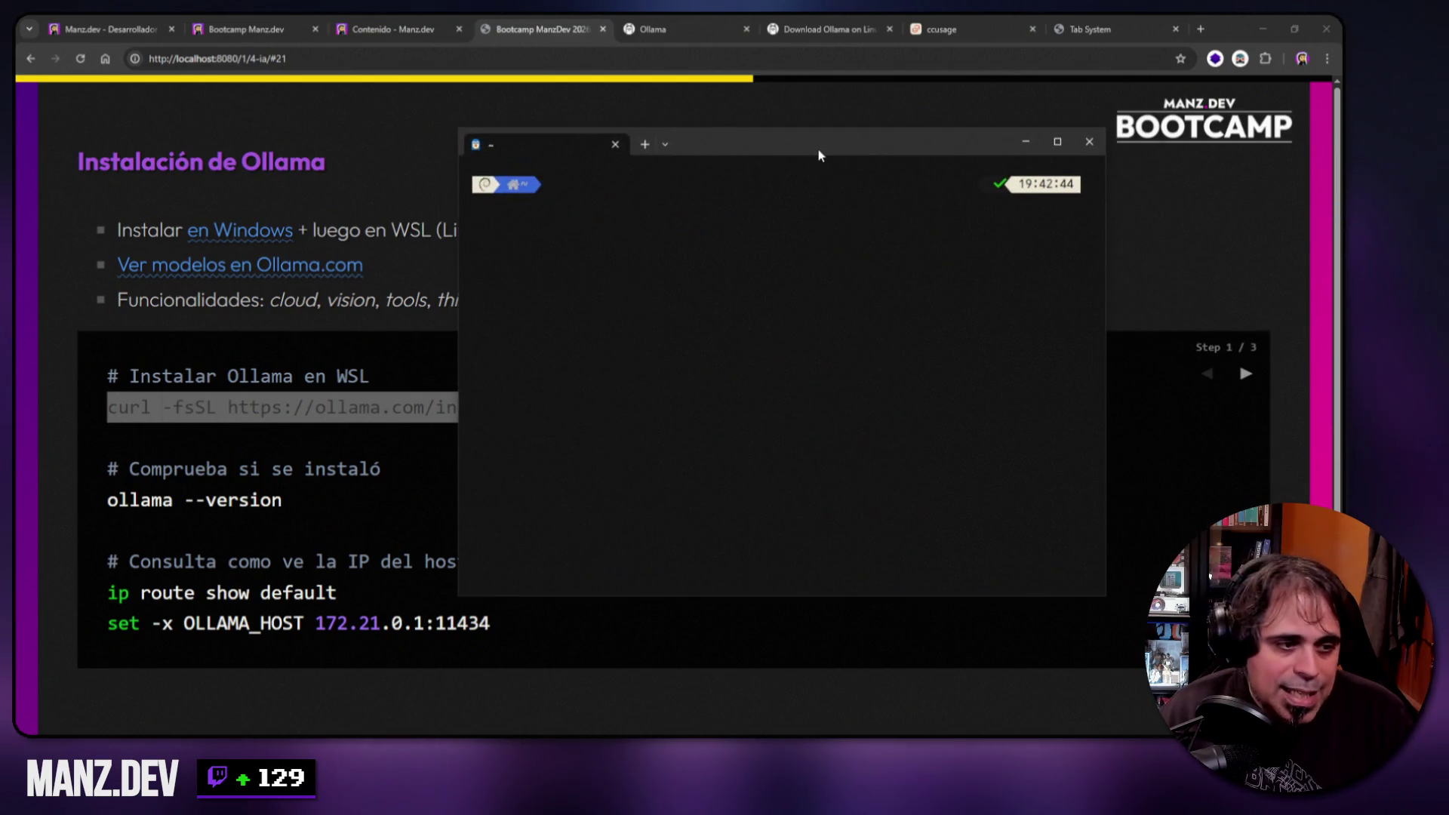
# Recheck ollama --version in the fresh shell, reposition the window, and clear the screen
pyautogui.write('ollama --version')
pyautogui.press('Return')
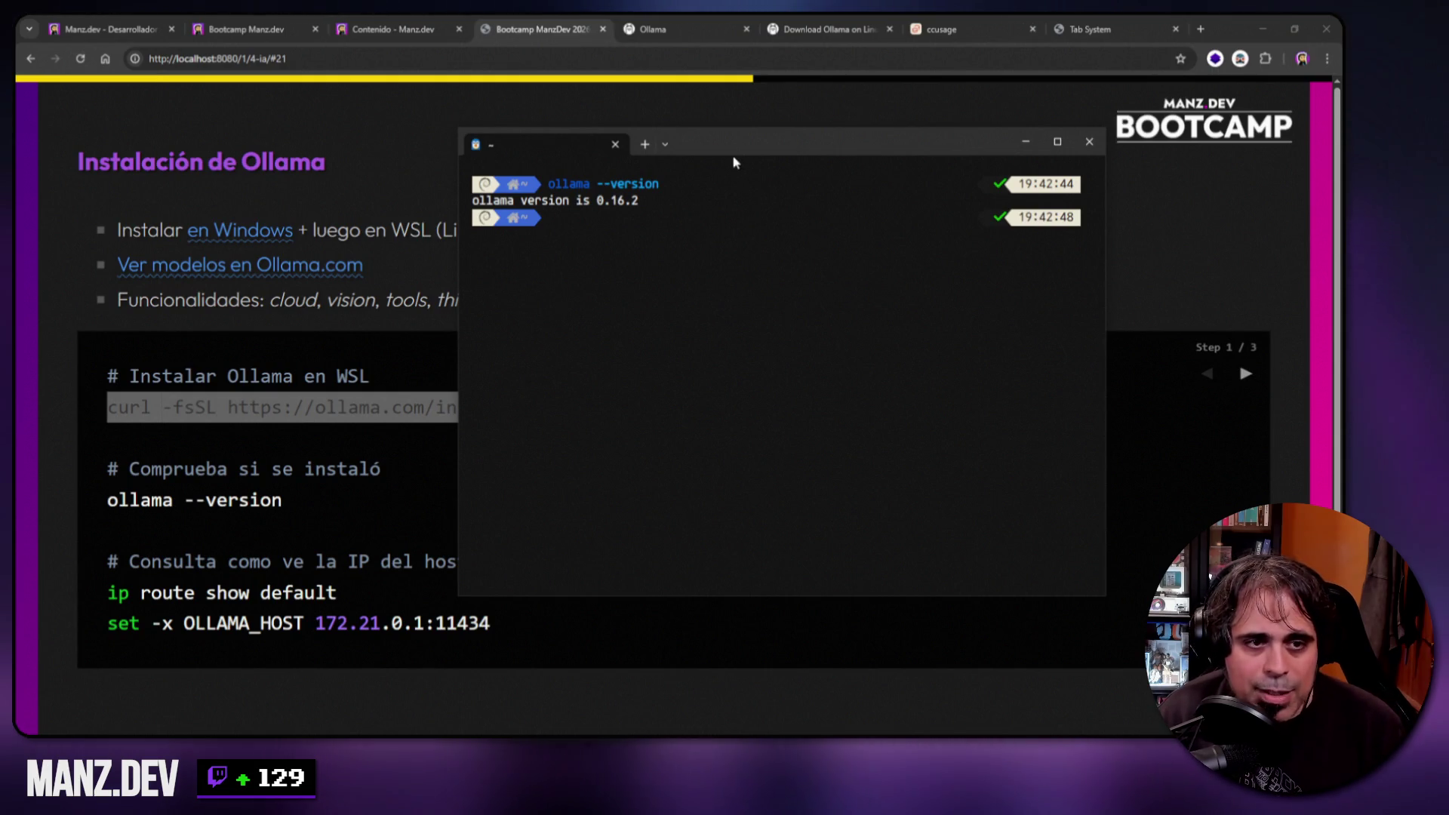
pyautogui.moveTo(737, 150)
pyautogui.mouseDown()
pyautogui.moveTo(812, 198)
pyautogui.moveTo(843, 187)
pyautogui.mouseUp()
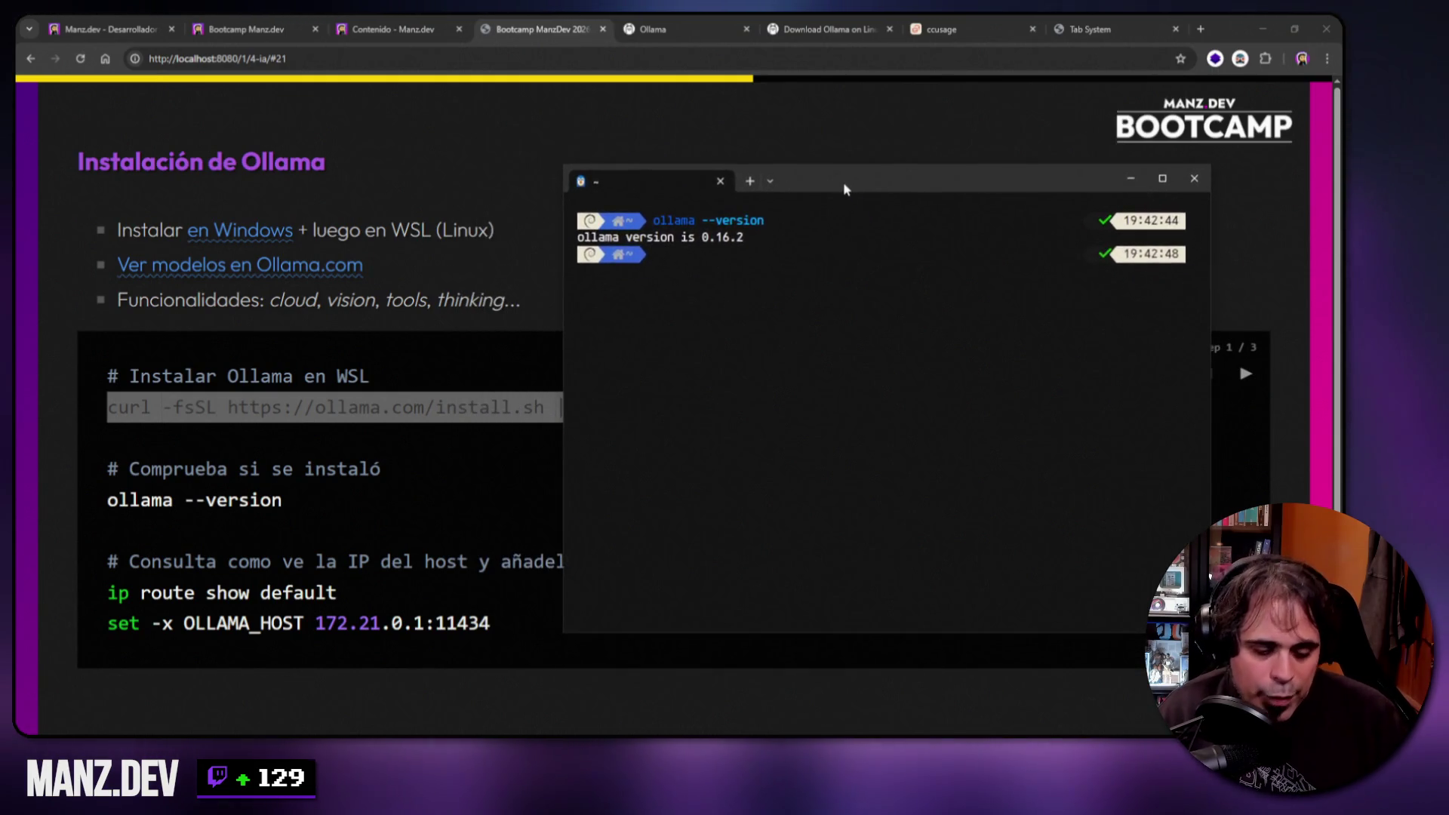
pyautogui.write('clear')
pyautogui.press('Return')
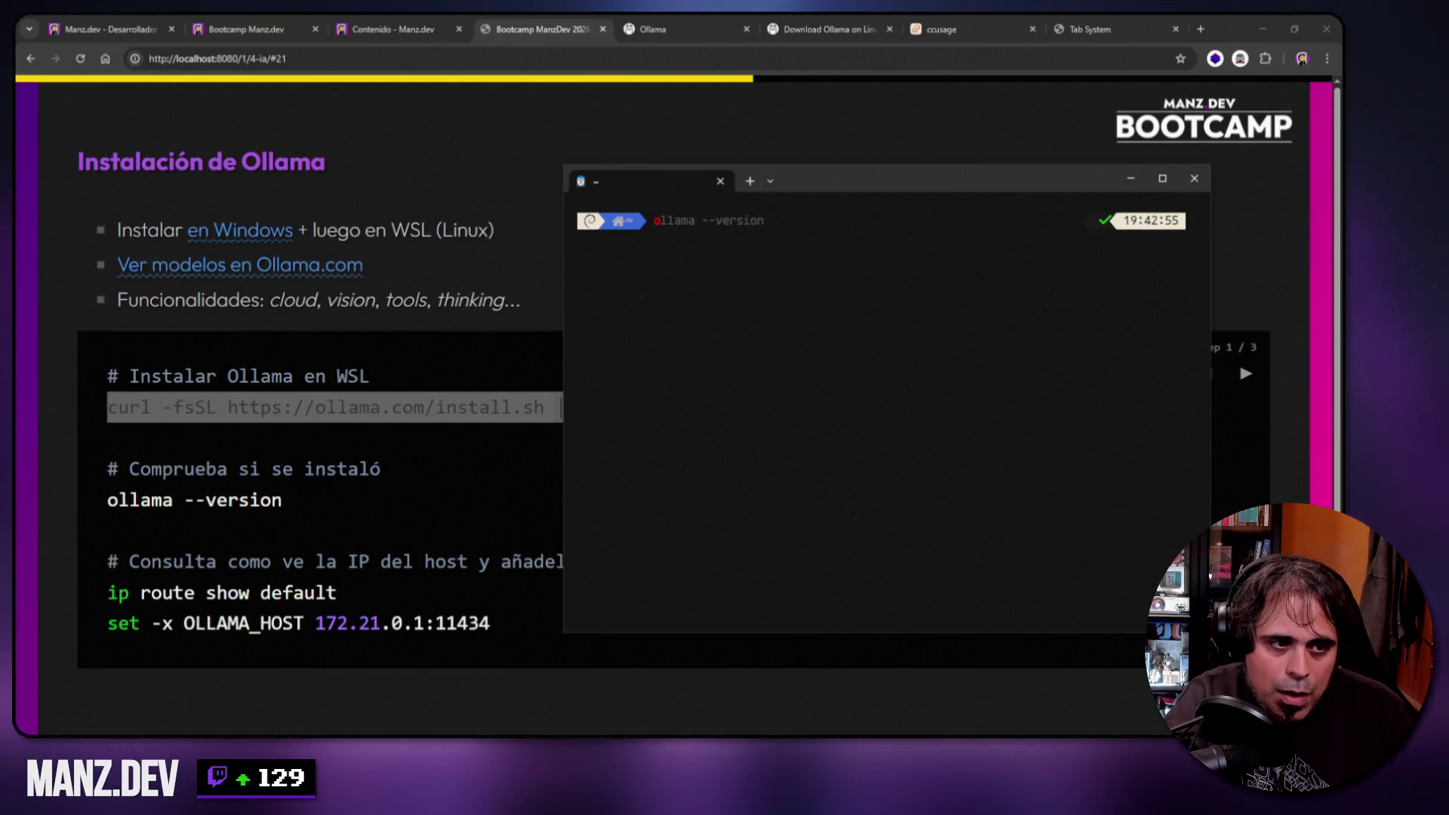
# List installed models with ollama ls (qwen3, gemma3, mistral), then clear the screen
pyautogui.write('lama ')
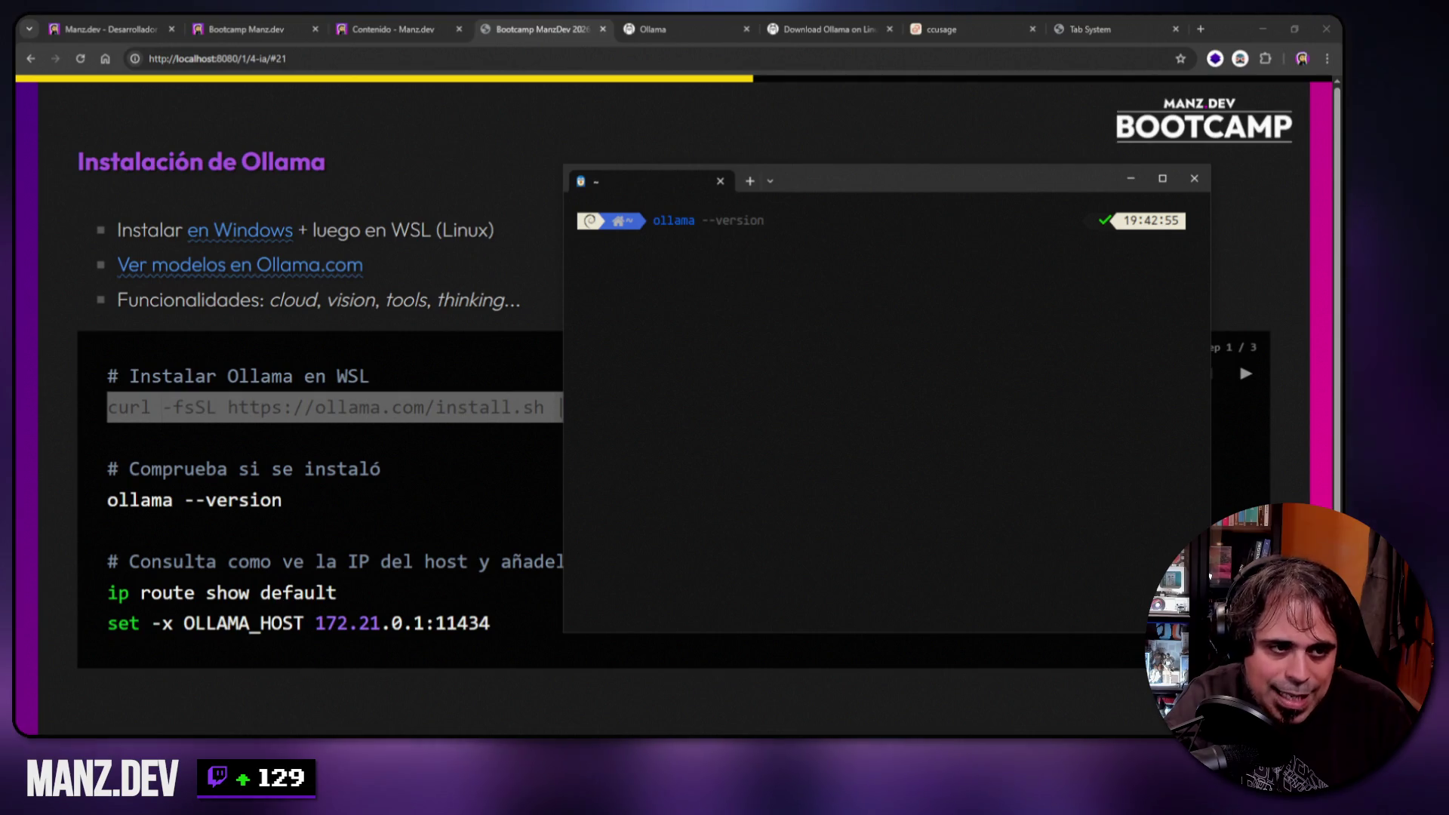
pyautogui.write('ls')
pyautogui.press('Return')
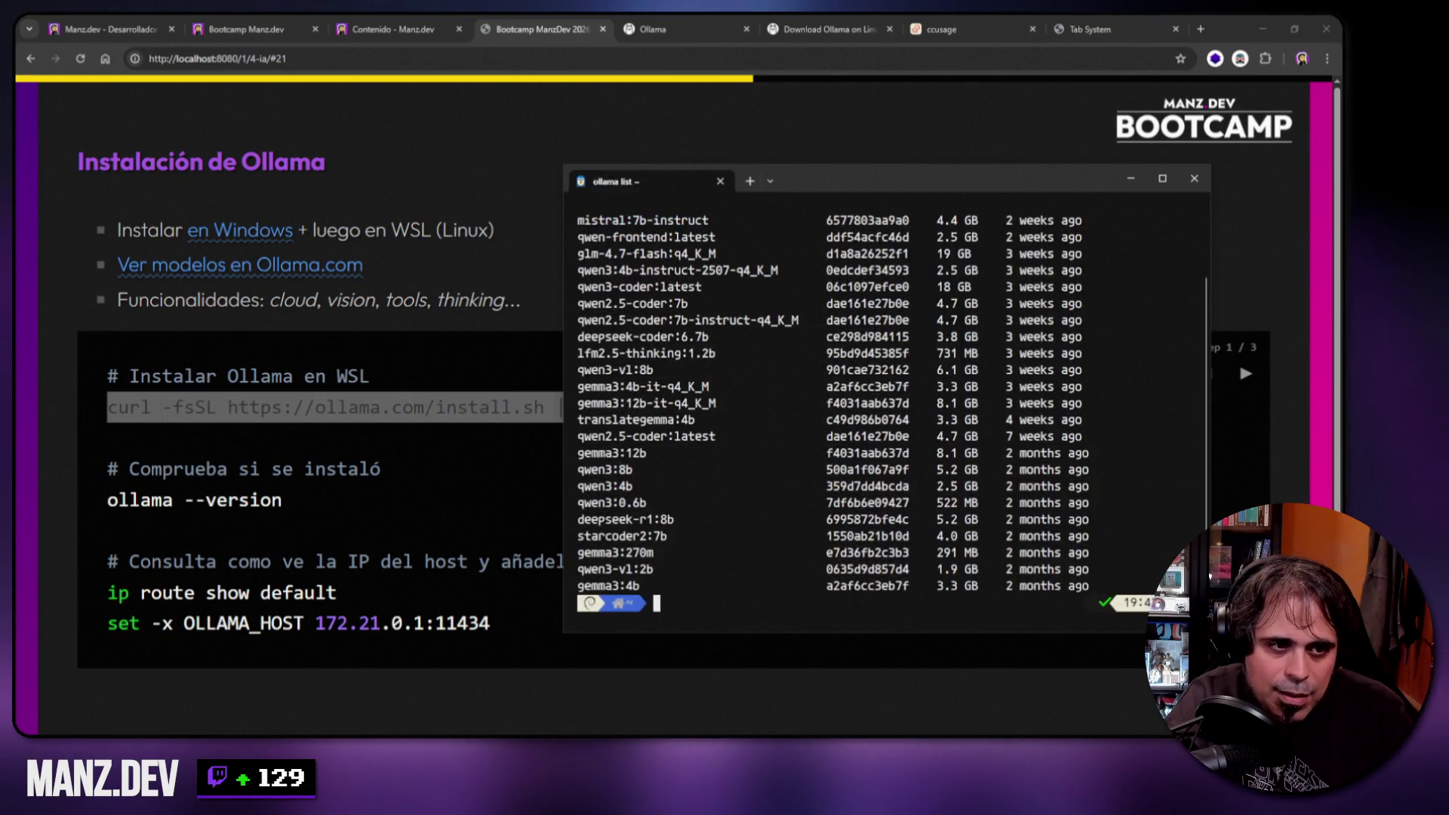
pyautogui.scroll(3, 644, 448)
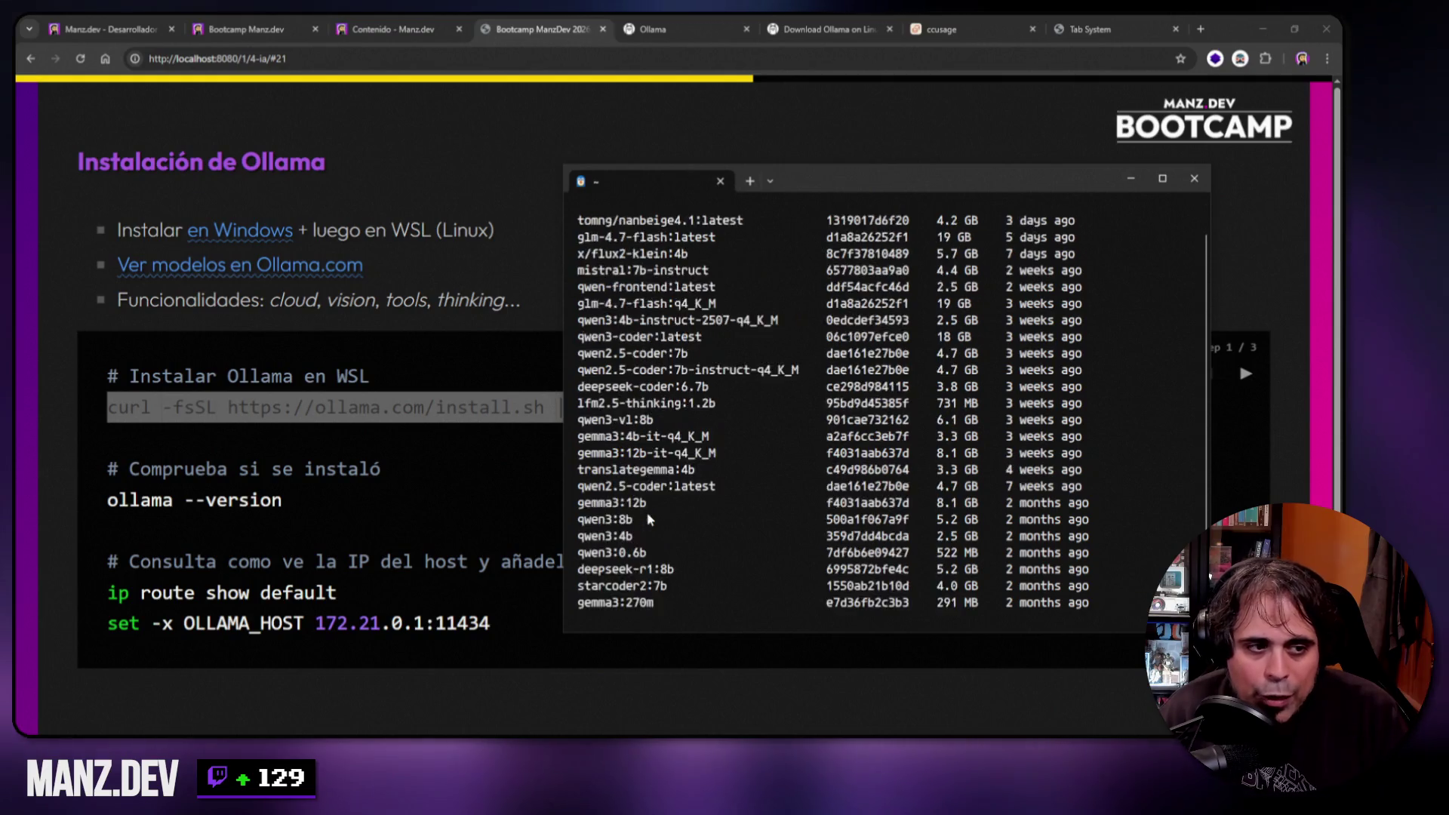
pyautogui.scroll(-2, 633, 343)
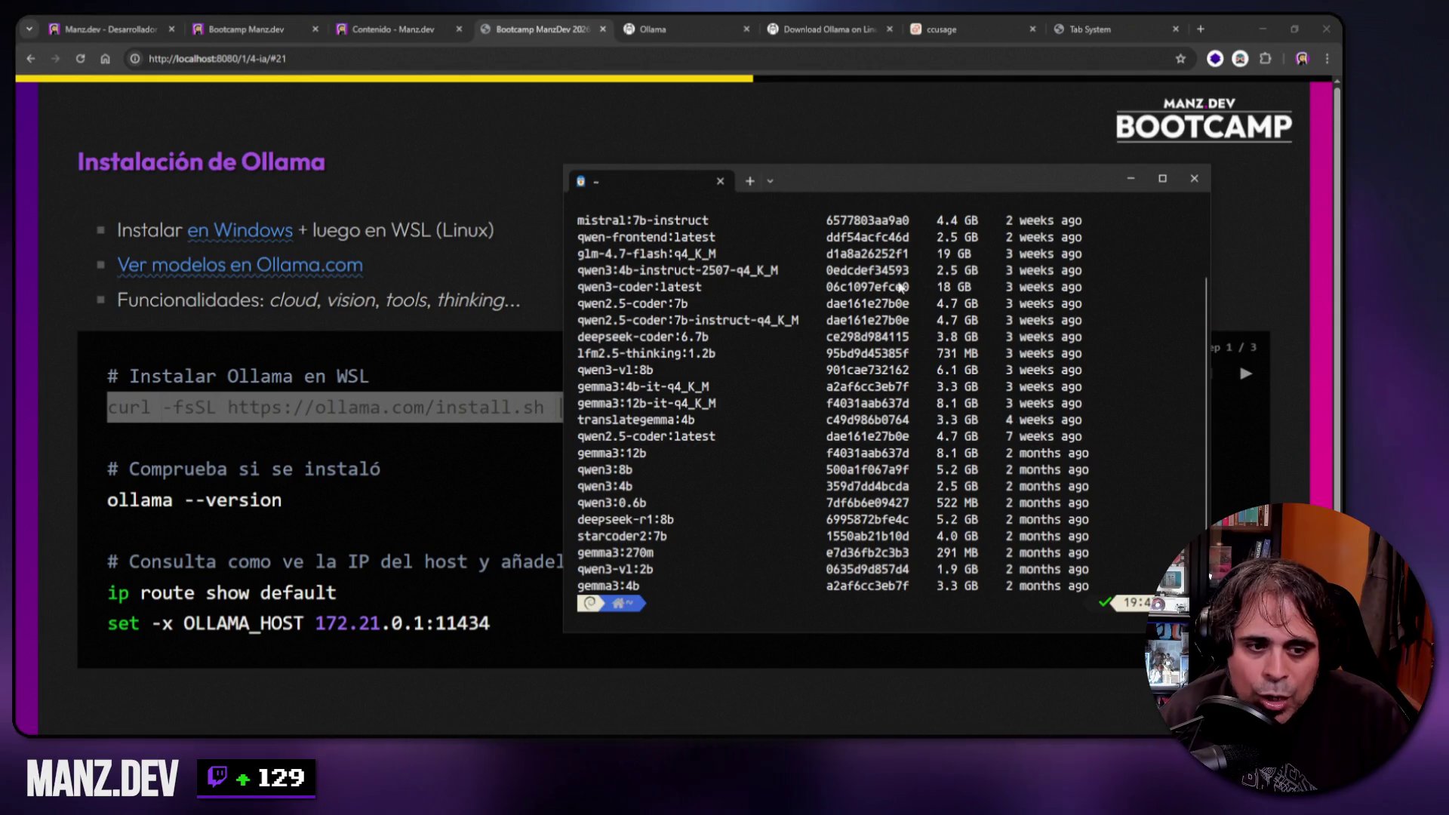
pyautogui.write('clear')
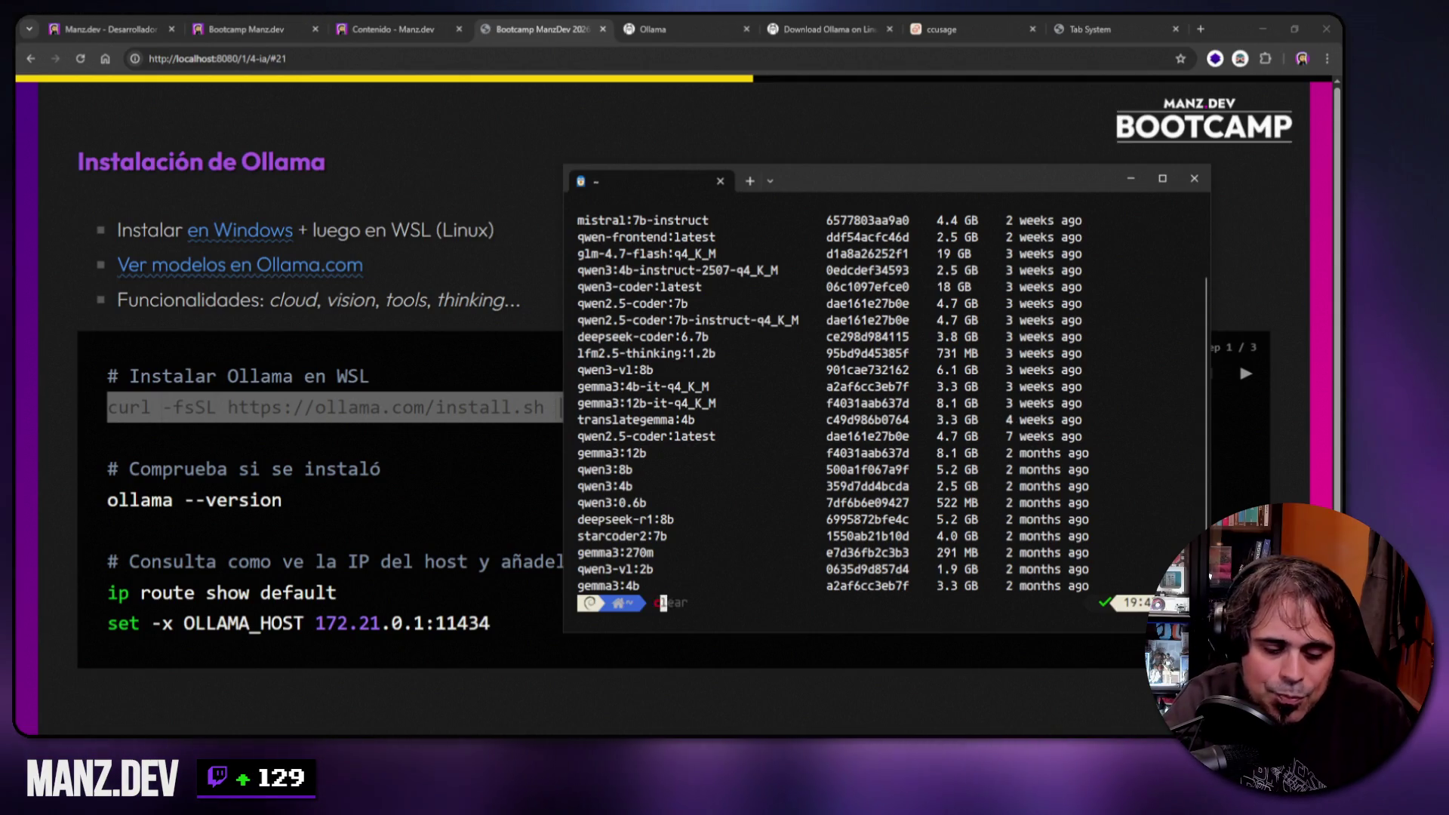
pyautogui.press('Return')
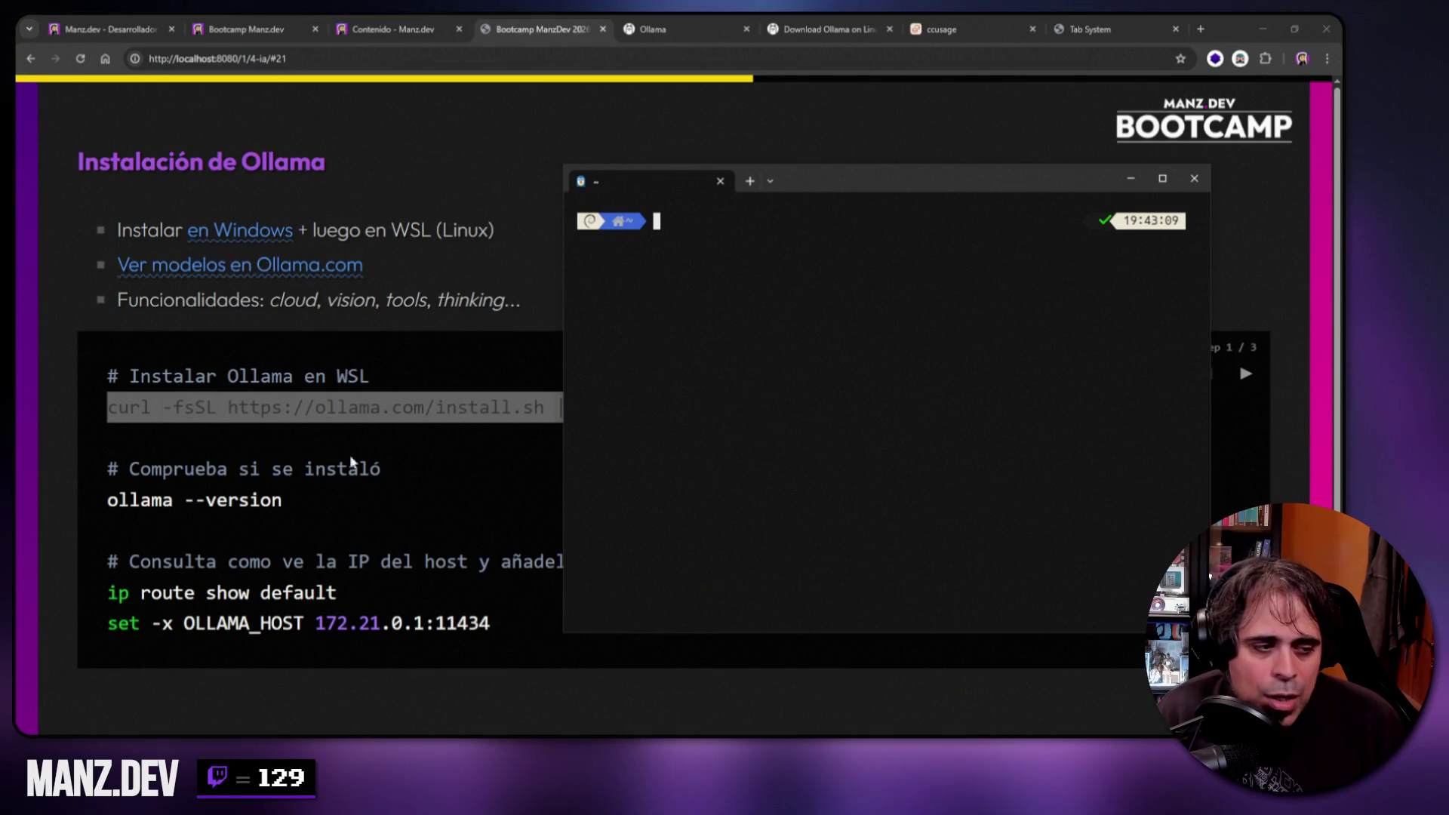
# Bring the WSL terminal back over the slides and enlarge it
pyautogui.click(65, 378)
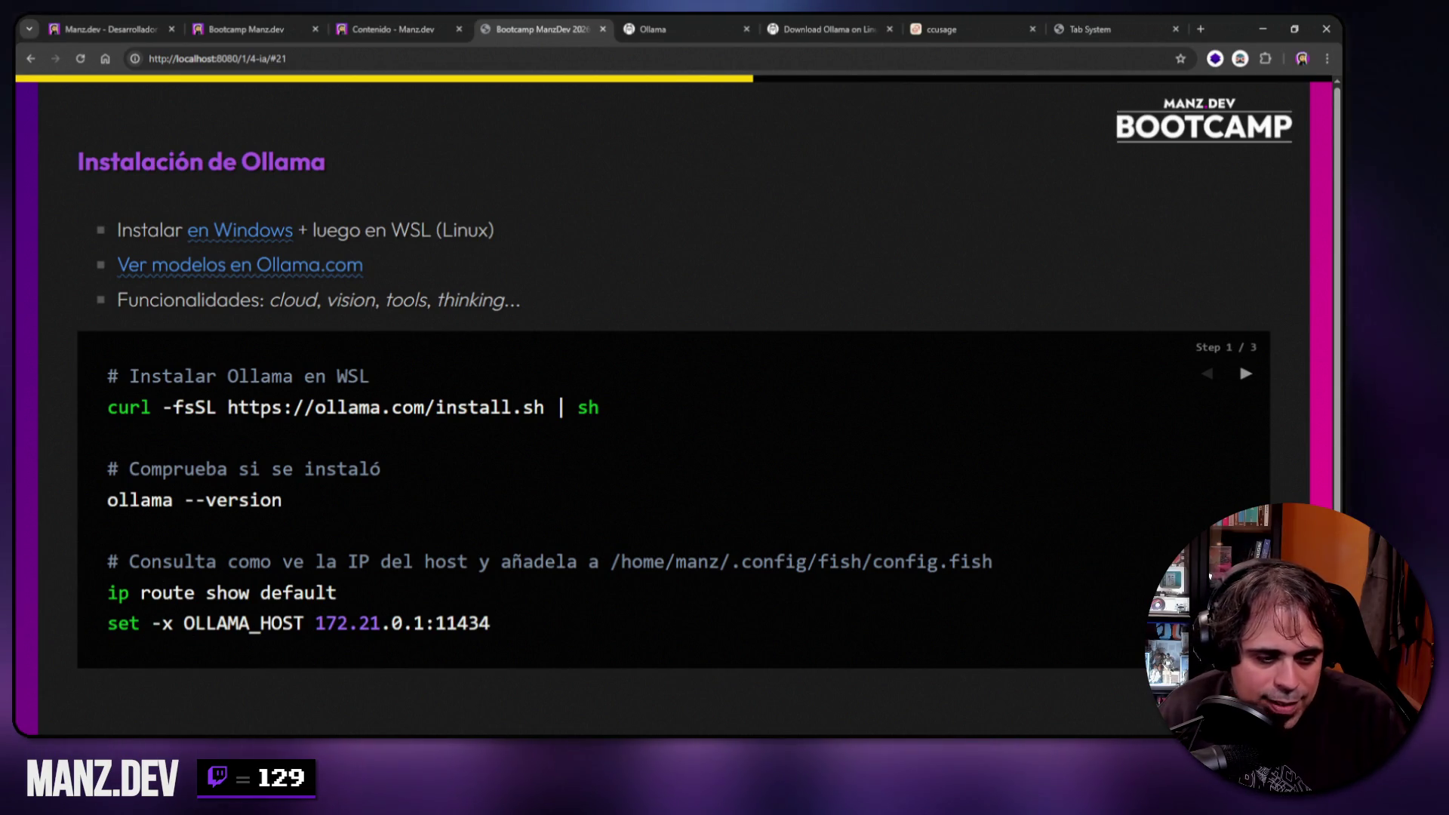
pyautogui.click(640, 682)
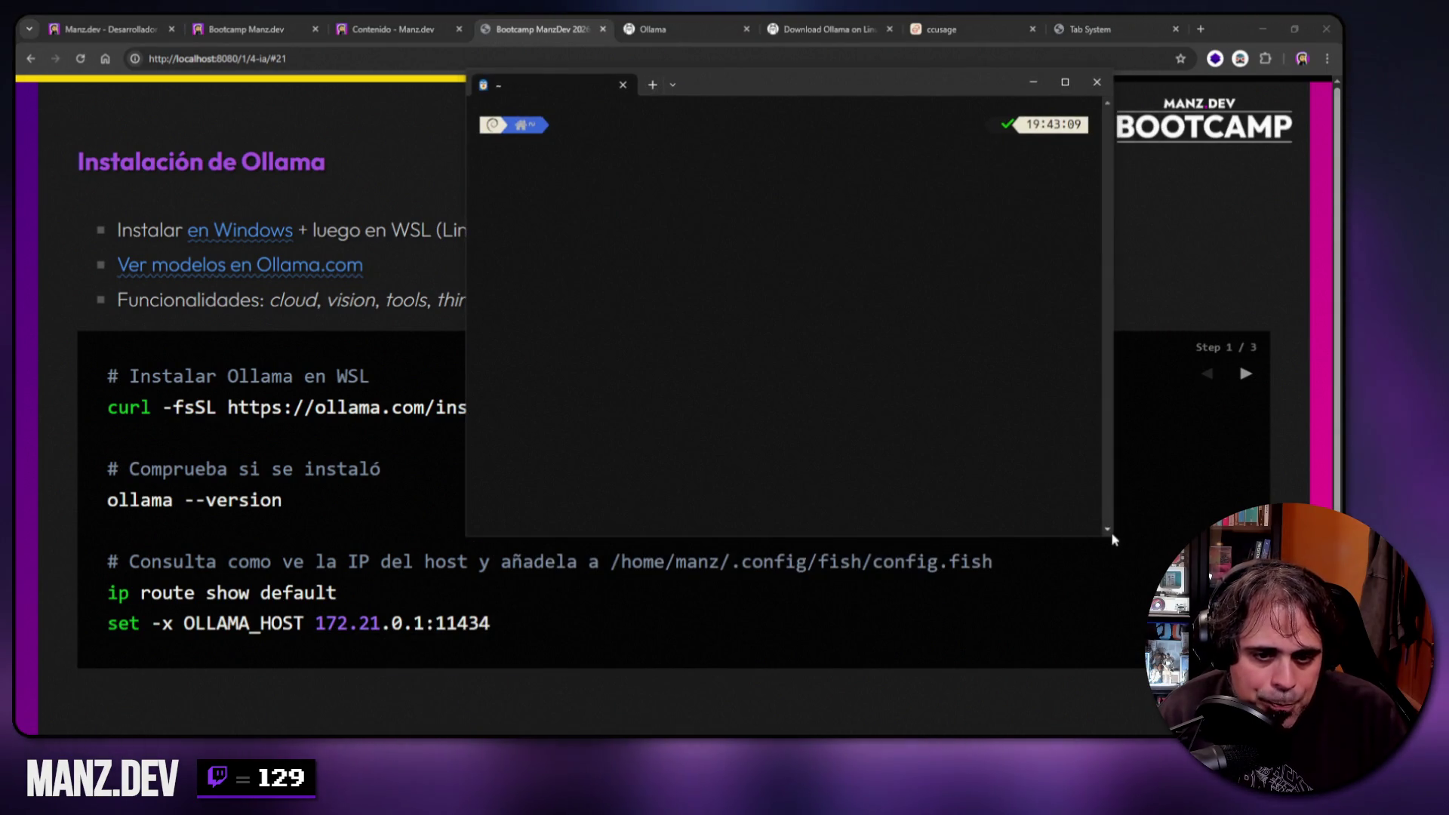
pyautogui.moveTo(1112, 537); pyautogui.dragTo(1215, 418)
pyautogui.moveTo(868, 81); pyautogui.dragTo(856, 150)
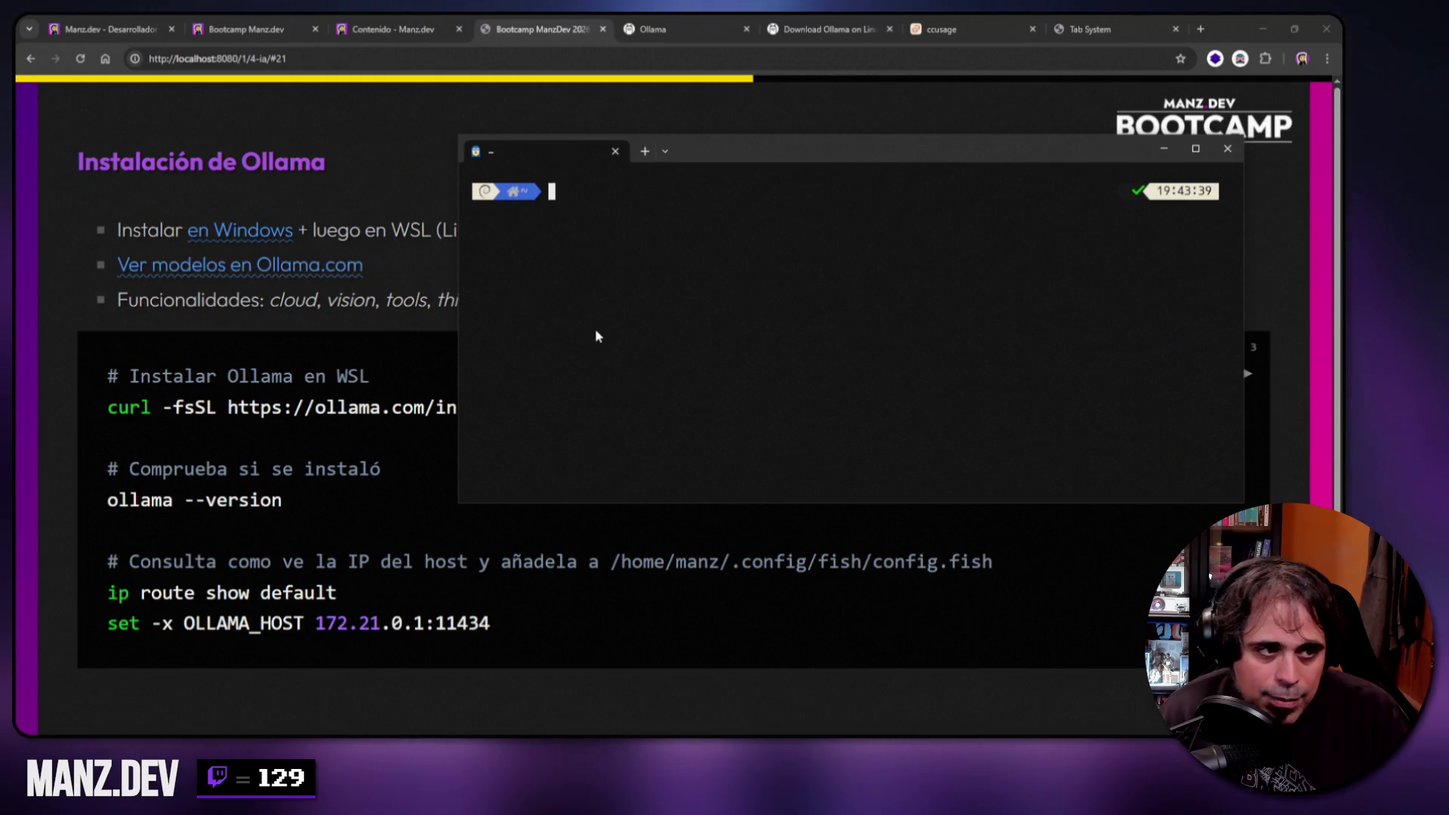
# Run ip route show default and select the gateway 172.21.0.1 on eth0
pyautogui.write('ip ro')
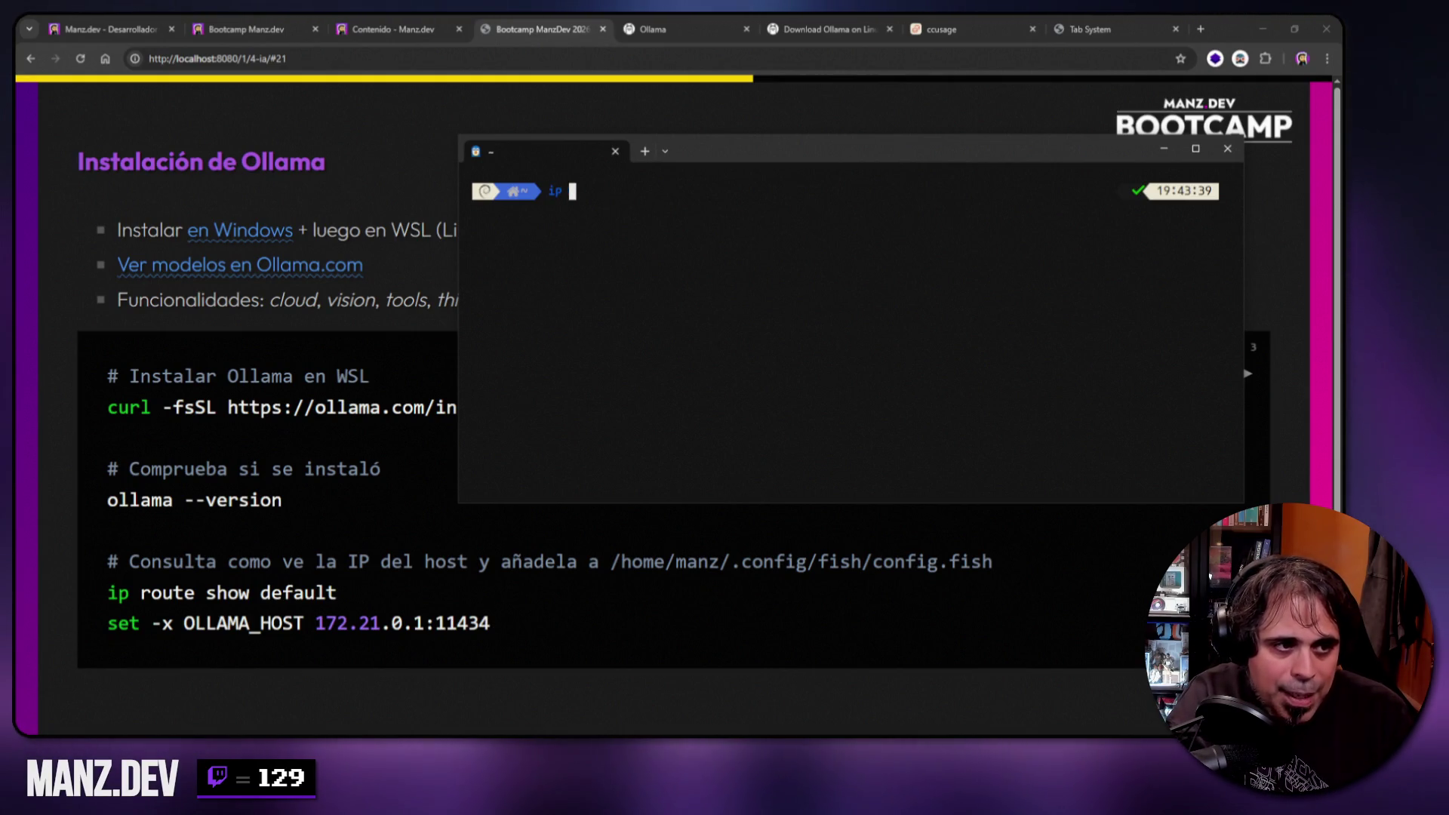
pyautogui.write('ute show e')
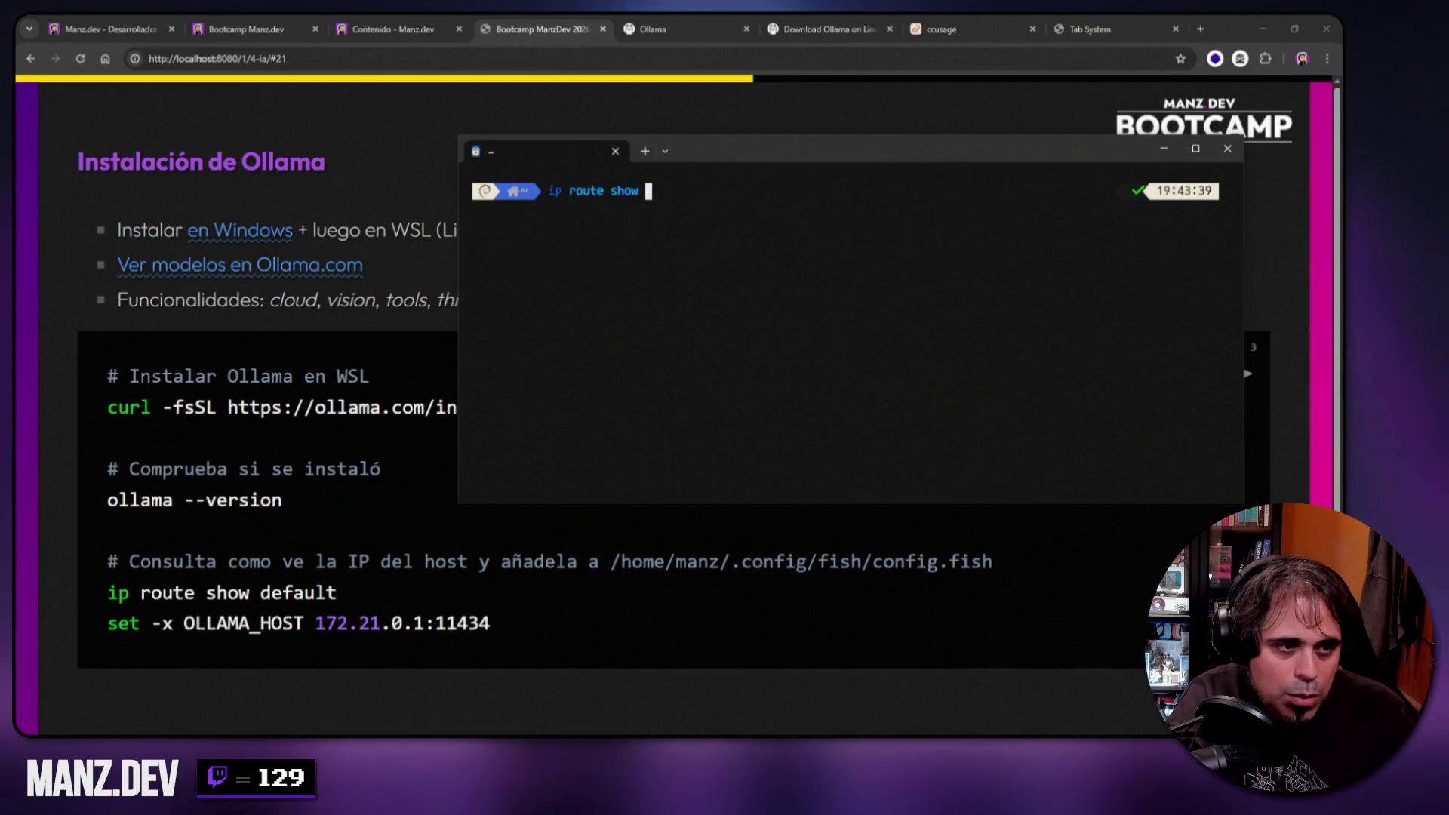
pyautogui.press('BackSpace')
pyautogui.write('default')
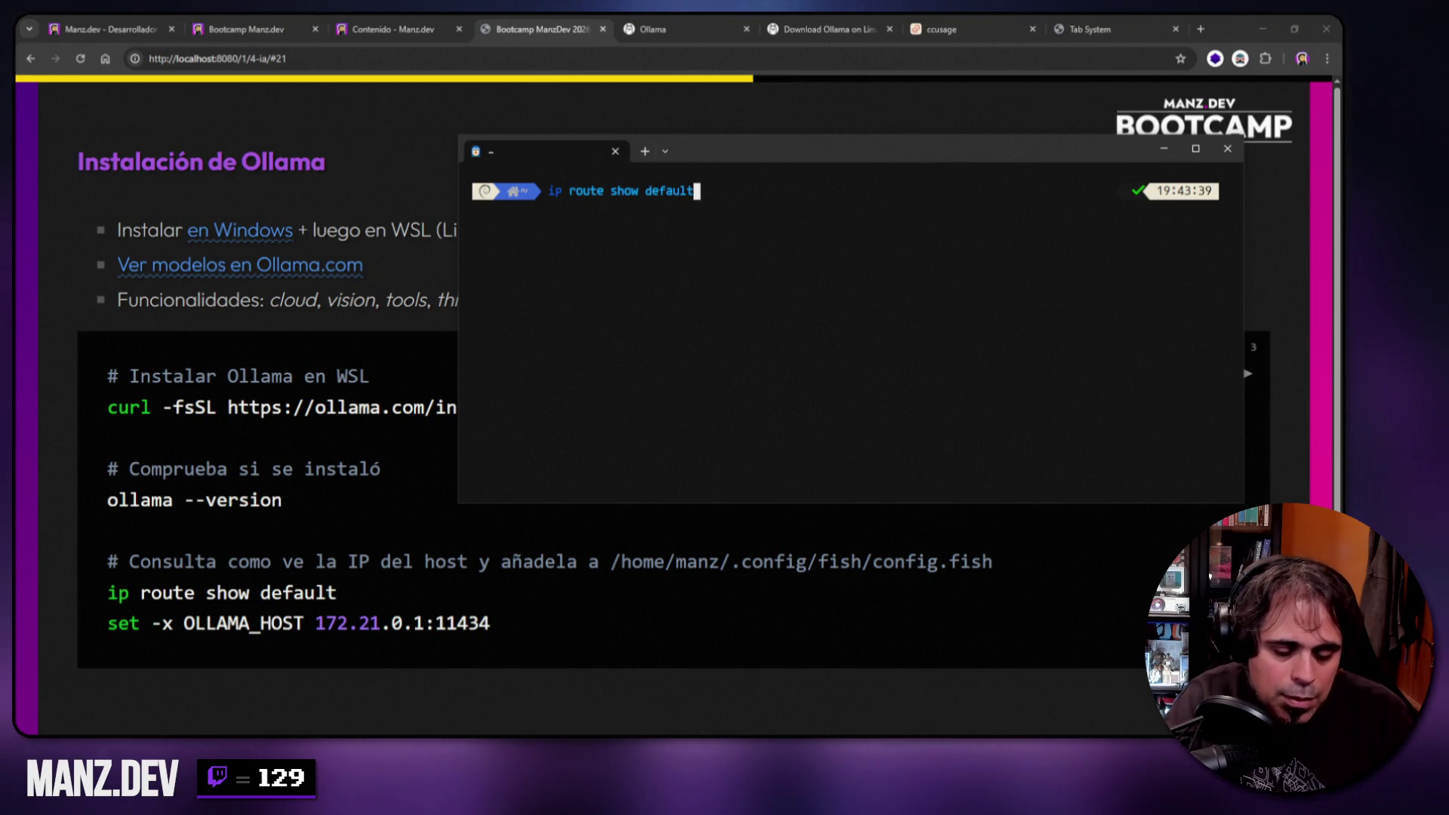
pyautogui.press('Return')
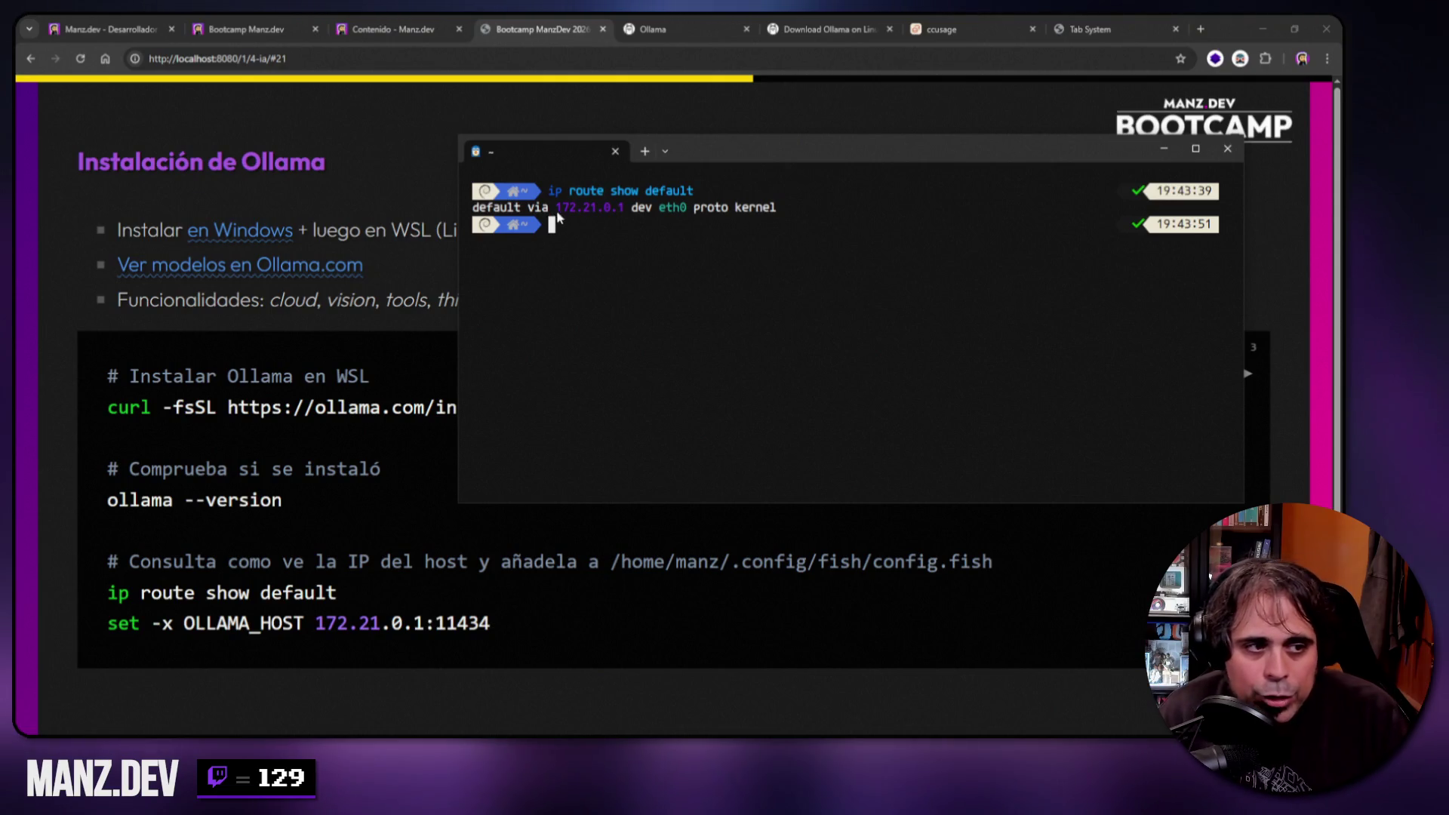
pyautogui.moveTo(596, 217); pyautogui.dragTo(625, 218)
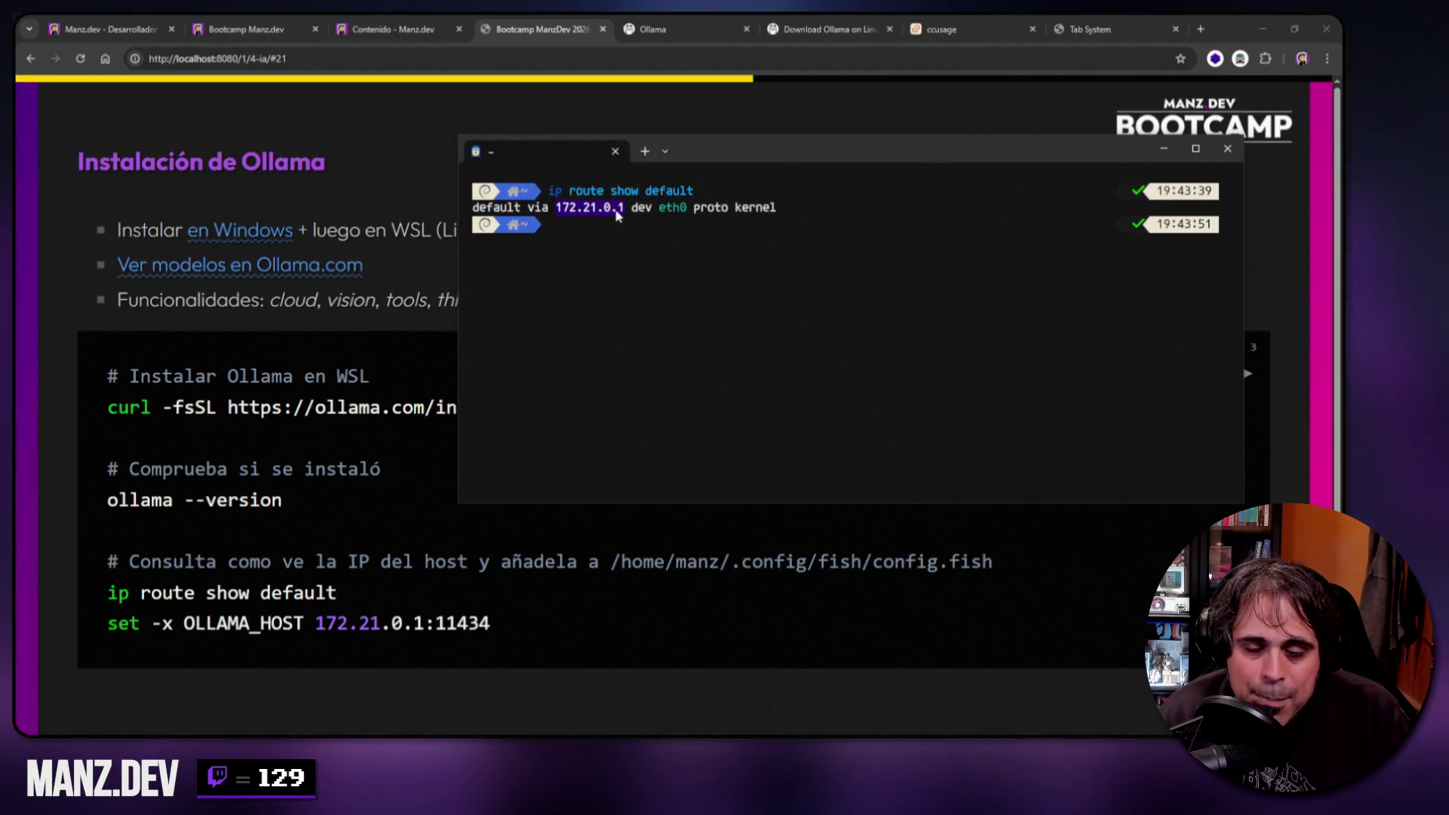
# Highlight 172.21.0.1 in the slide's OLLAMA_HOST line and compare it with the terminal's gateway
pyautogui.moveTo(108, 624); pyautogui.dragTo(424, 624)
pyautogui.hotkey('alt', 'Tab')
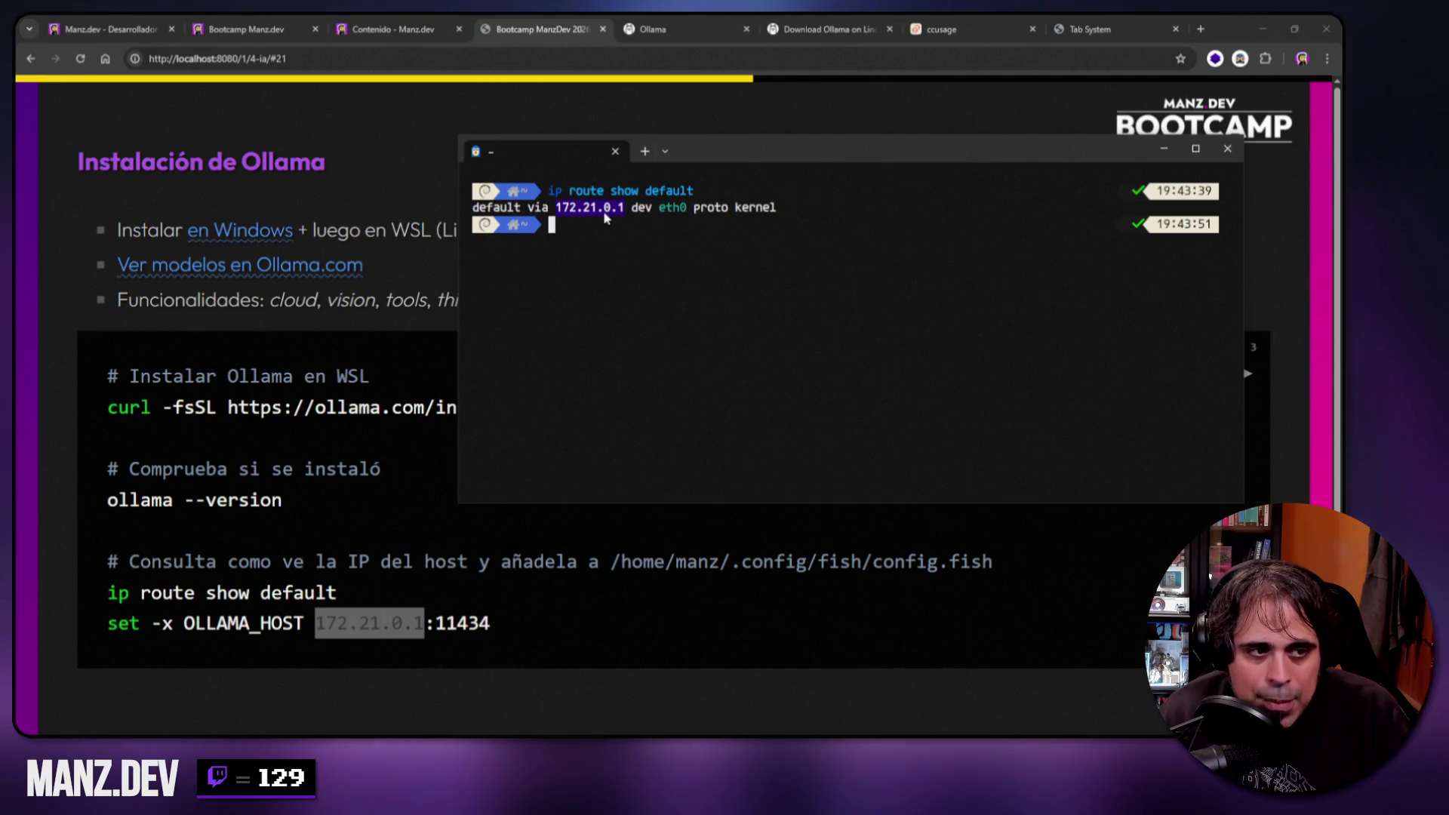
pyautogui.hotkey('alt', 'Tab')
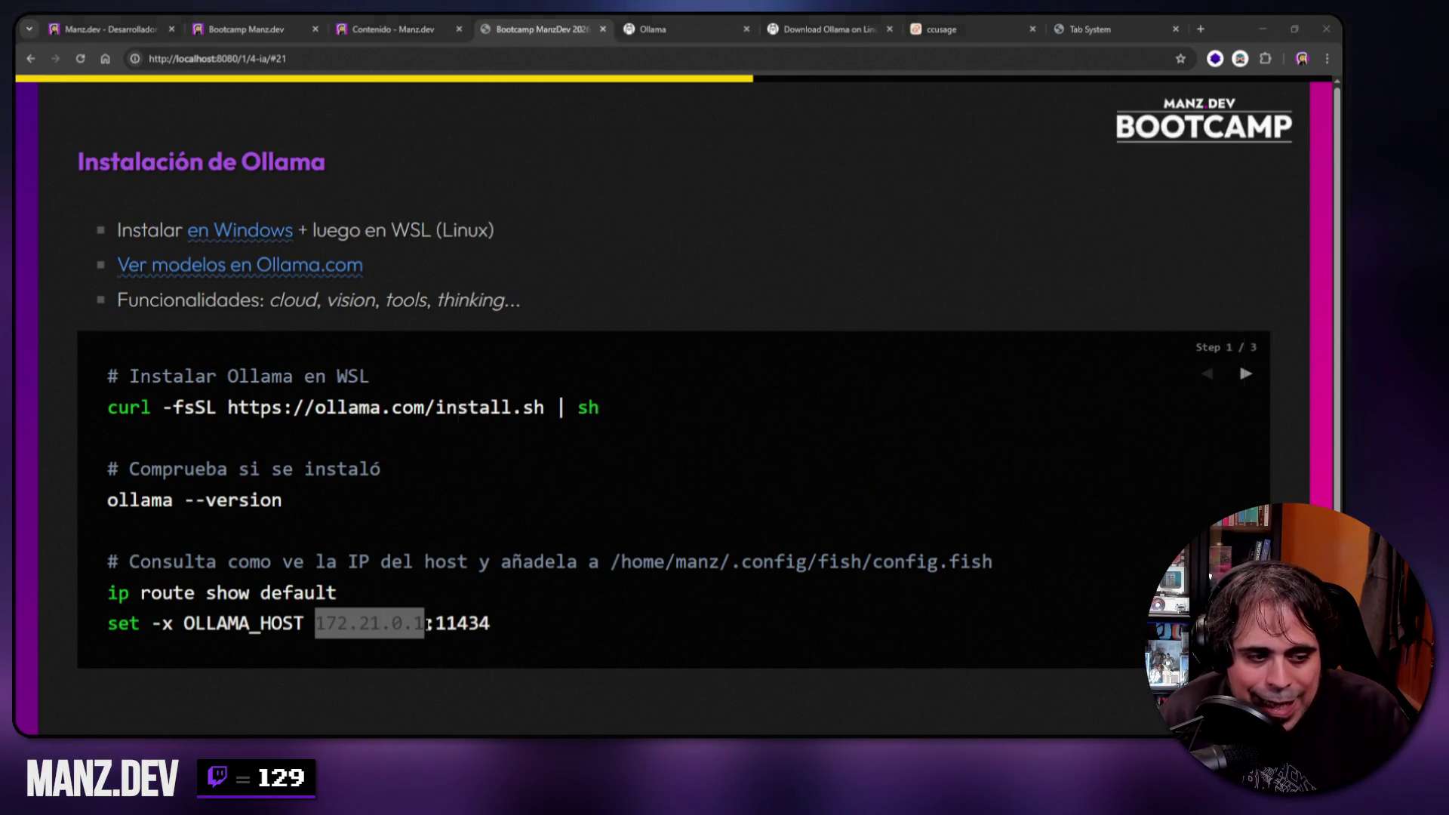
pyautogui.moveTo(498, 632); pyautogui.dragTo(427, 626)
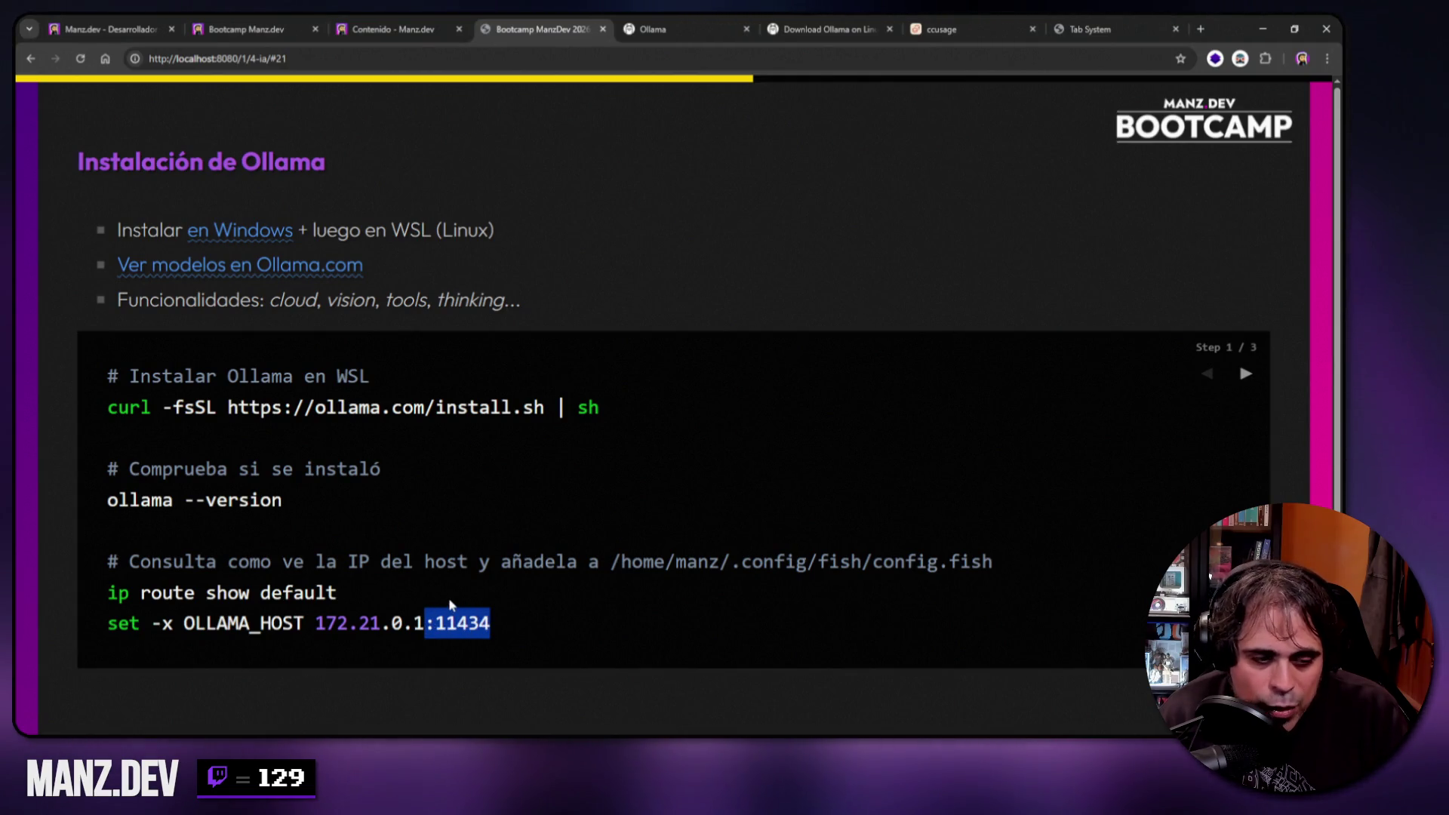
pyautogui.click(449, 613)
pyautogui.moveTo(437, 625)
pyautogui.mouseDown()
pyautogui.moveTo(492, 625)
pyautogui.moveTo(438, 625)
pyautogui.moveTo(479, 625)
pyautogui.mouseUp()
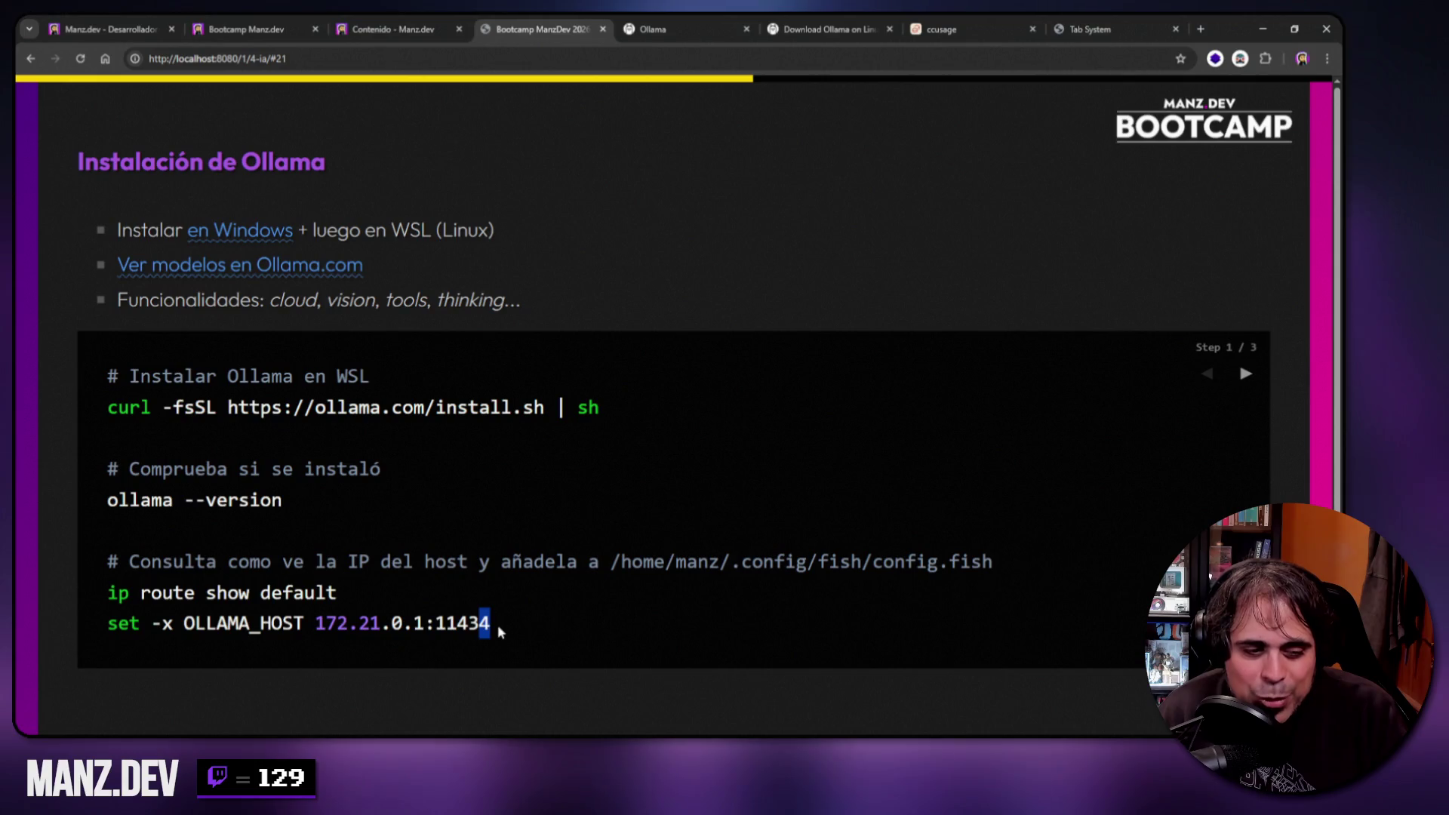
pyautogui.moveTo(437, 625); pyautogui.dragTo(490, 625)
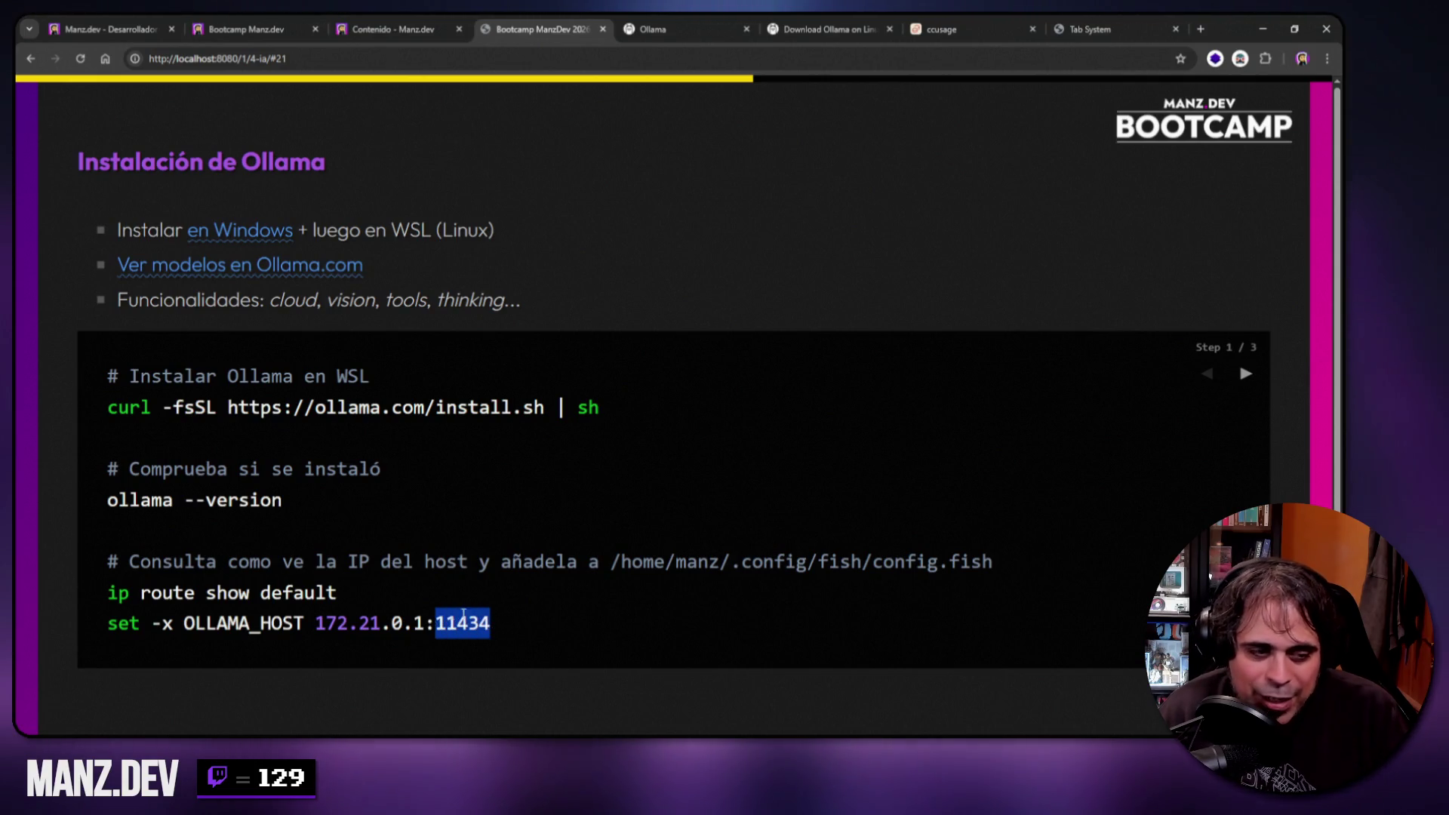
pyautogui.moveTo(316, 623)
pyautogui.mouseDown()
pyautogui.moveTo(462, 623)
pyautogui.moveTo(436, 623)
pyautogui.mouseUp()
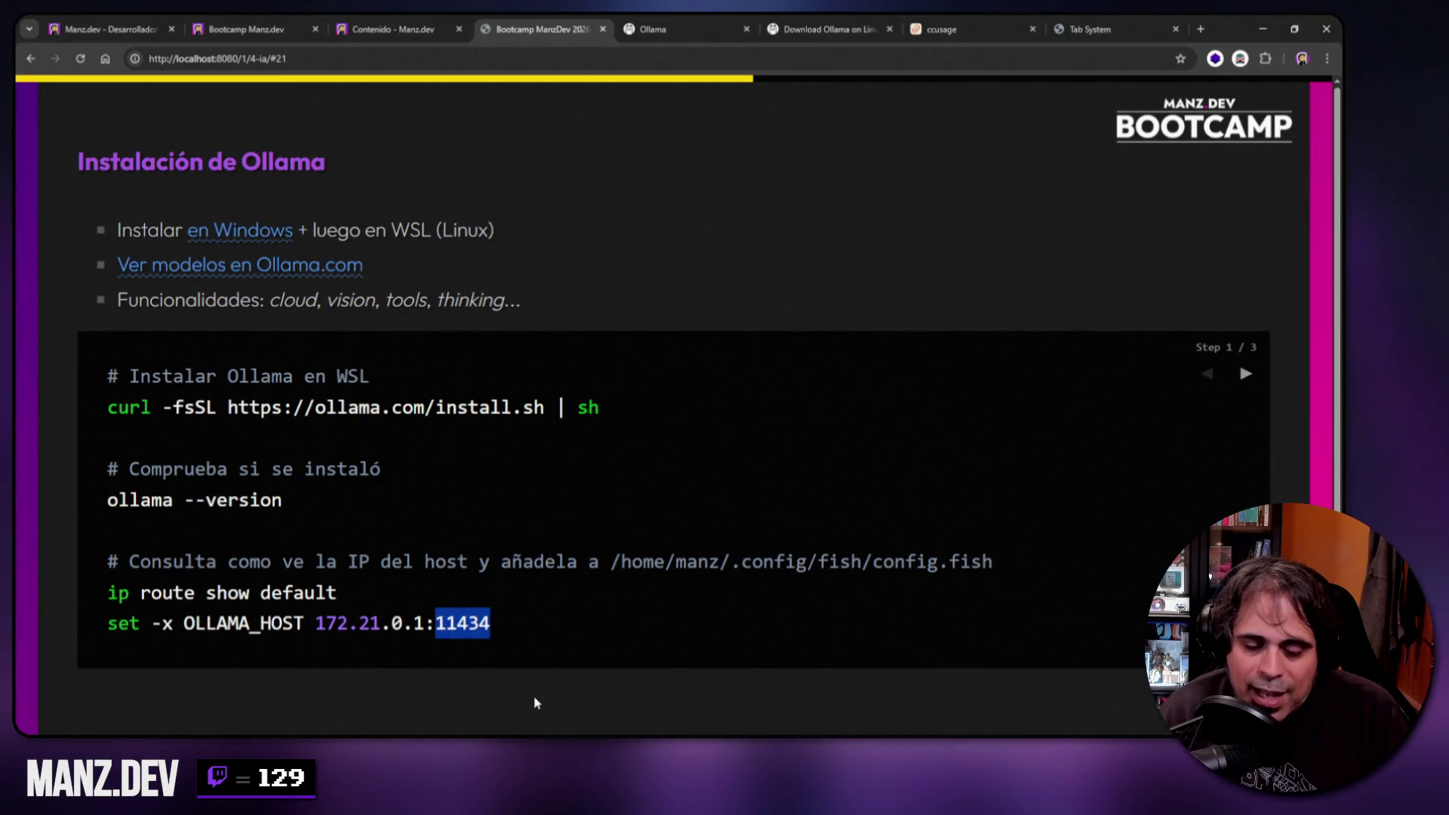
pyautogui.moveTo(108, 624); pyautogui.dragTo(492, 626)
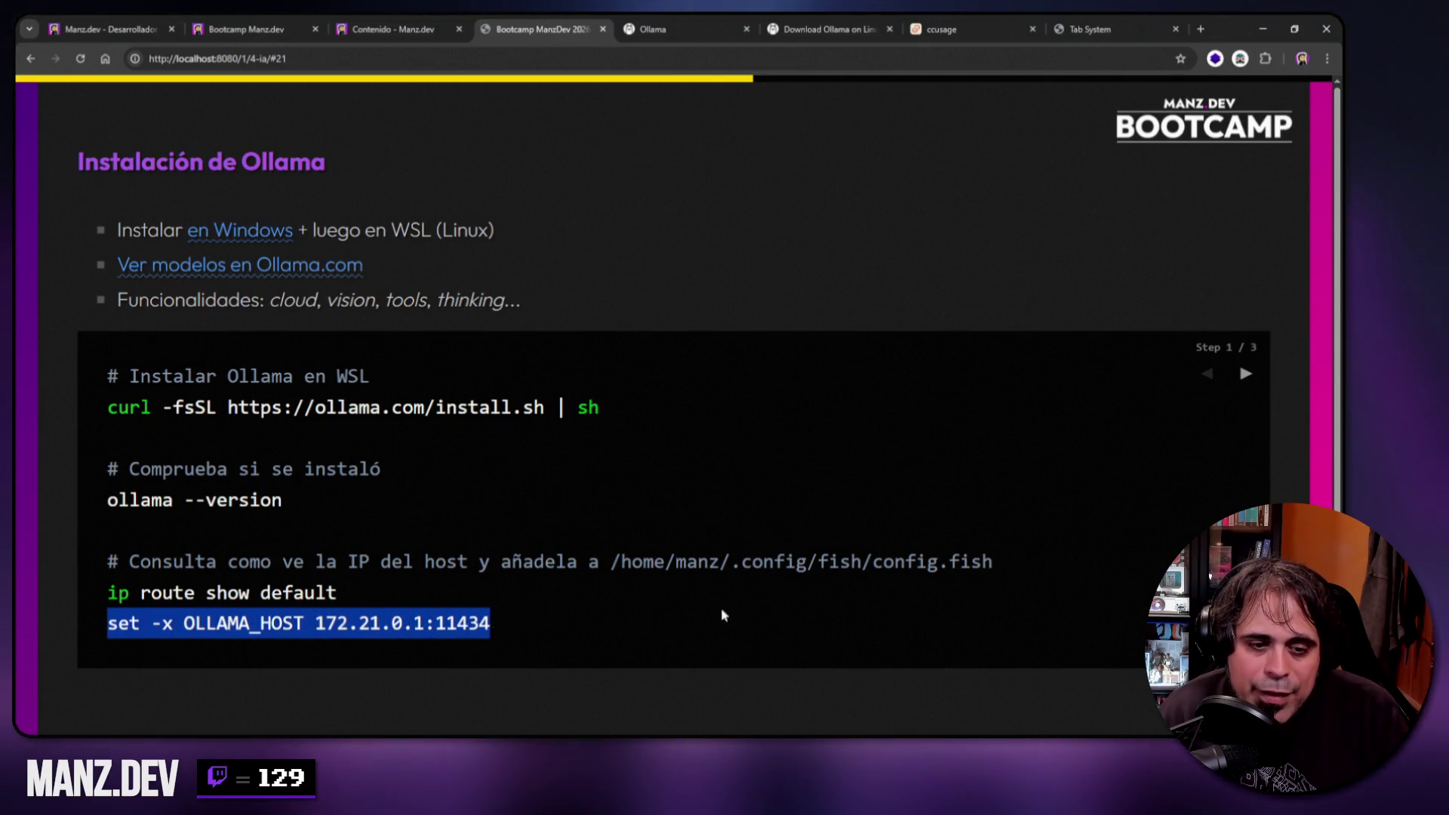
pyautogui.moveTo(610, 562); pyautogui.dragTo(1004, 571)
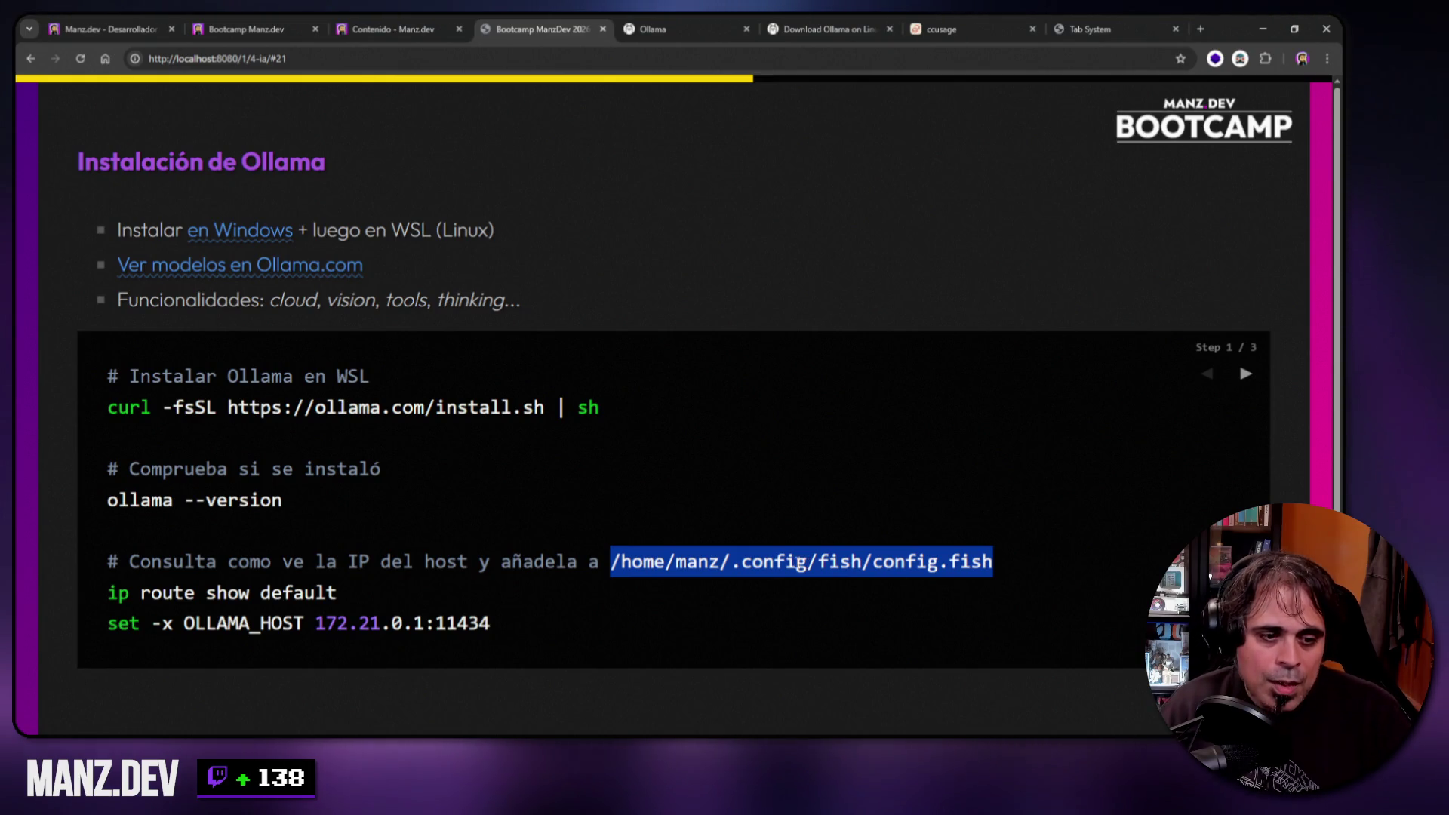
pyautogui.click(699, 453)
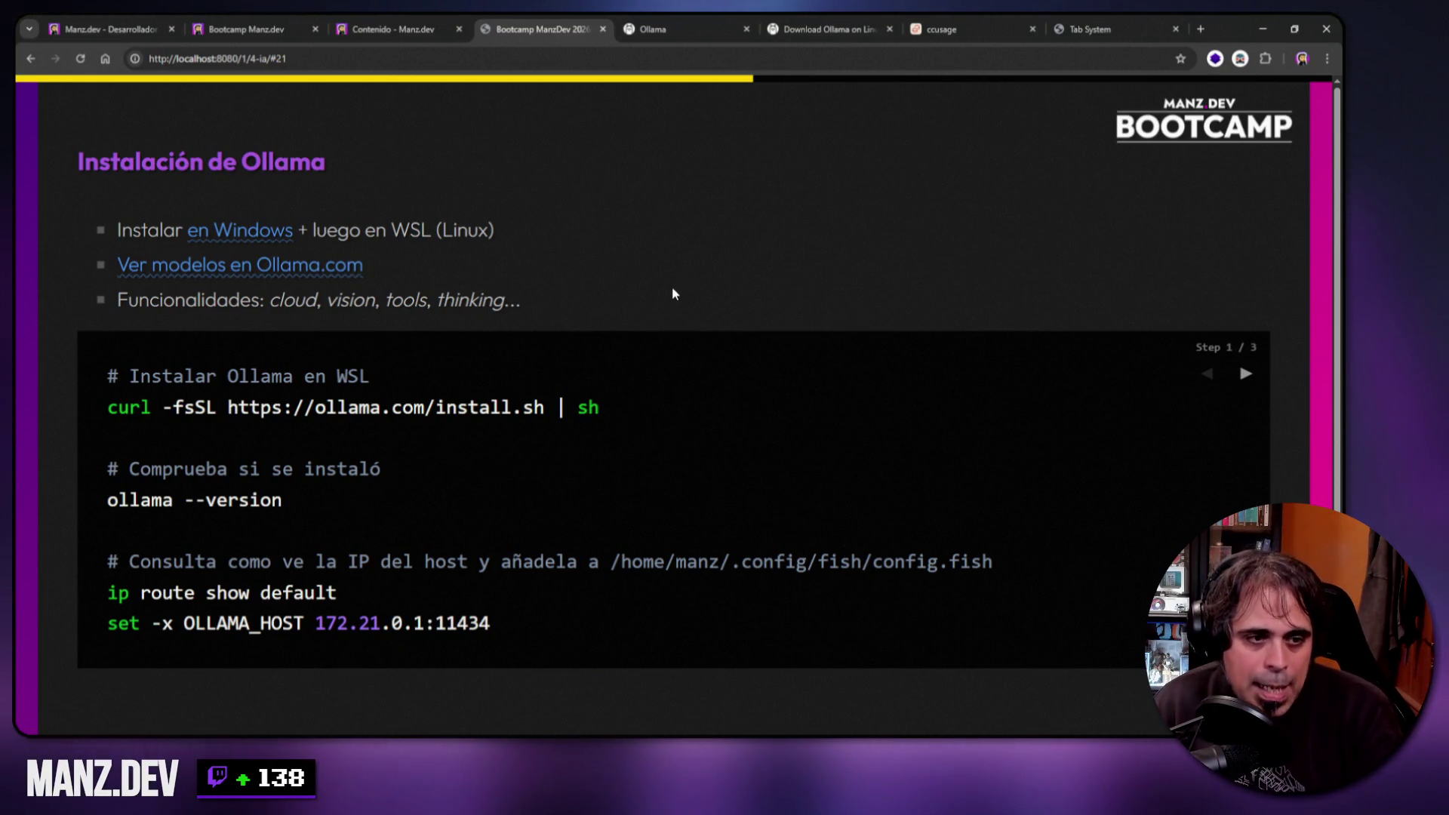
pyautogui.press('Right')
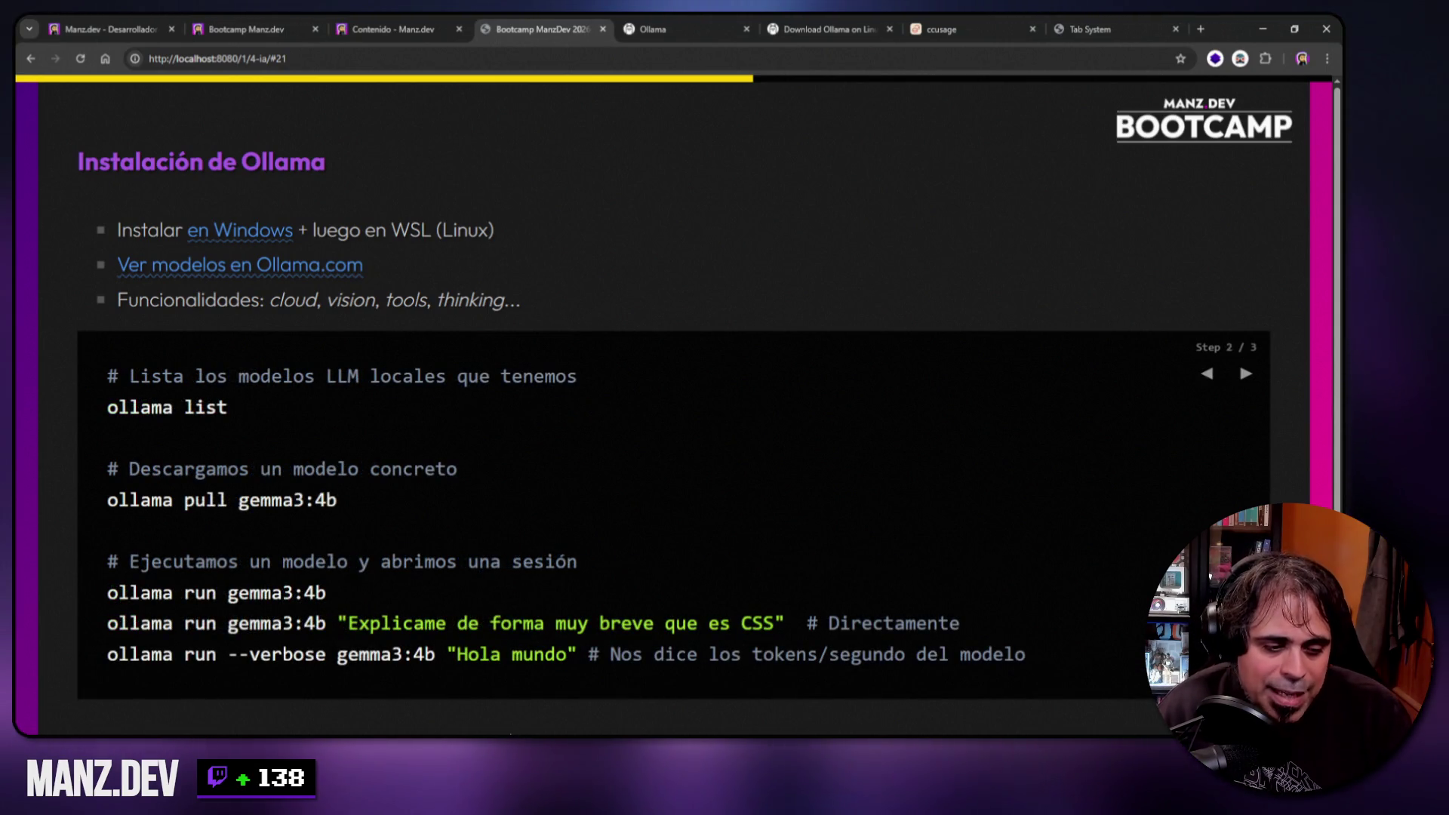
# Bring the home-directory terminal forward, clear it and check the installed Ollama version
pyautogui.click(507, 755)
pyautogui.click(628, 691)
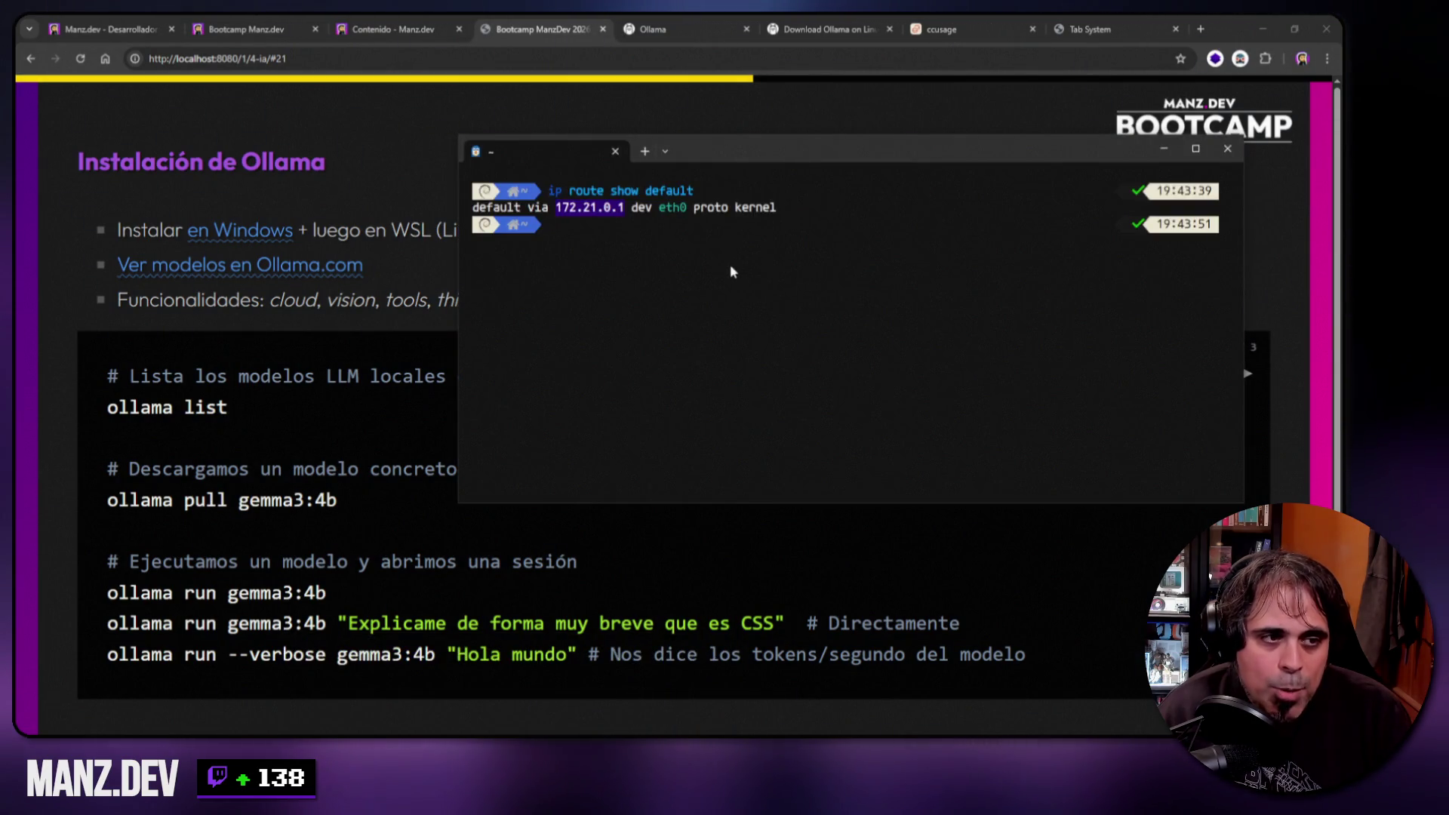
pyautogui.write('clear')
pyautogui.press('Return')
pyautogui.write('oll')
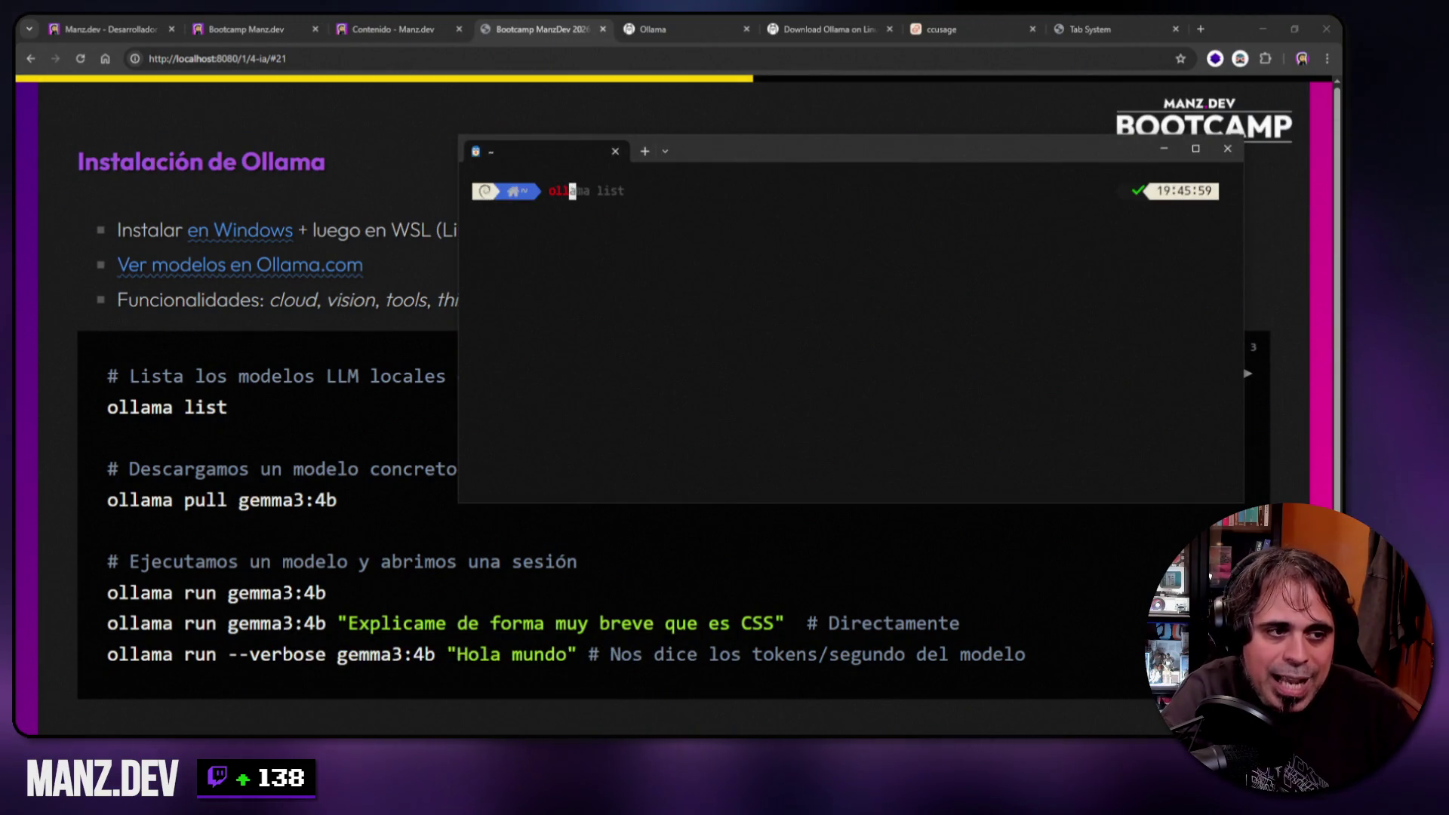
pyautogui.write('ama --')
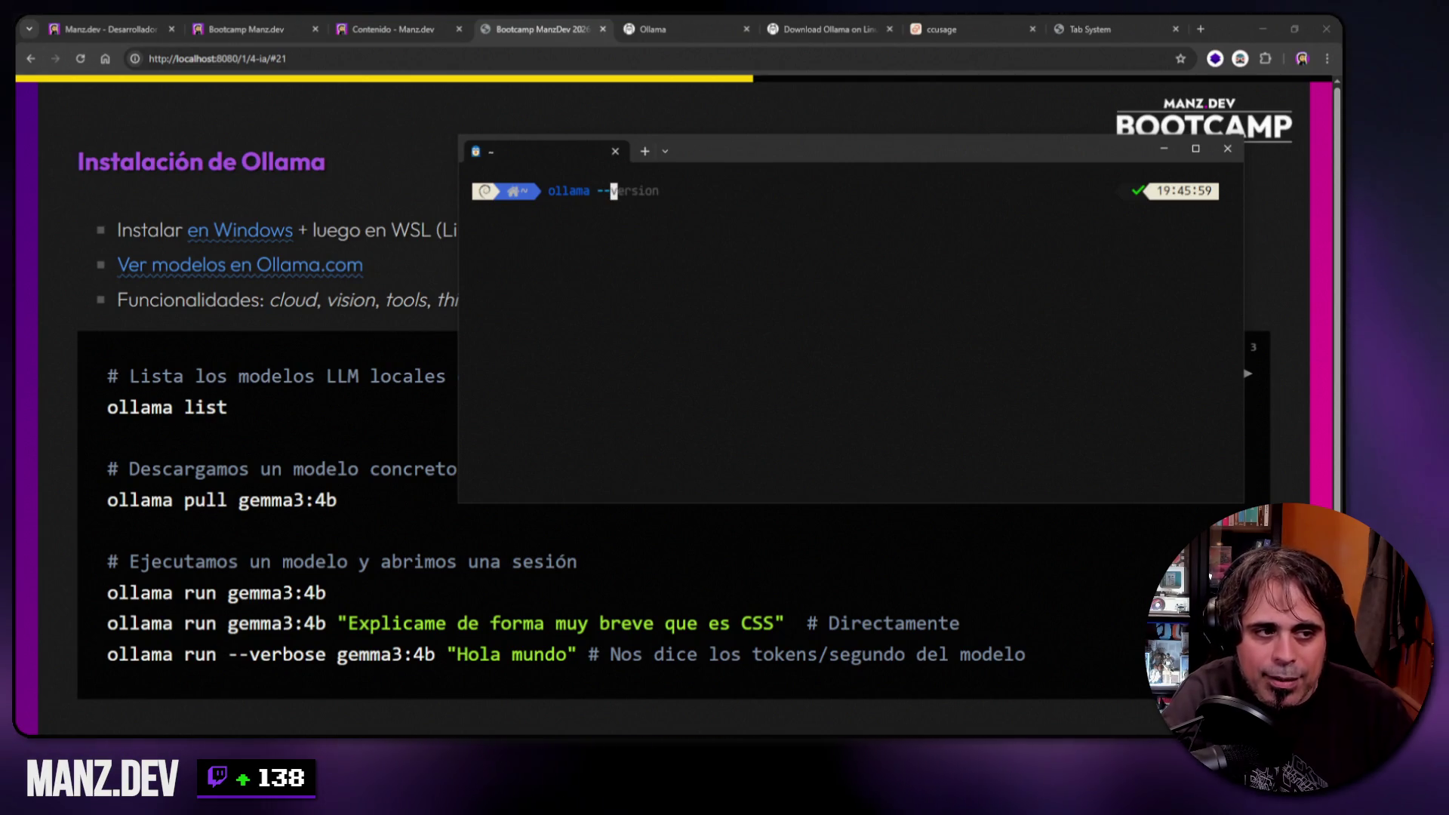
pyautogui.write('version')
pyautogui.press('Return')
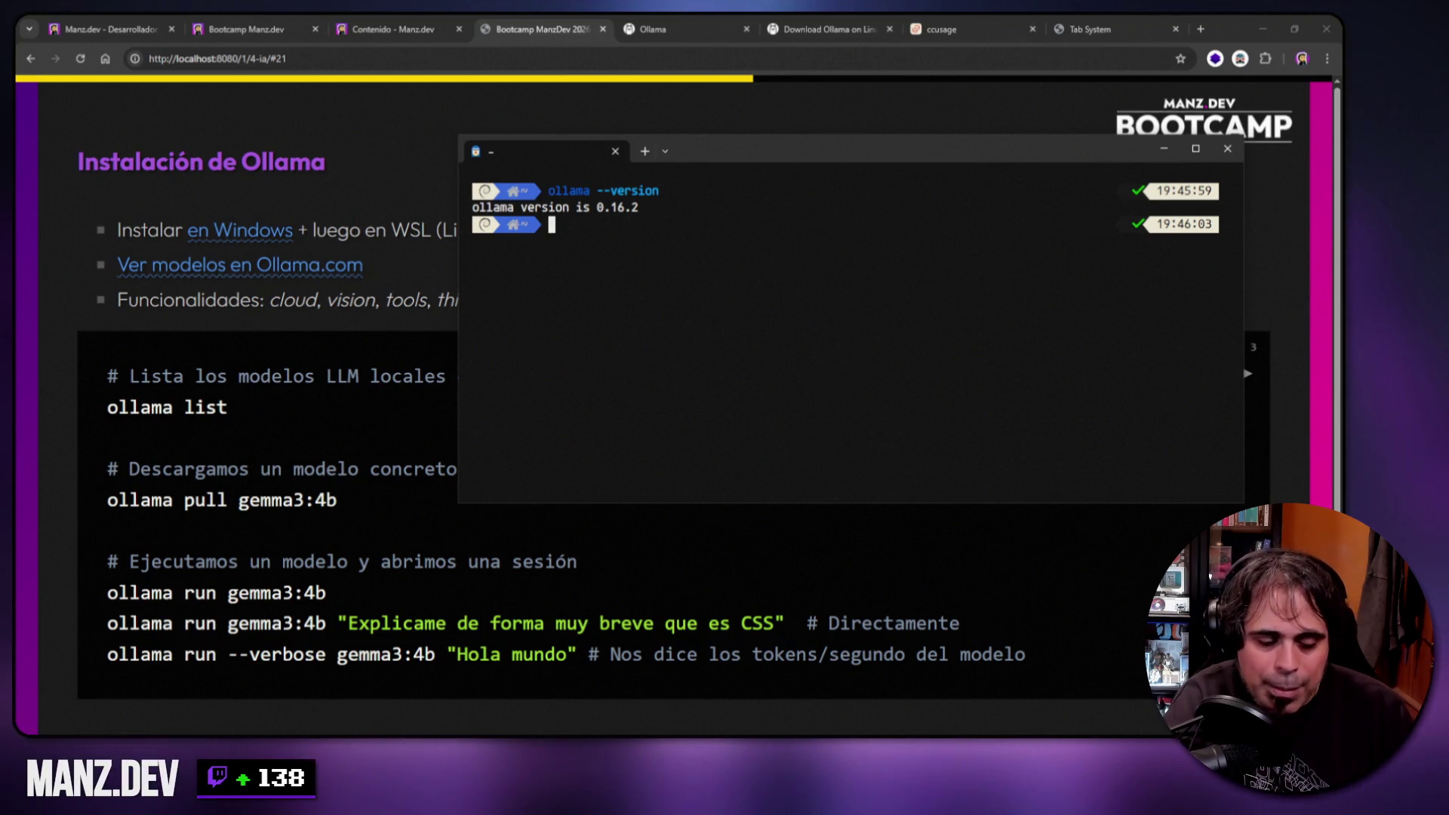
# List the locally installed models with ollama list in a taller window, then clear the screen
pyautogui.write('ollama list')
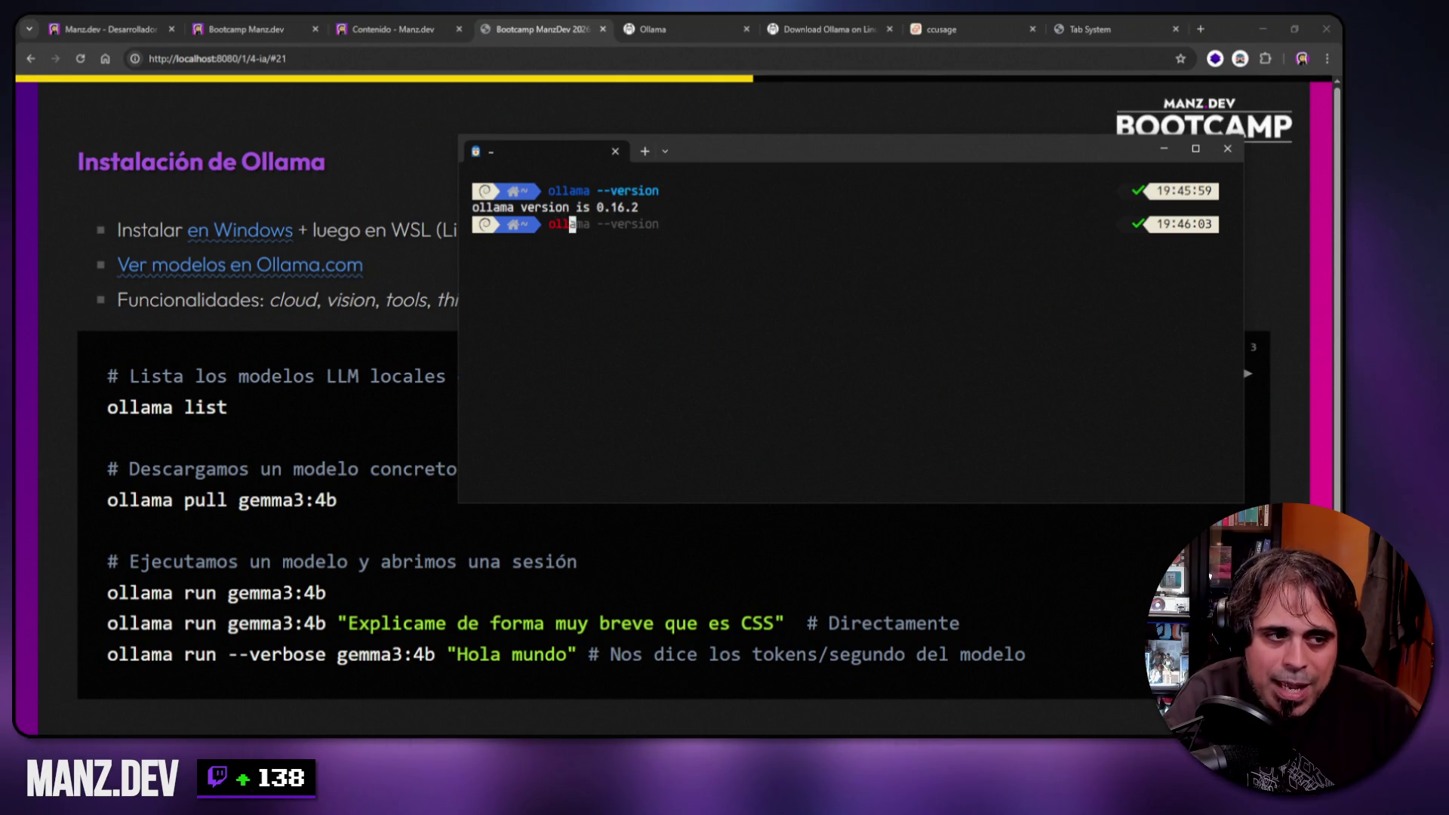
pyautogui.press('Return')
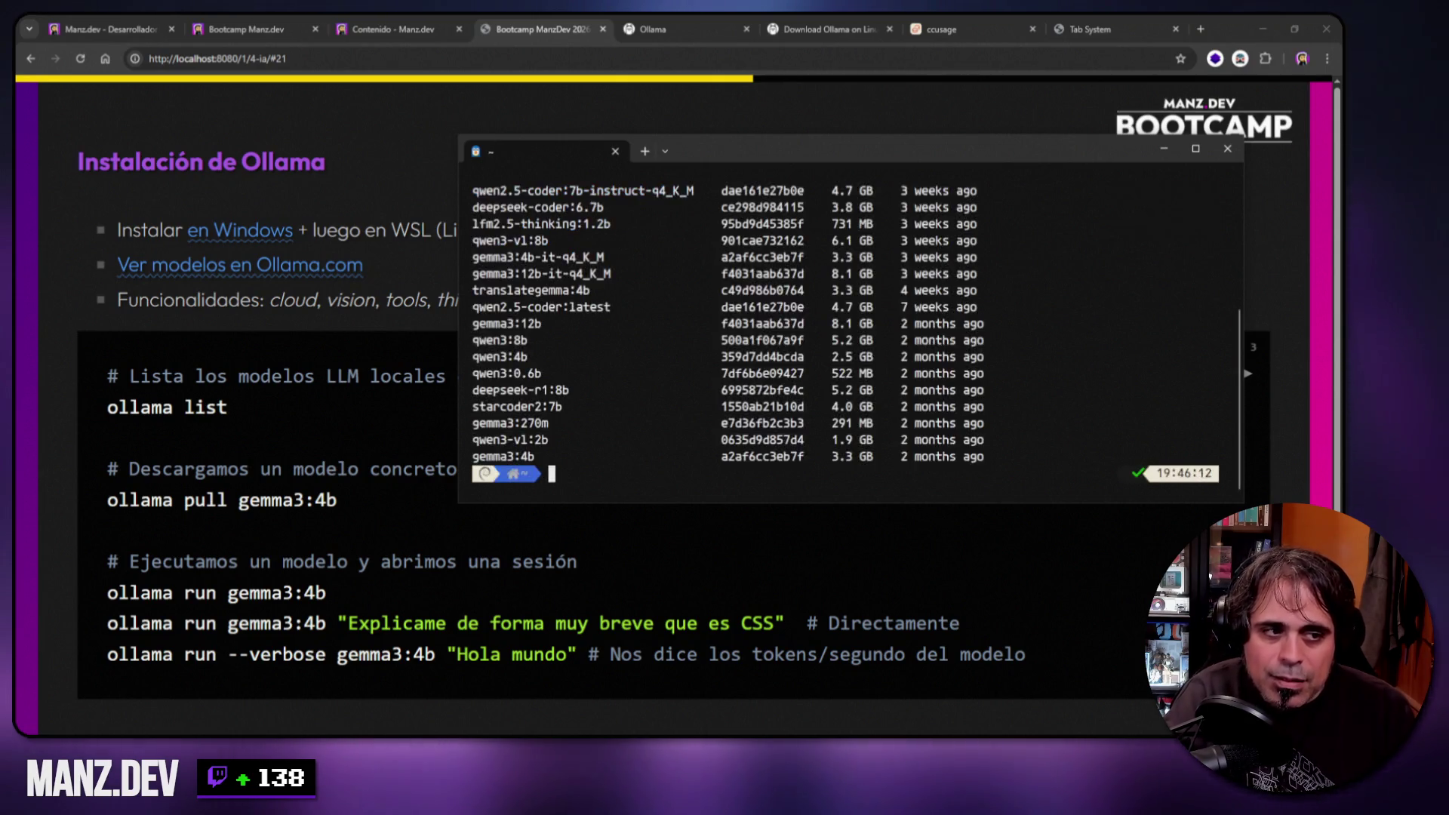
pyautogui.moveTo(851, 506); pyautogui.dragTo(854, 585)
pyautogui.scroll(5, 896, 449)
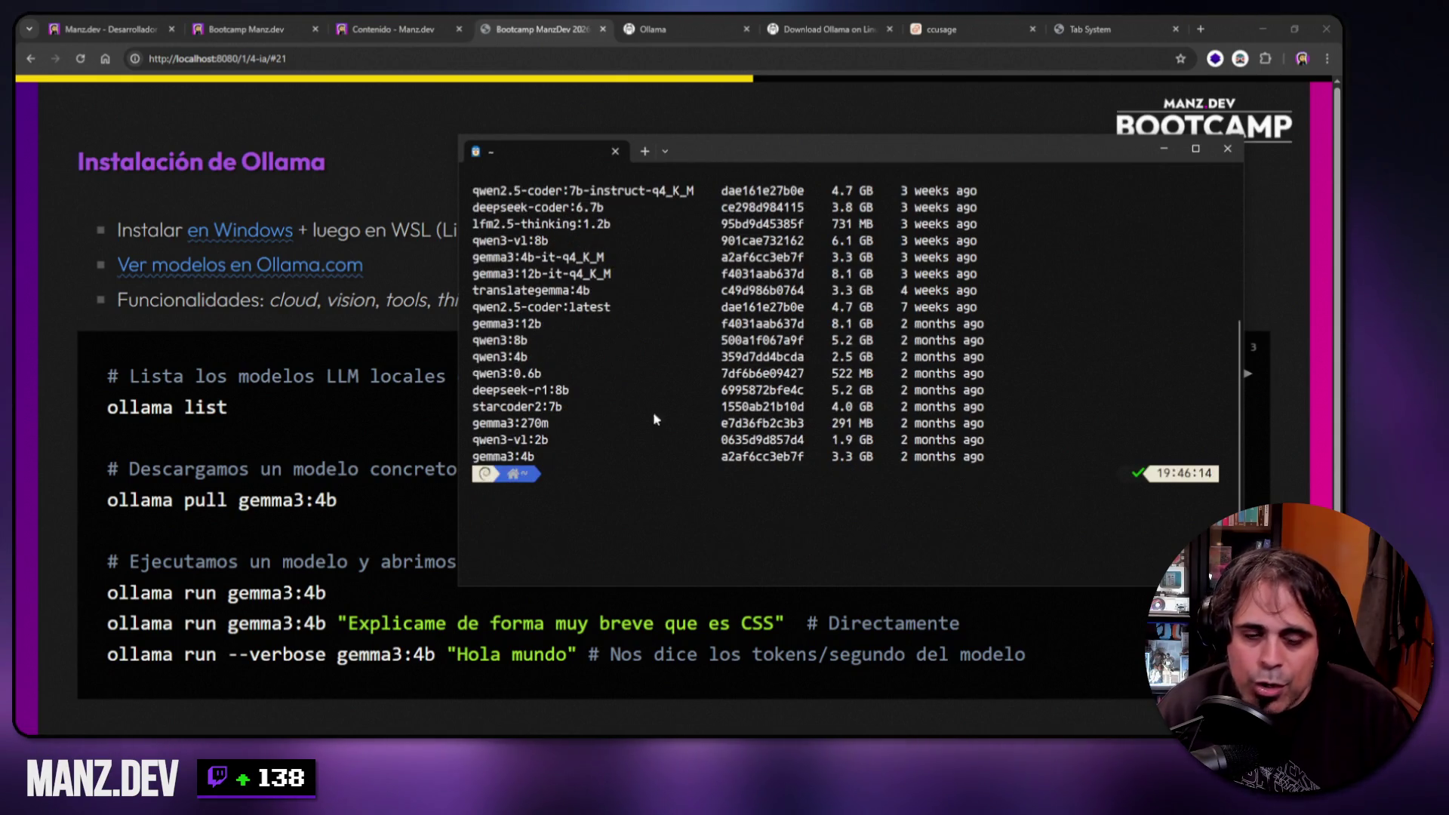
pyautogui.write('clear')
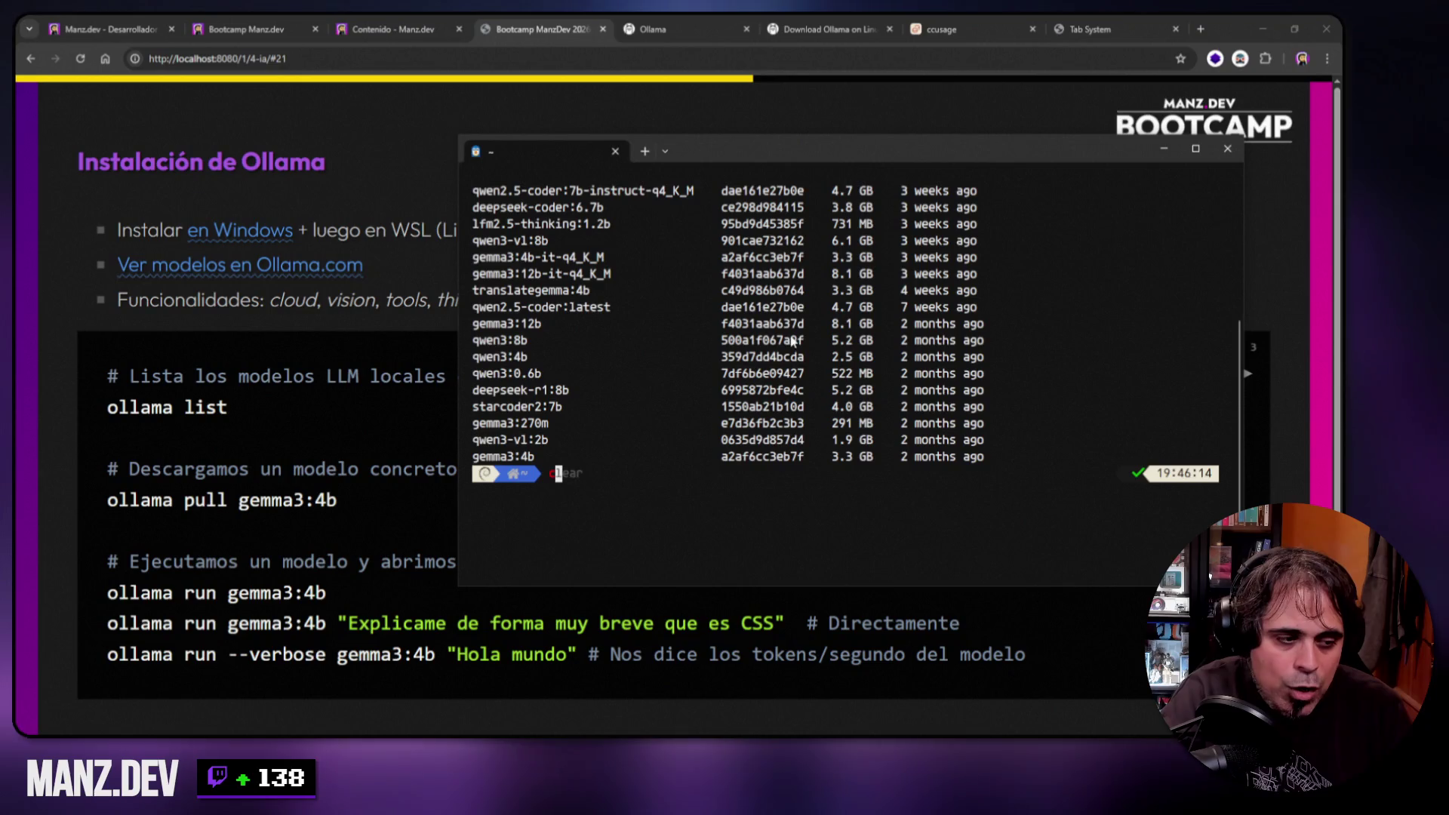
pyautogui.press('Return')
# Move the terminal window down and to the right over the slide
pyautogui.moveTo(753, 139)
pyautogui.mouseDown()
pyautogui.moveTo(764, 250)
pyautogui.moveTo(746, 81)
pyautogui.mouseUp()
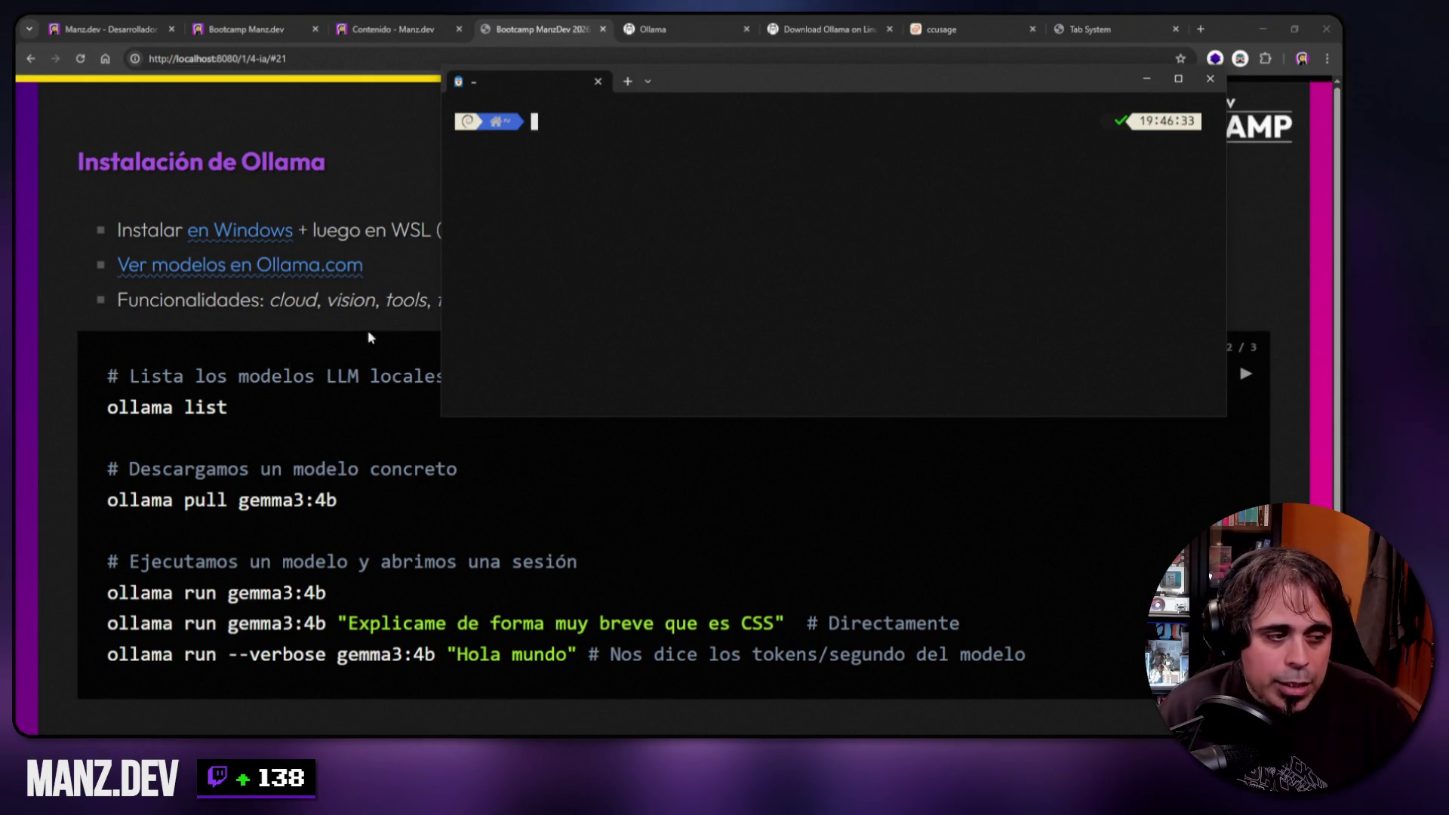
pyautogui.moveTo(686, 81); pyautogui.dragTo(732, 175)
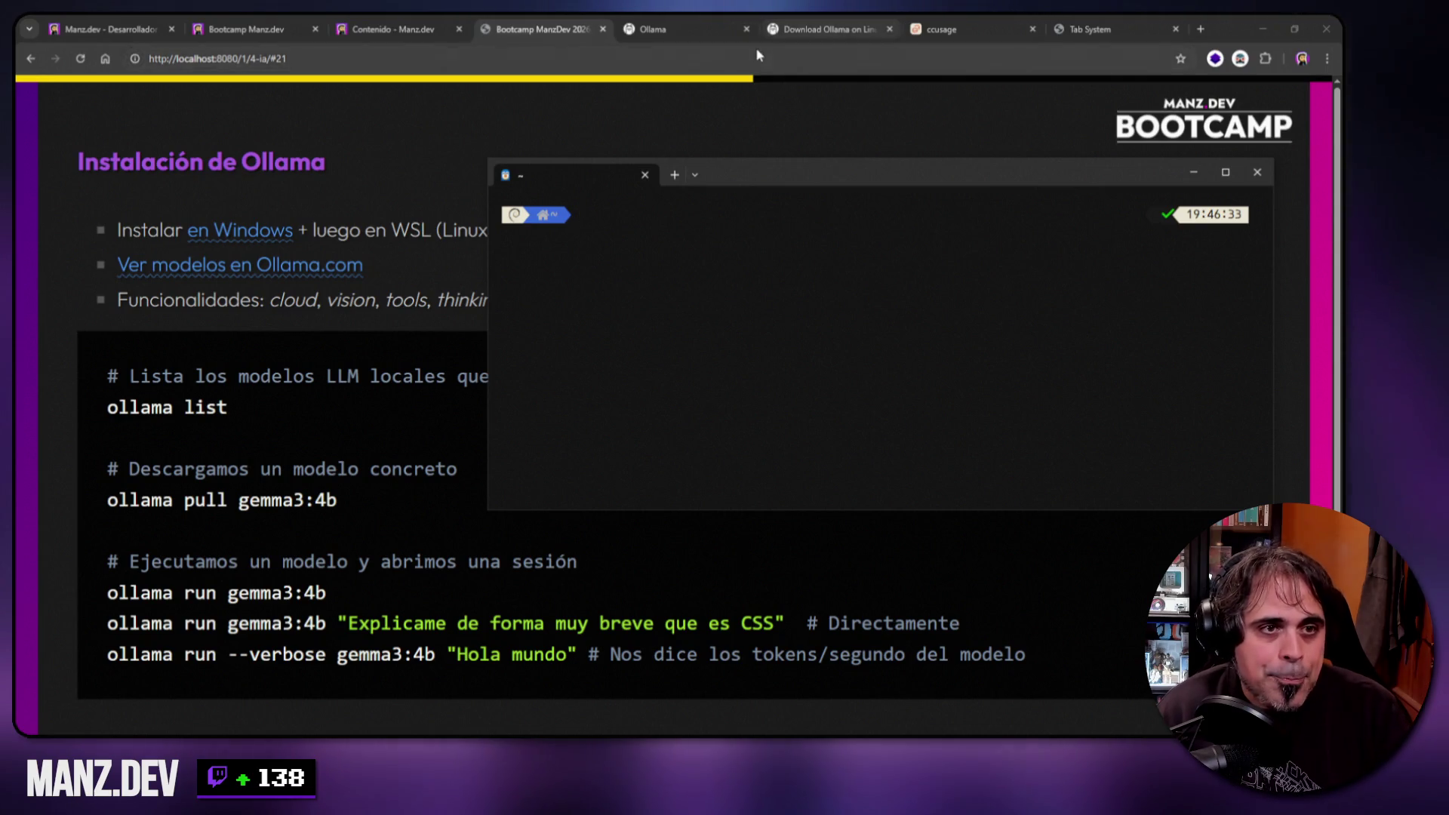
pyautogui.click(664, 21)
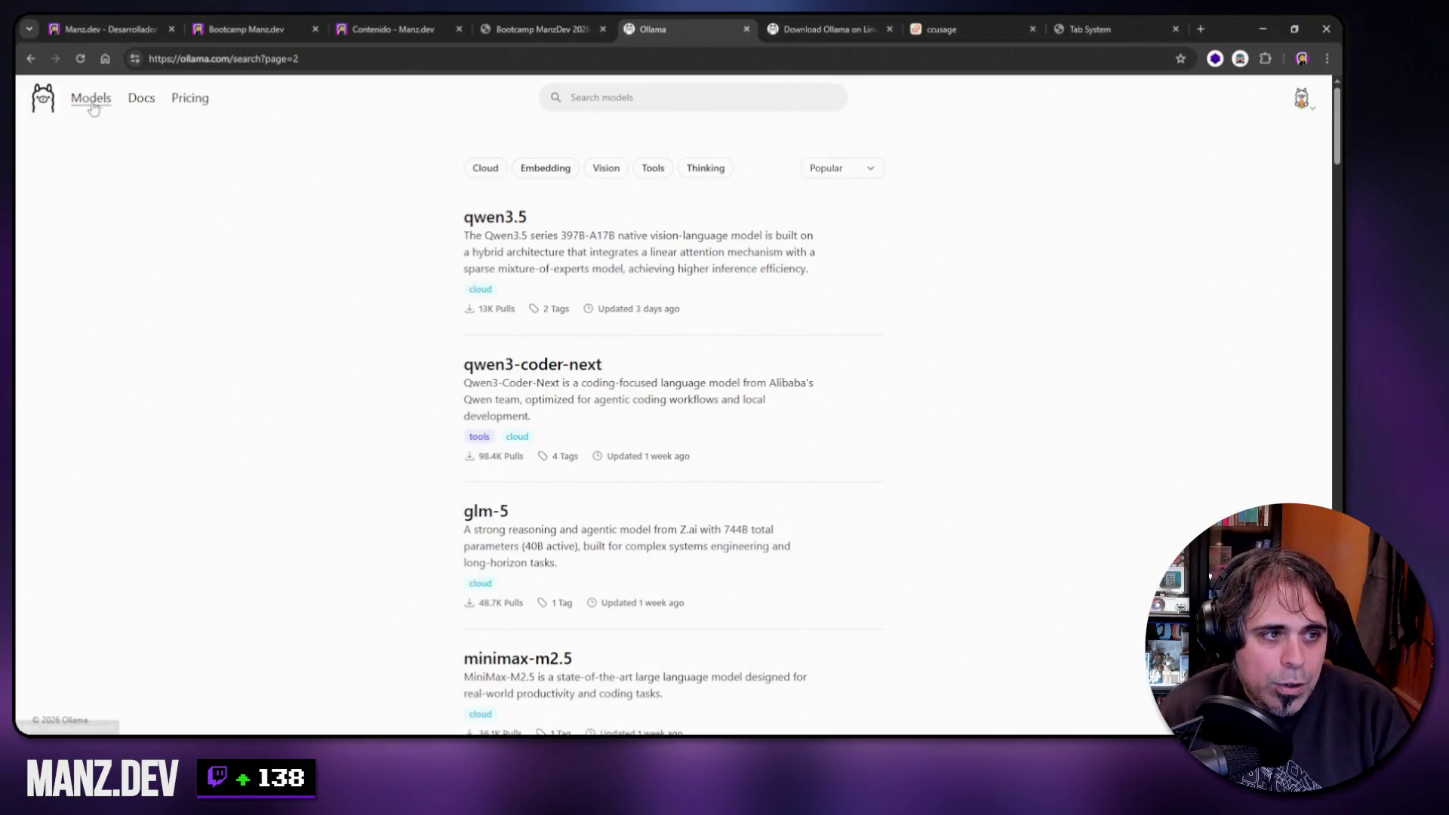
# Scroll through the Ollama.com model catalogue, then return to the Ollama installation slide
pyautogui.scroll(-6, 548, 240)
pyautogui.scroll(-14, 547, 240)
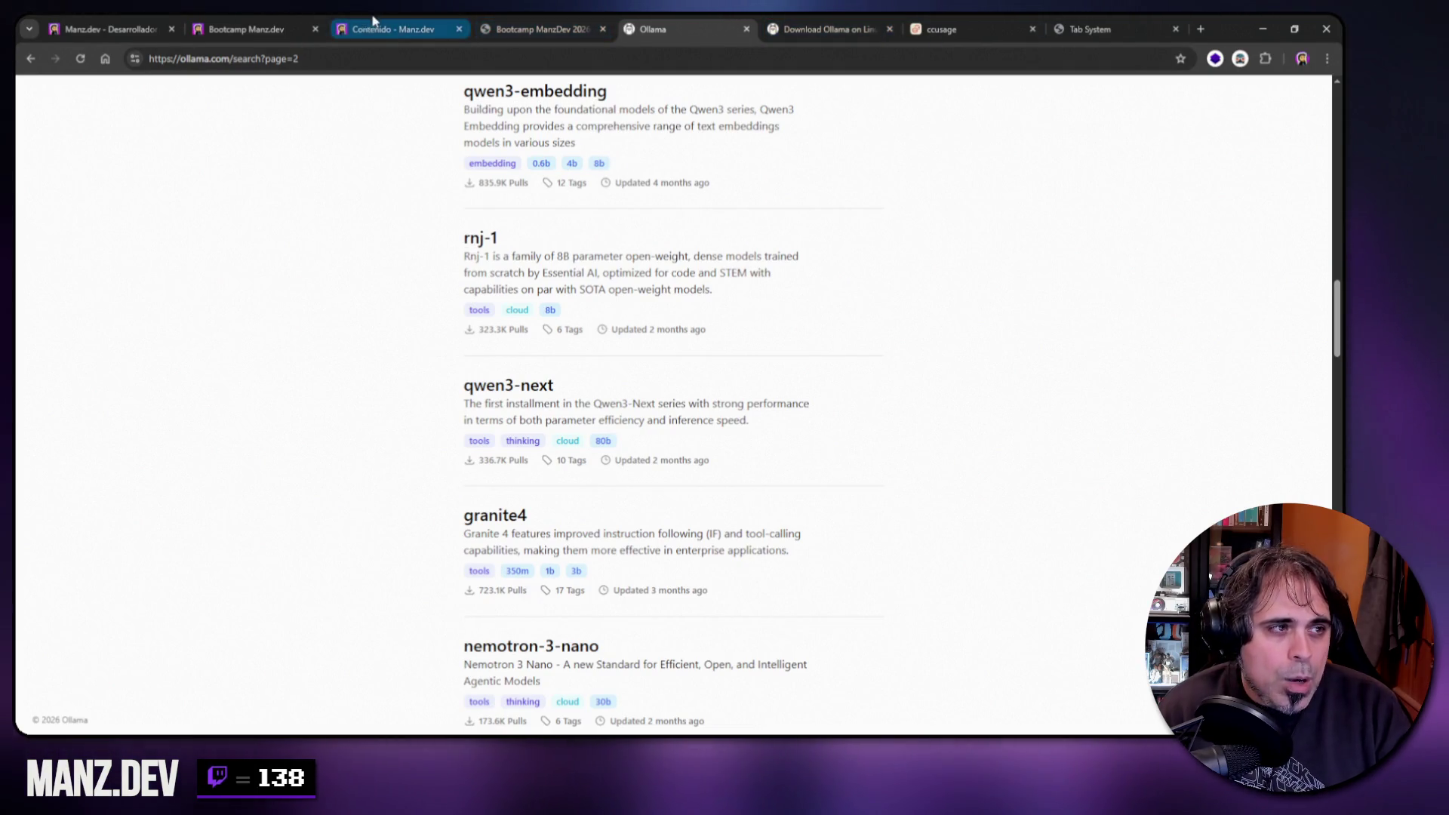
pyautogui.click(561, 23)
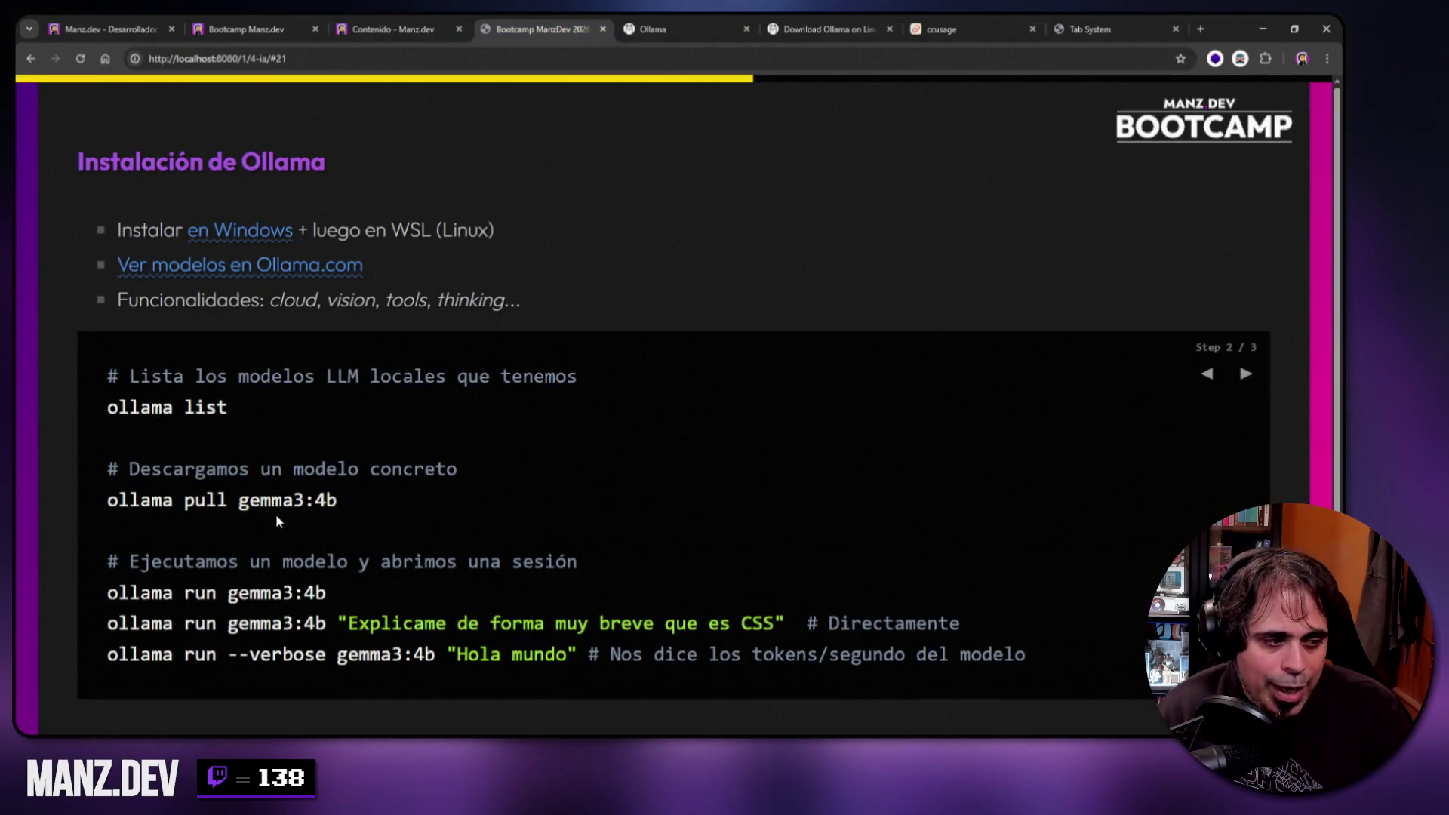
# Select gemma3:4b in the slide's pull command and bring the terminal back, starting an ollama list command
pyautogui.moveTo(240, 505); pyautogui.dragTo(340, 504)
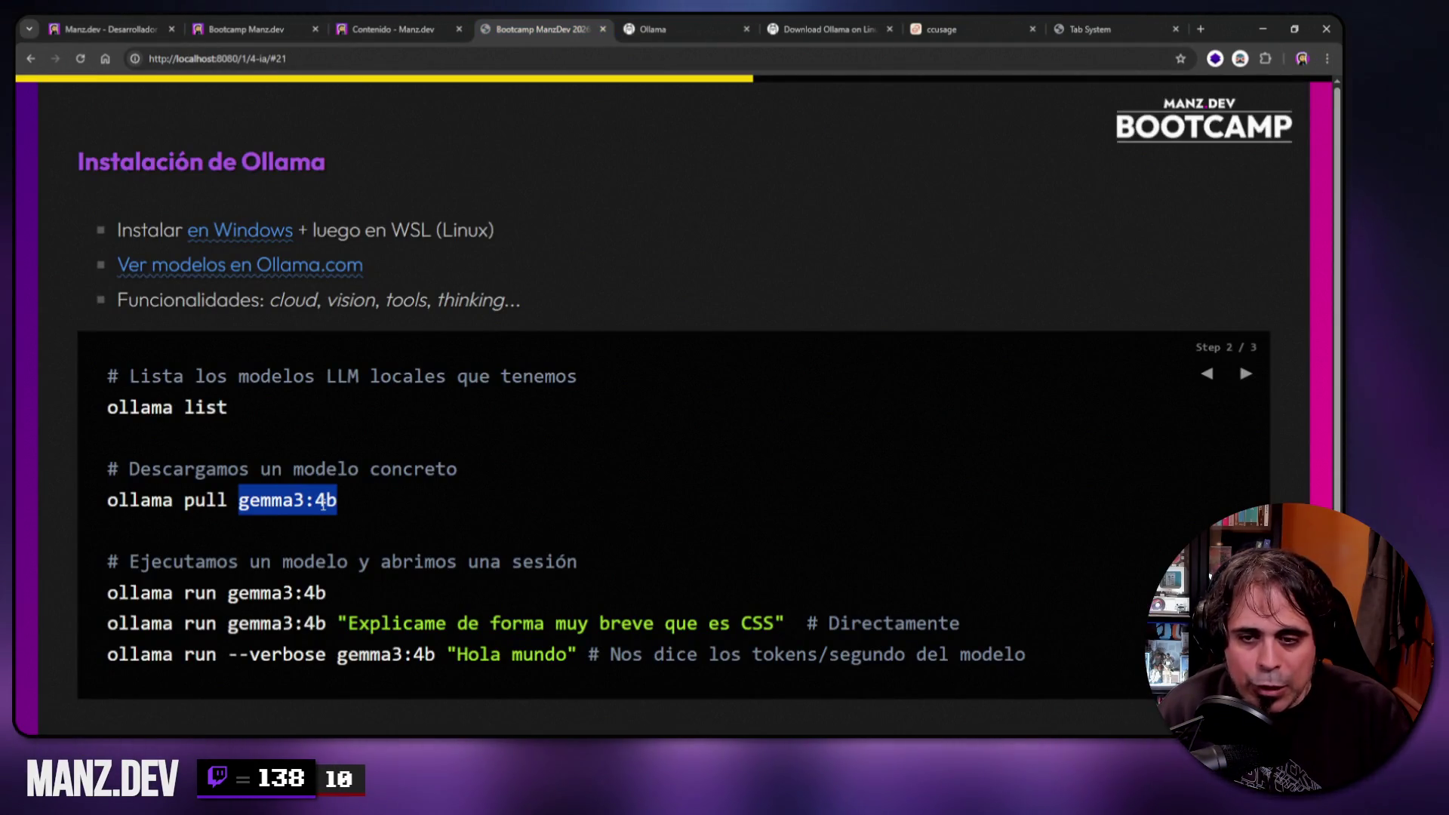
pyautogui.hotkey('ctrl', 'alt', 't')
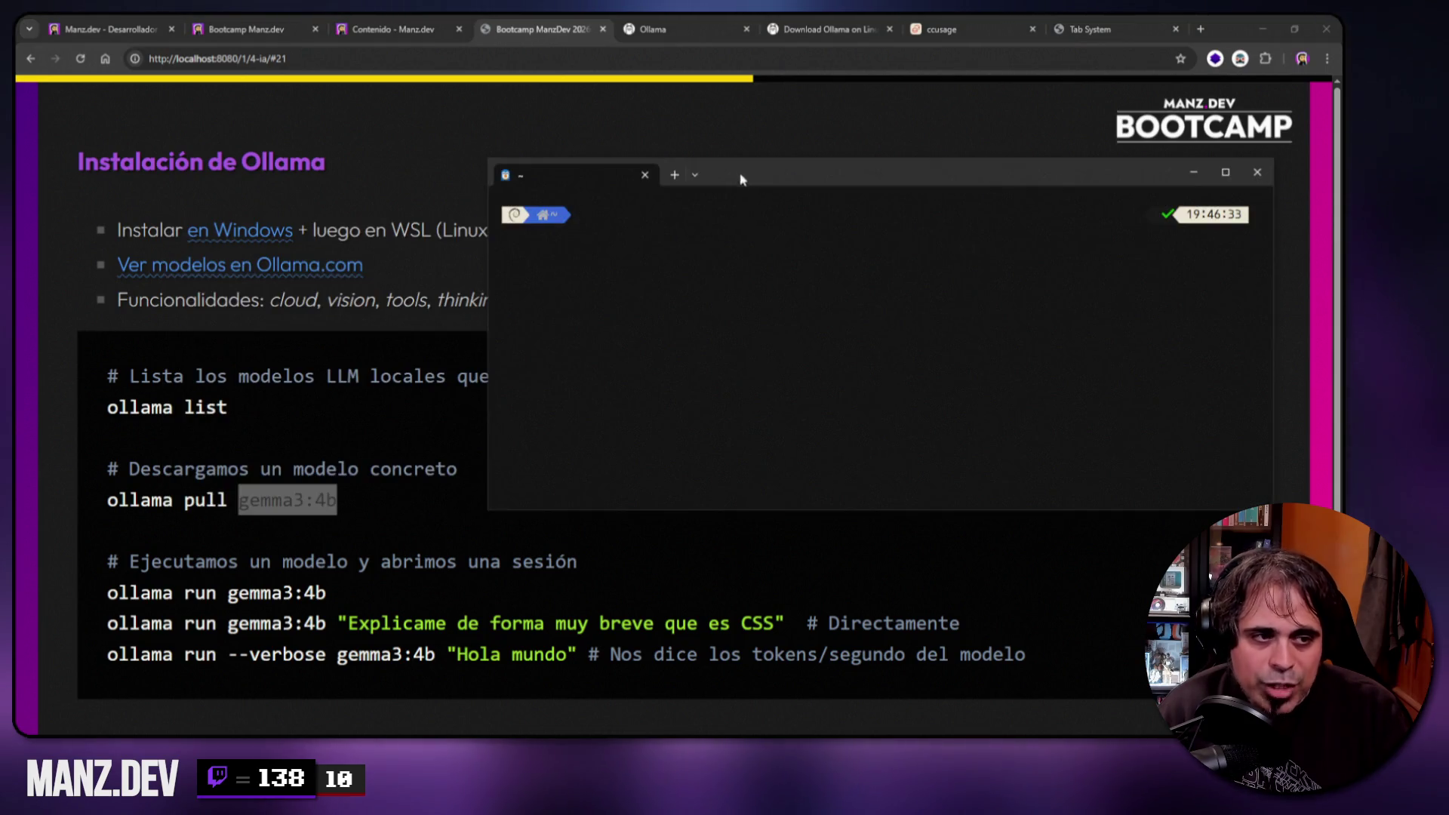
pyautogui.moveTo(741, 179); pyautogui.dragTo(714, 134)
pyautogui.write('ollaa list')
# Run ollama list and copy the full gemma3:4b-it-q4_K_M model name from the output
pyautogui.press('Return')
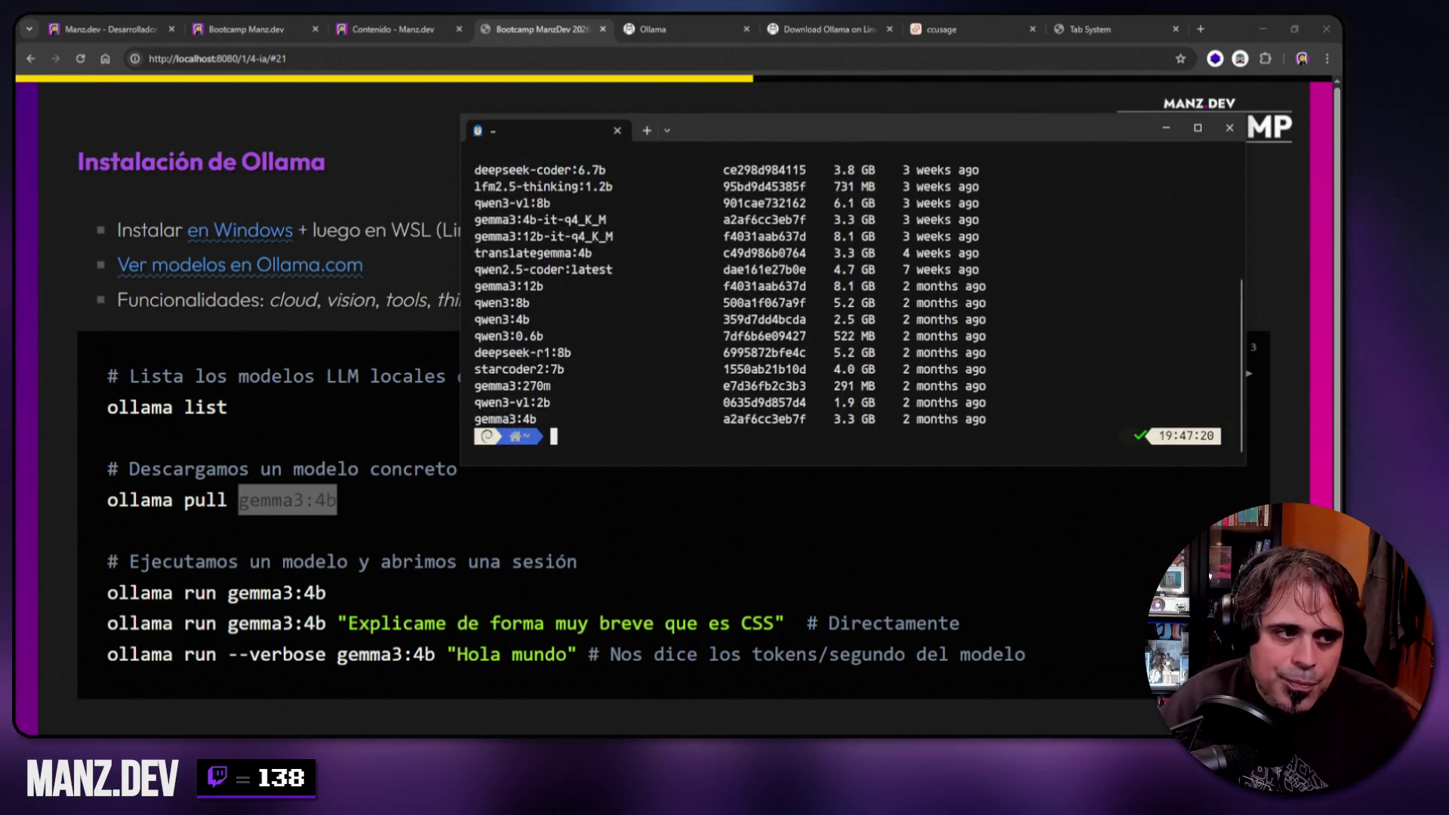
pyautogui.scroll(3, 617, 346)
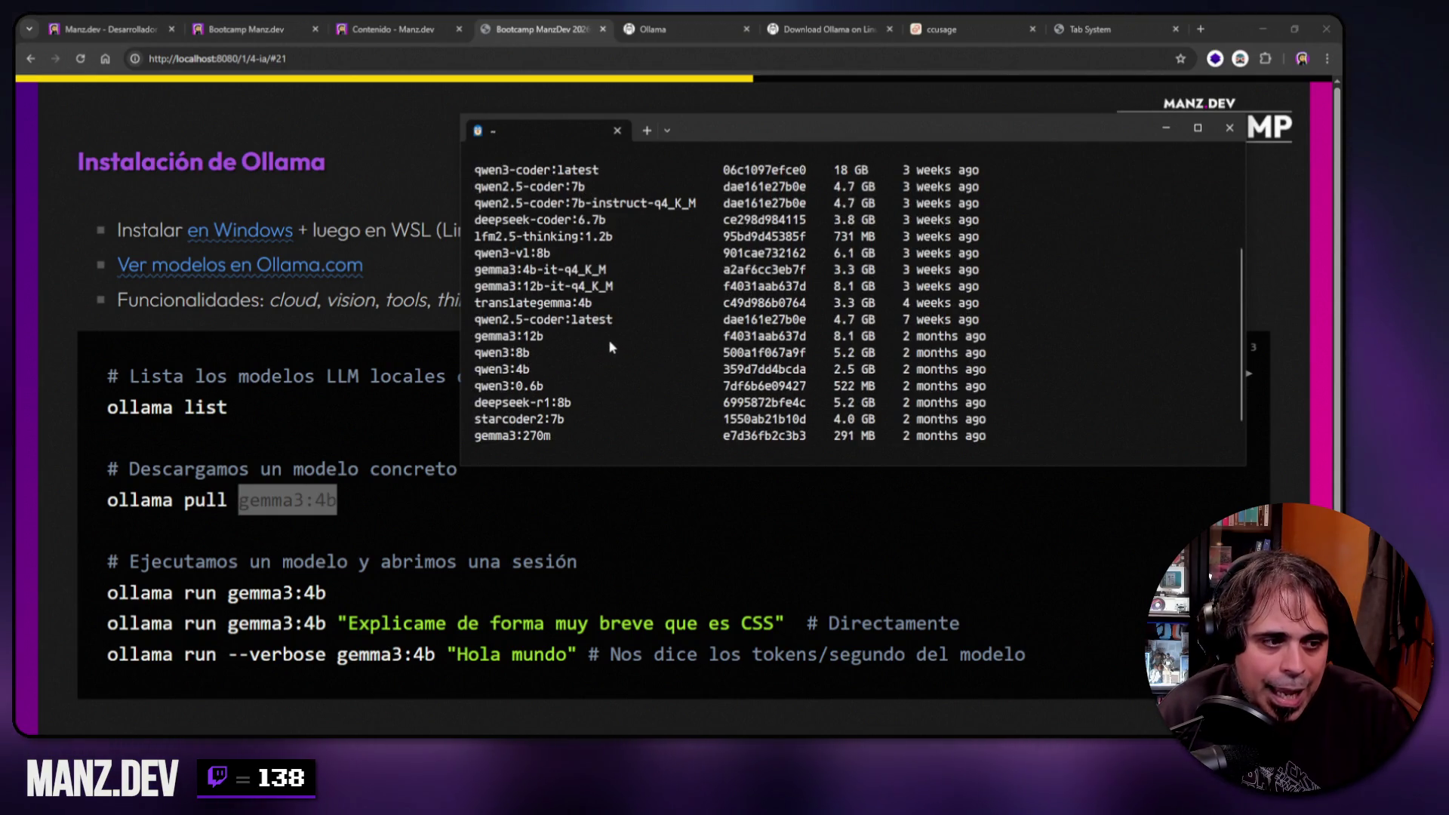
pyautogui.scroll(3, 610, 345)
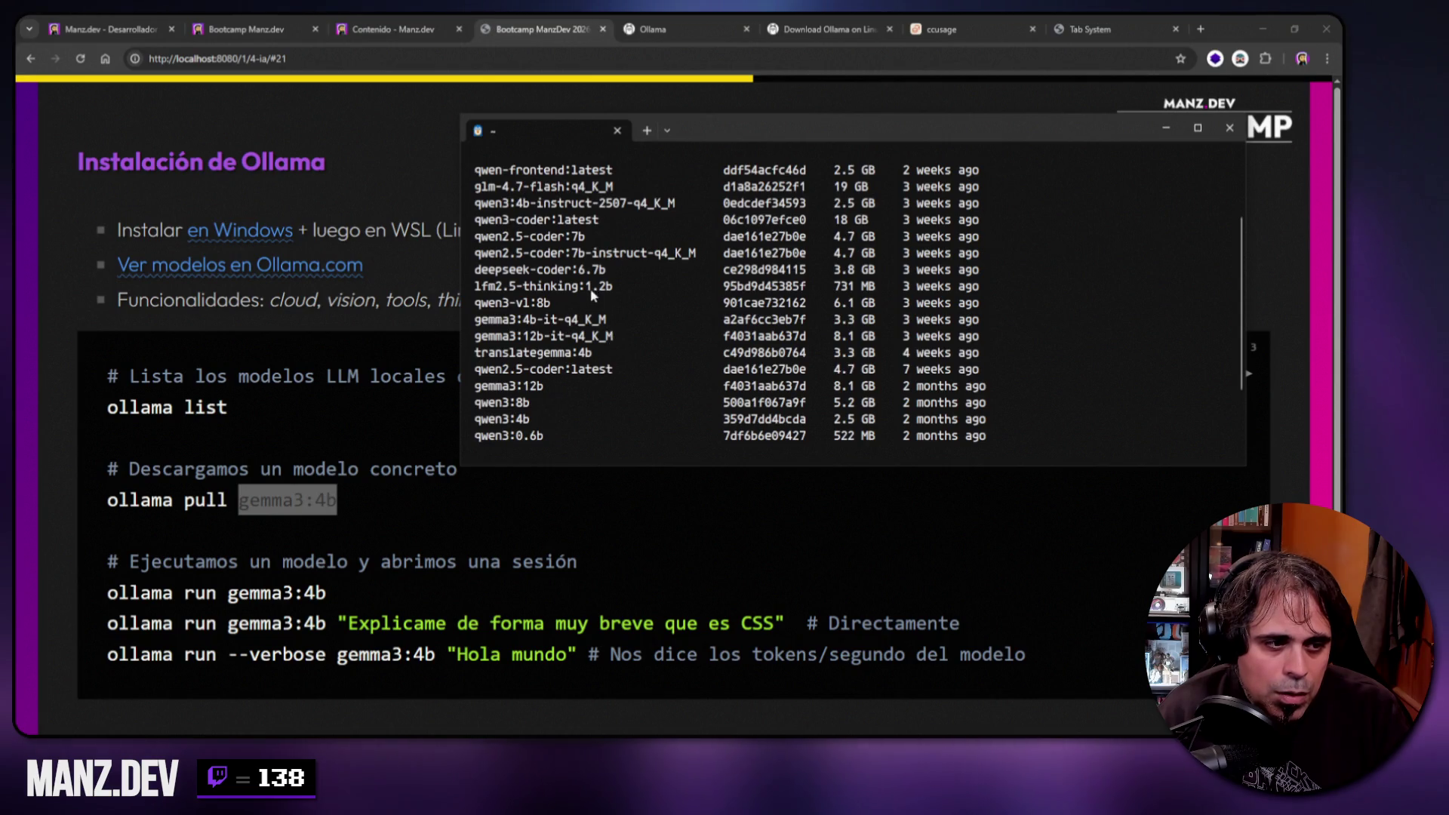
pyautogui.scroll(6, 532, 295)
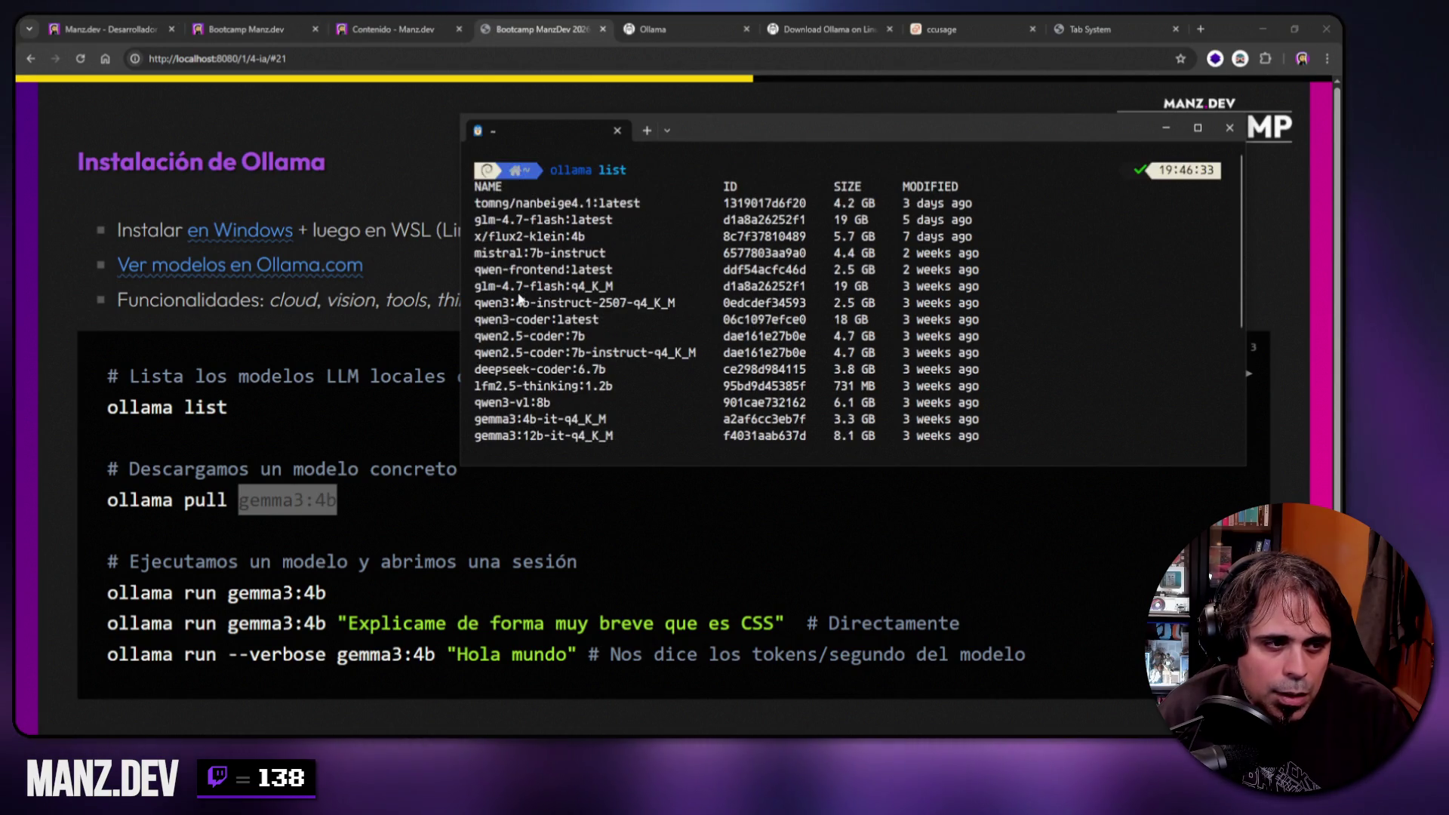
pyautogui.scroll(-3, 520, 299)
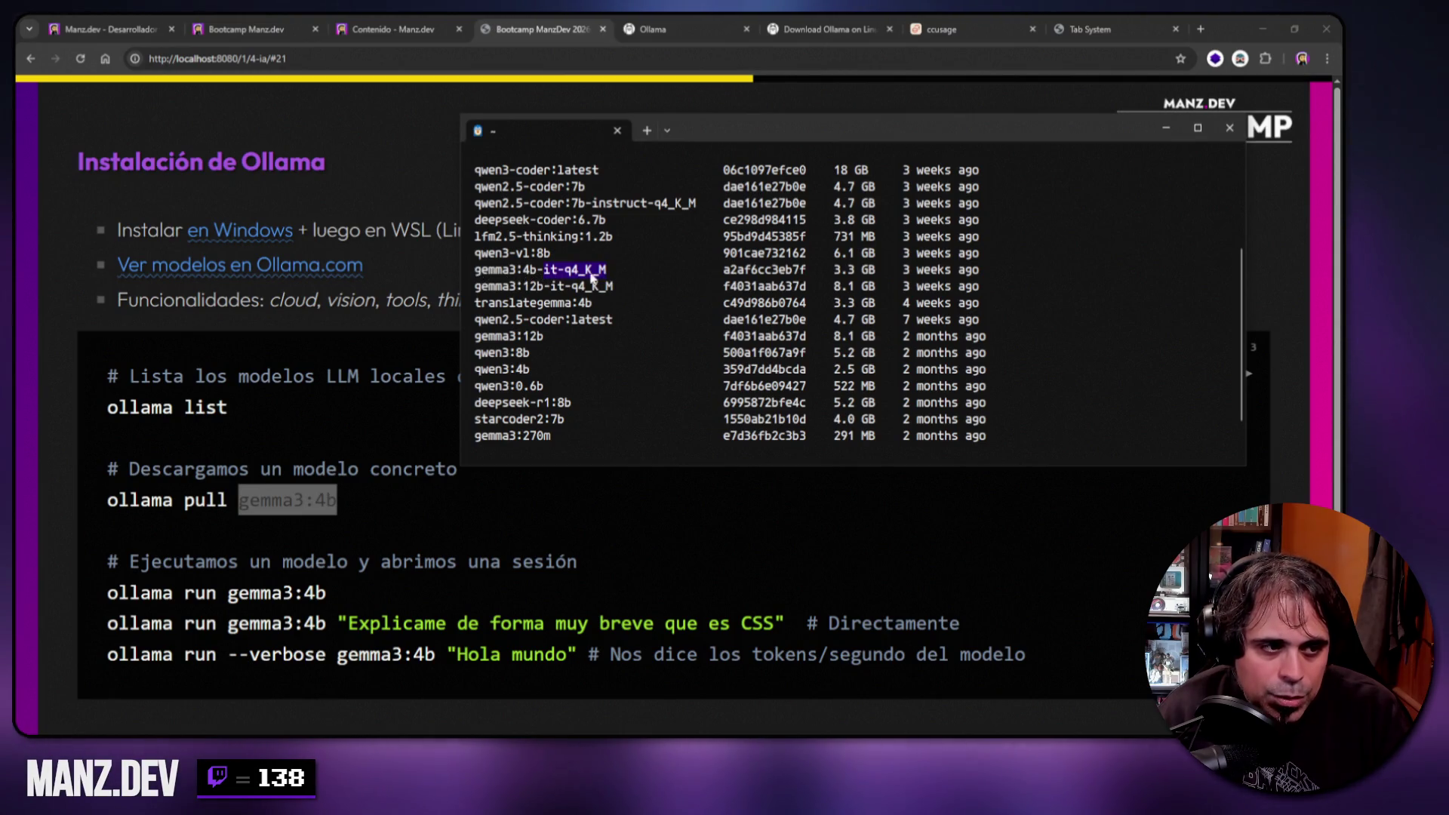
pyautogui.moveTo(475, 273); pyautogui.dragTo(487, 275)
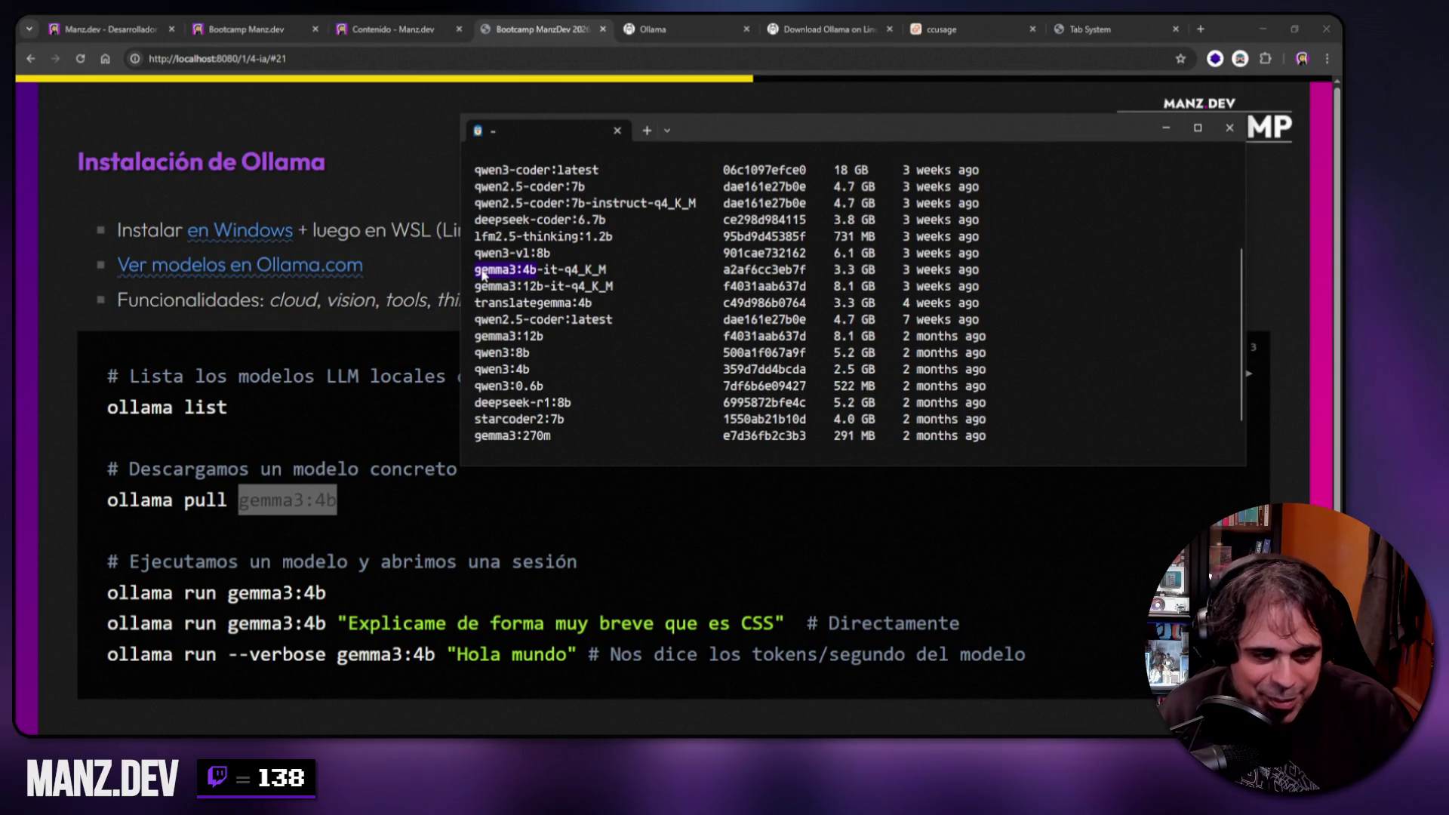
pyautogui.click(570, 278)
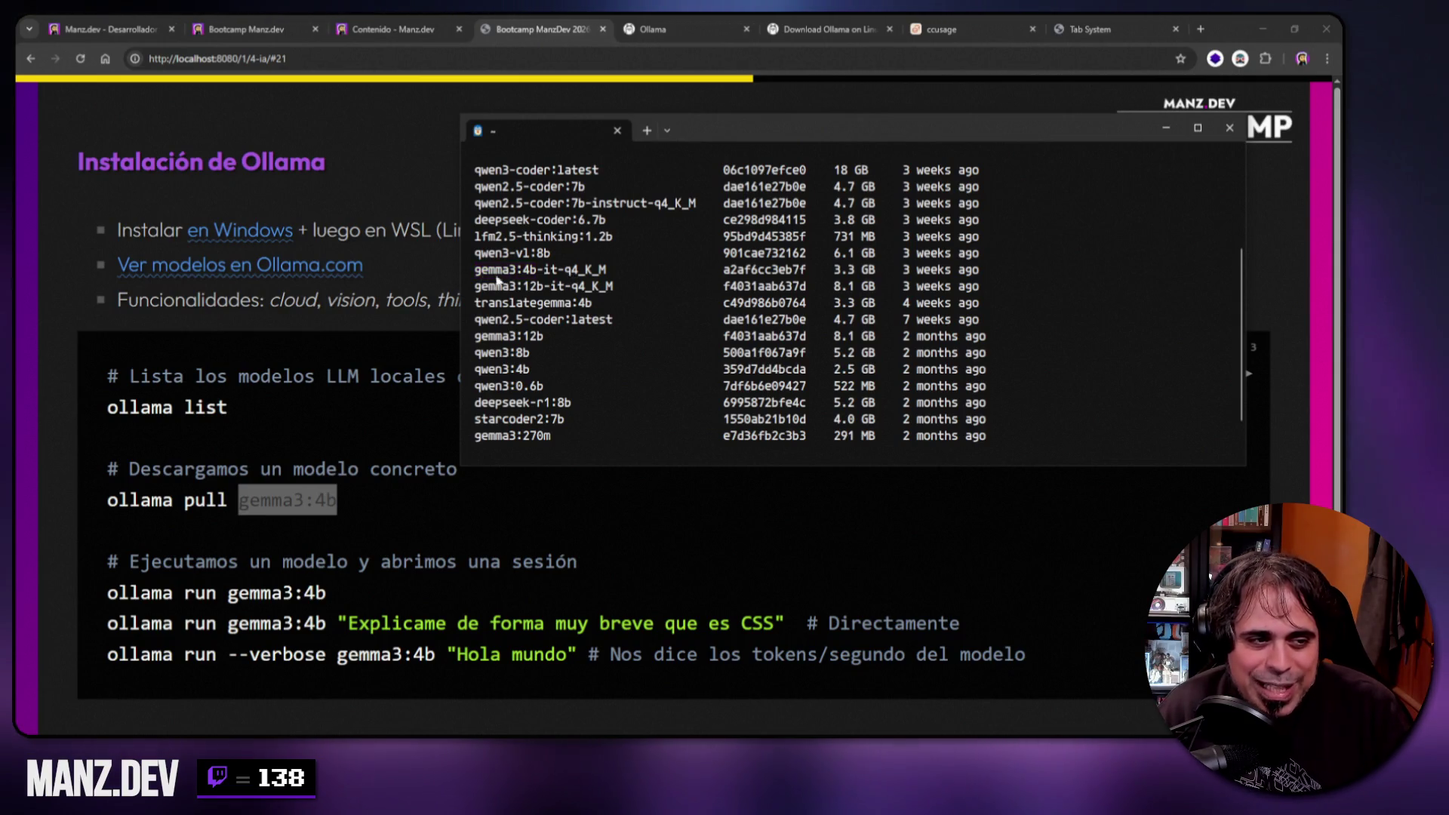
pyautogui.moveTo(546, 273); pyautogui.dragTo(606, 274)
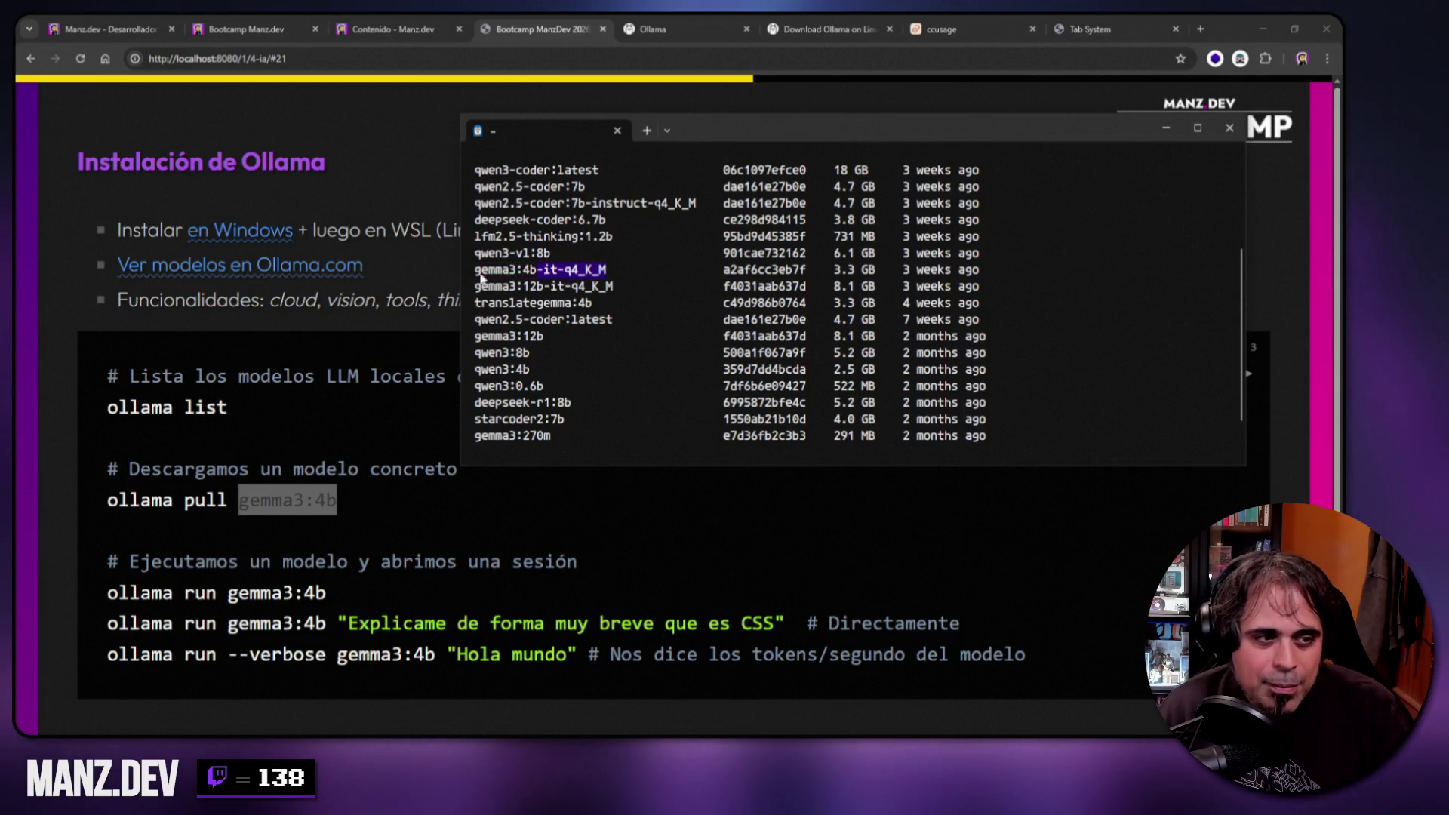
pyautogui.moveTo(477, 280); pyautogui.dragTo(610, 275)
pyautogui.rightClick(599, 297)
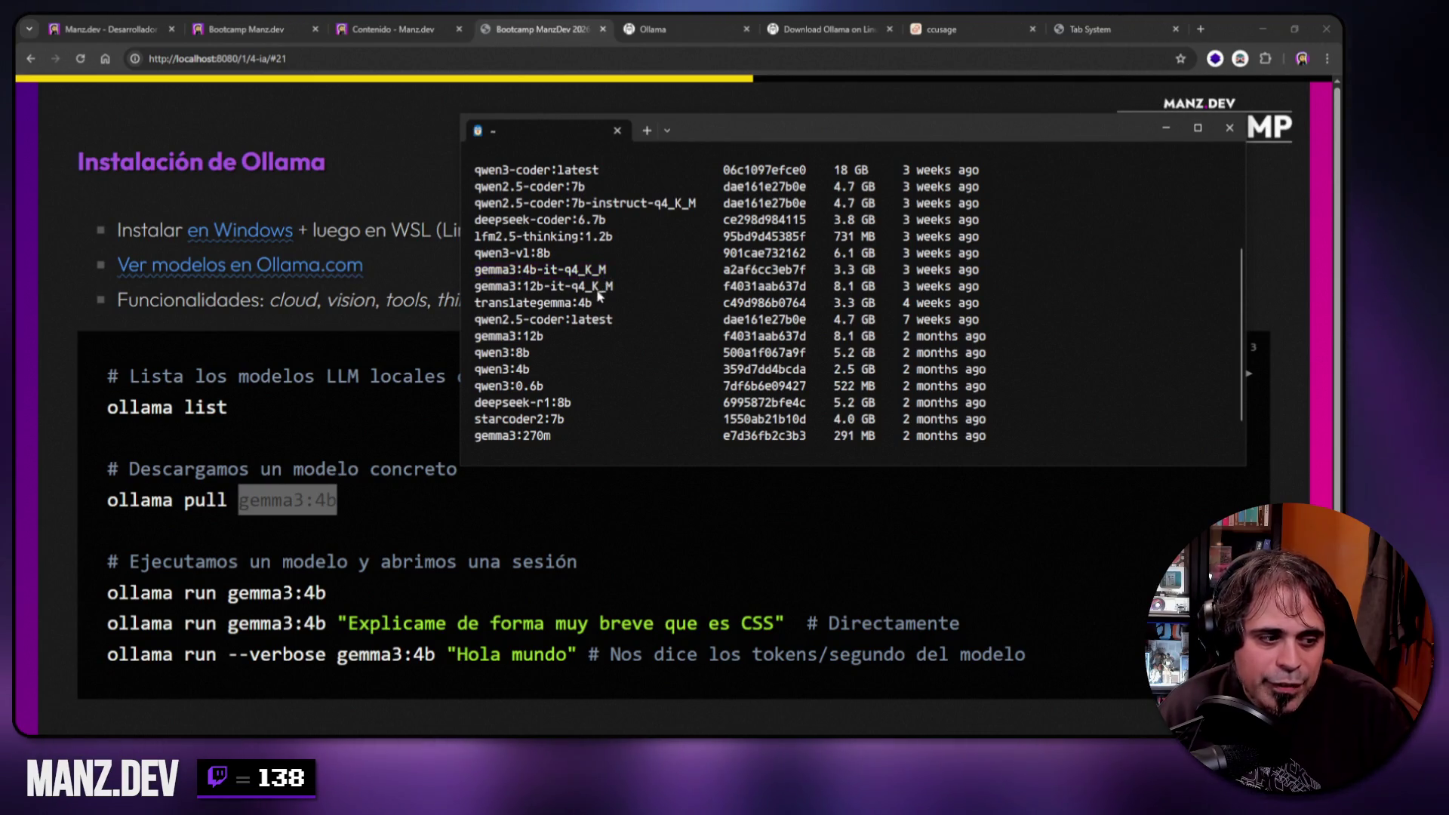
pyautogui.scroll(-1, 660, 360)
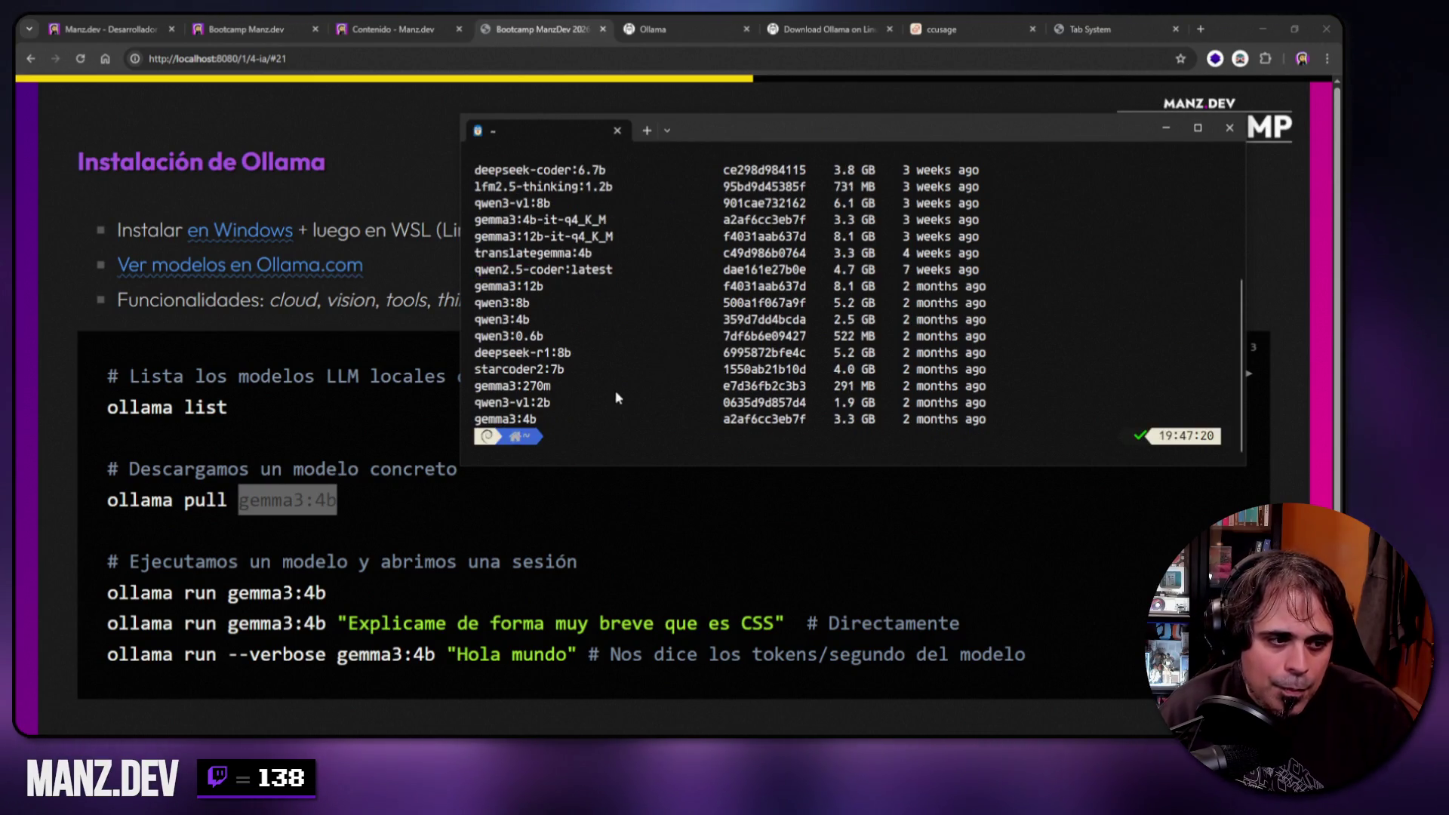
# Filter the installed models with ollama list | grep -i gemma, then clear the screen
pyautogui.write('ollama list | ')
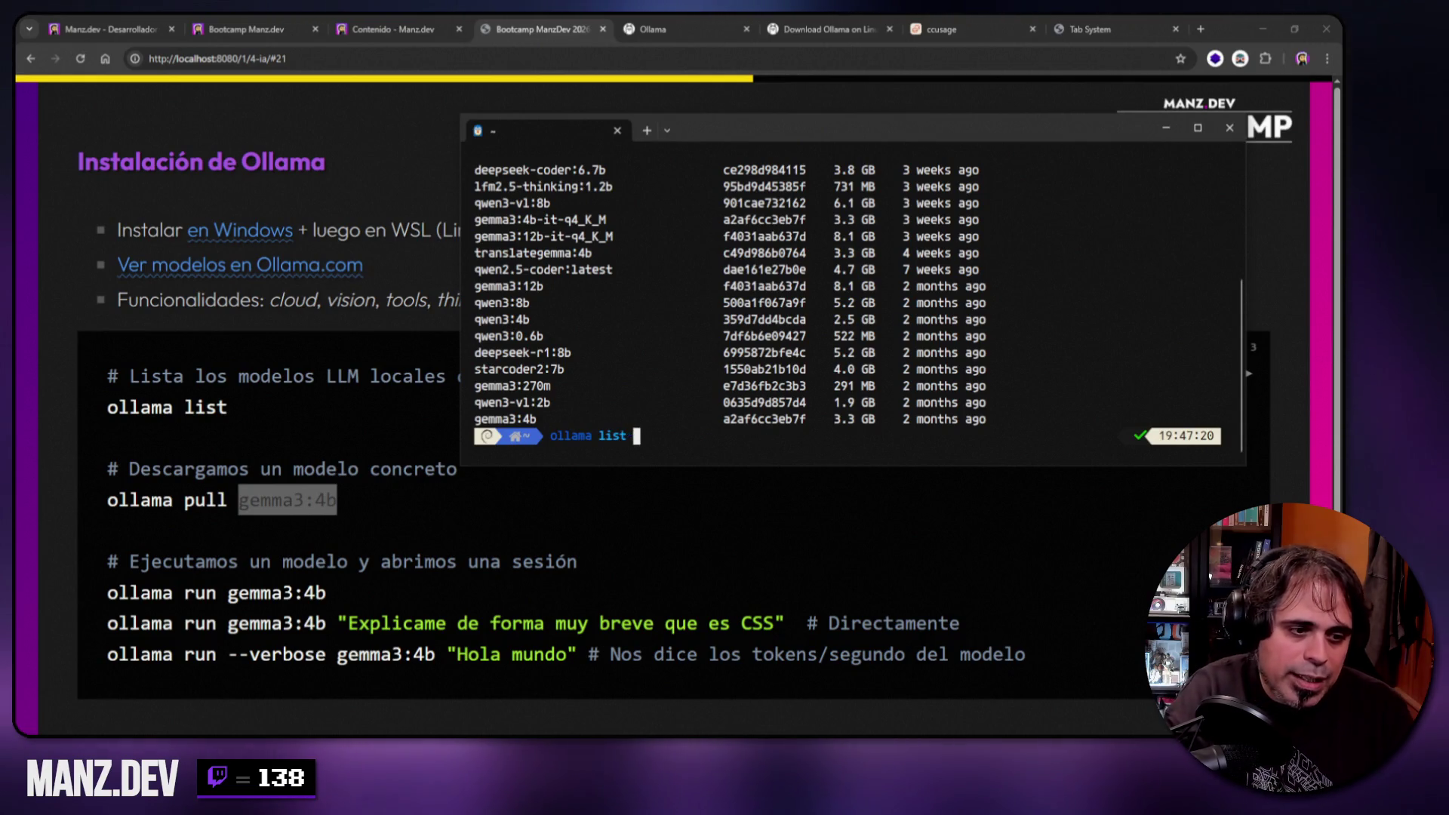
pyautogui.write('grep -i gemma')
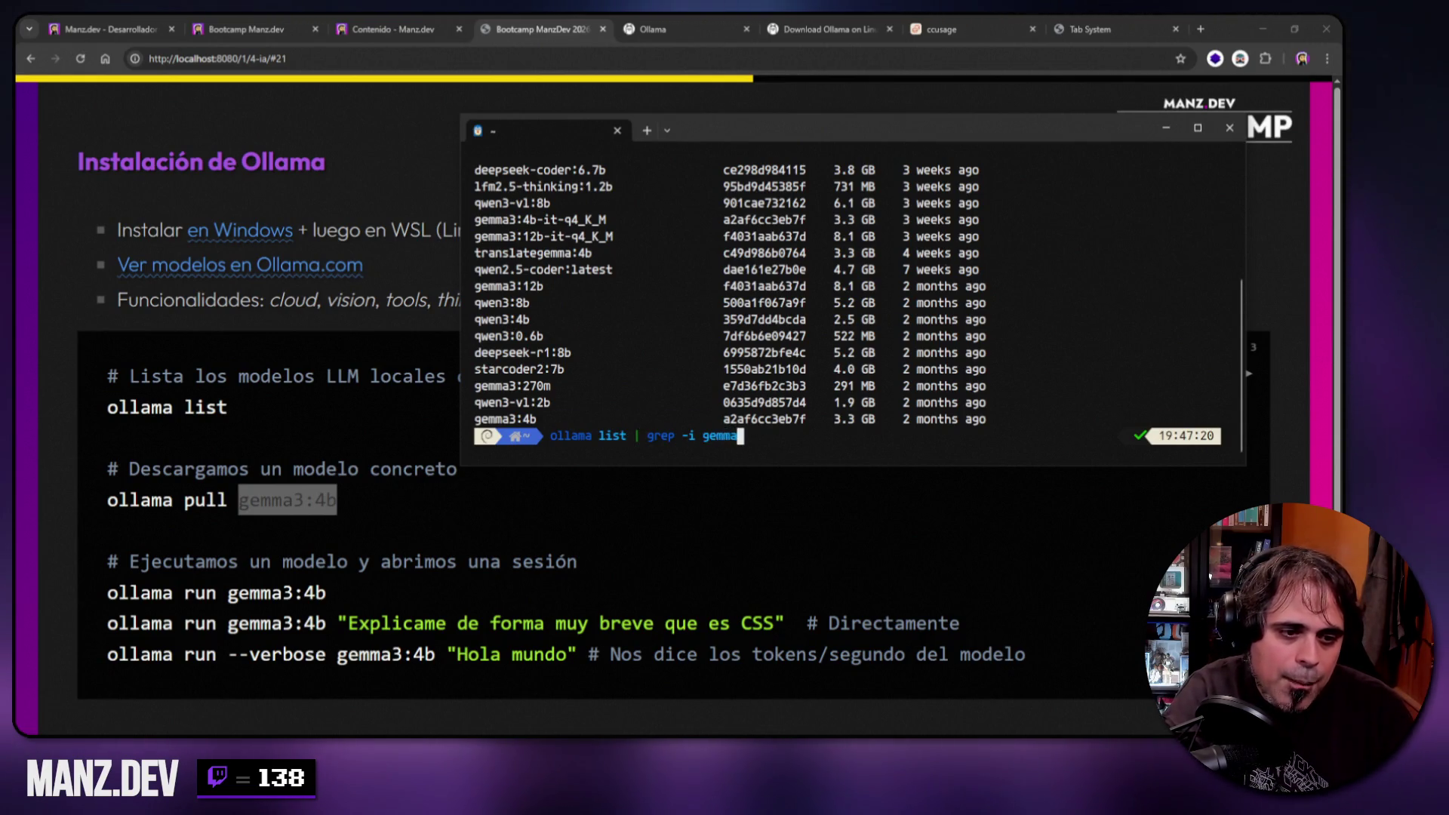
pyautogui.press('Return')
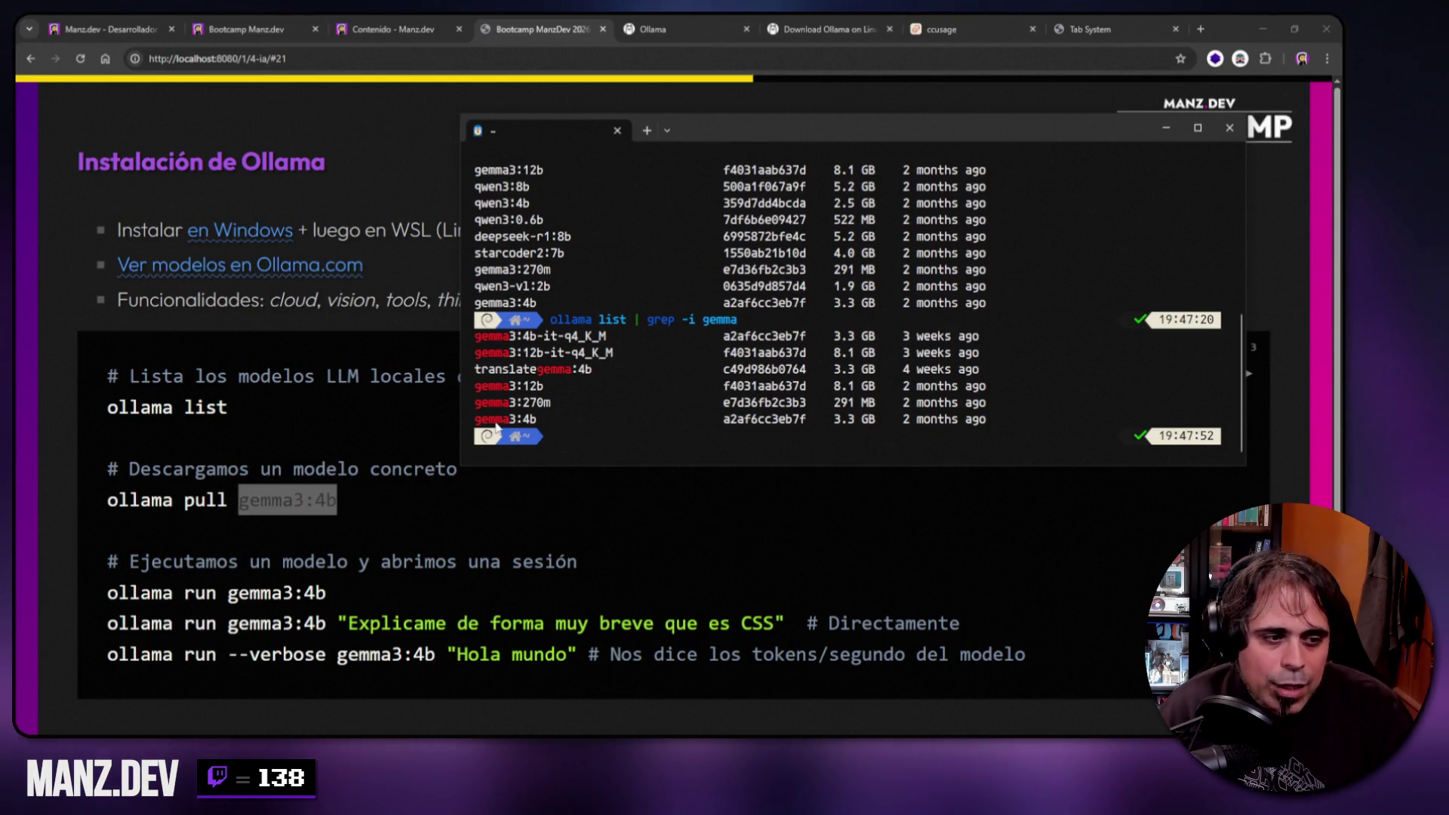
pyautogui.write('clear')
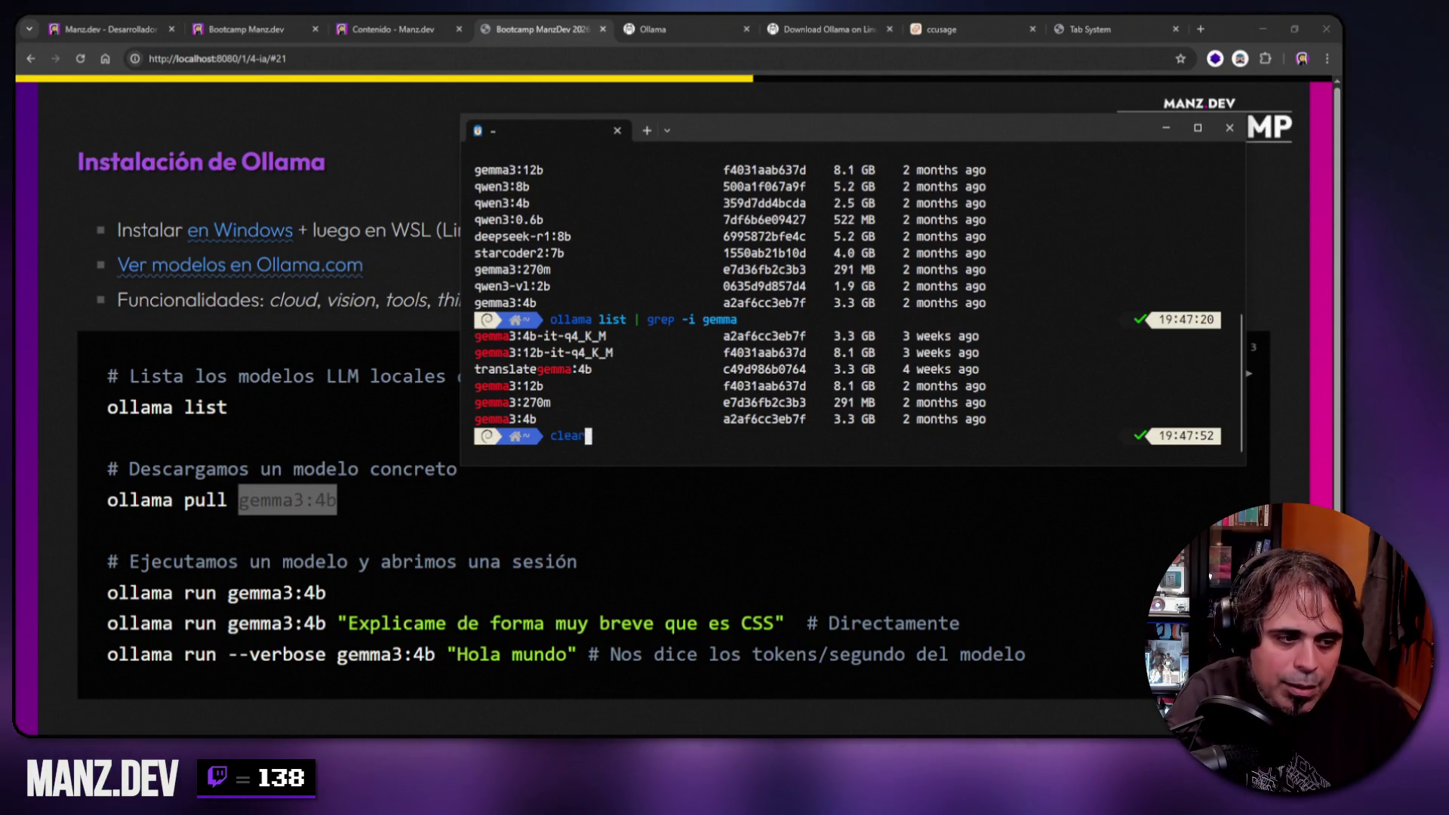
pyautogui.press('Return')
# Re-run ollama list, highlight gemma3:4b's 3.3 GB size, then clear the screen
pyautogui.write('ollama gemma')
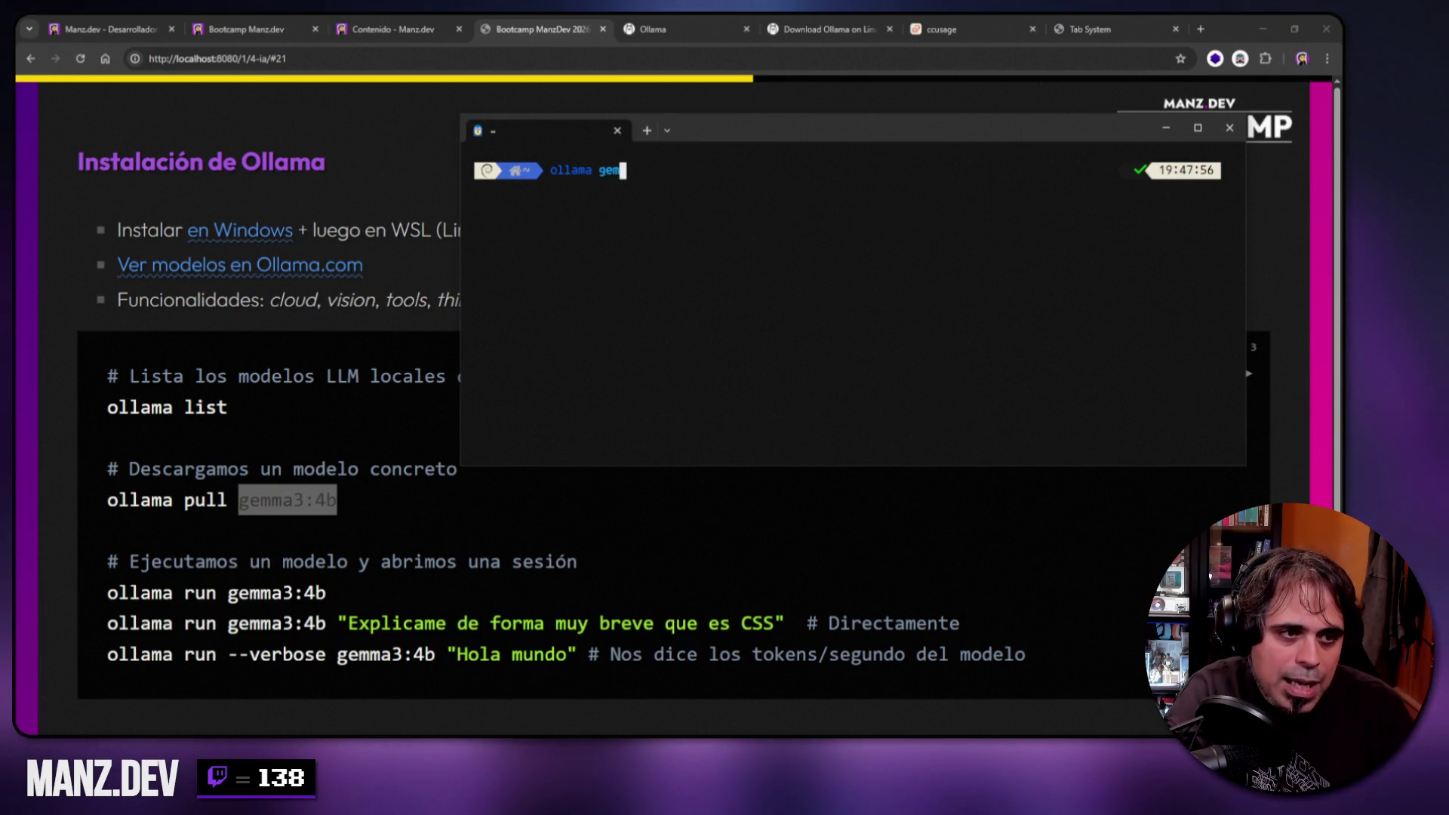
pyautogui.write('3:4b')
pyautogui.hotkey('ctrl', 'Left')
pyautogui.hotkey('ctrl', 'Left')
pyautogui.write('run')
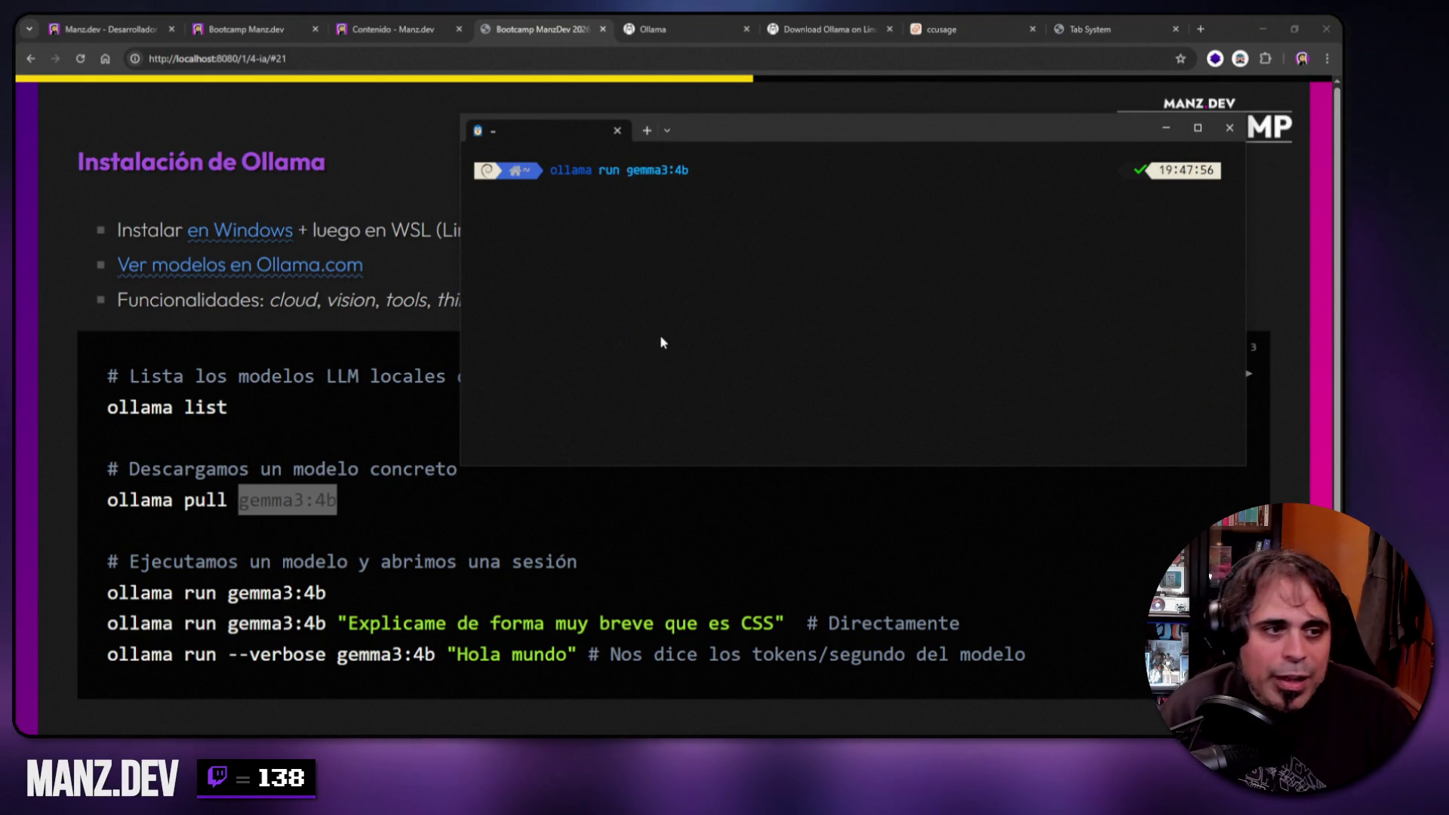
pyautogui.press('Delete')
pyautogui.press('Delete')
pyautogui.press('Delete')
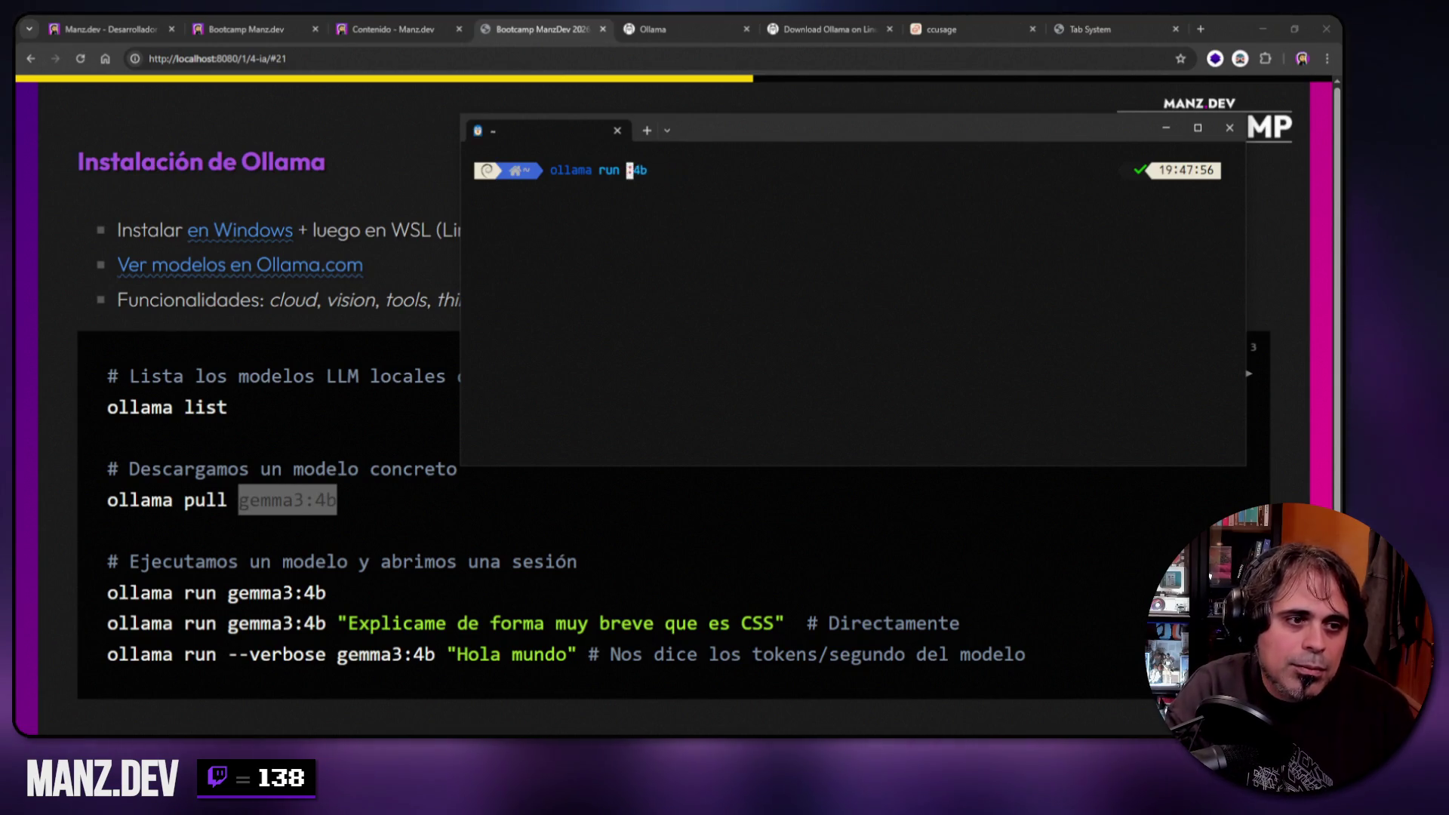
pyautogui.press('BackSpace')
pyautogui.press('BackSpace')
pyautogui.press('BackSpace')
pyautogui.write('list')
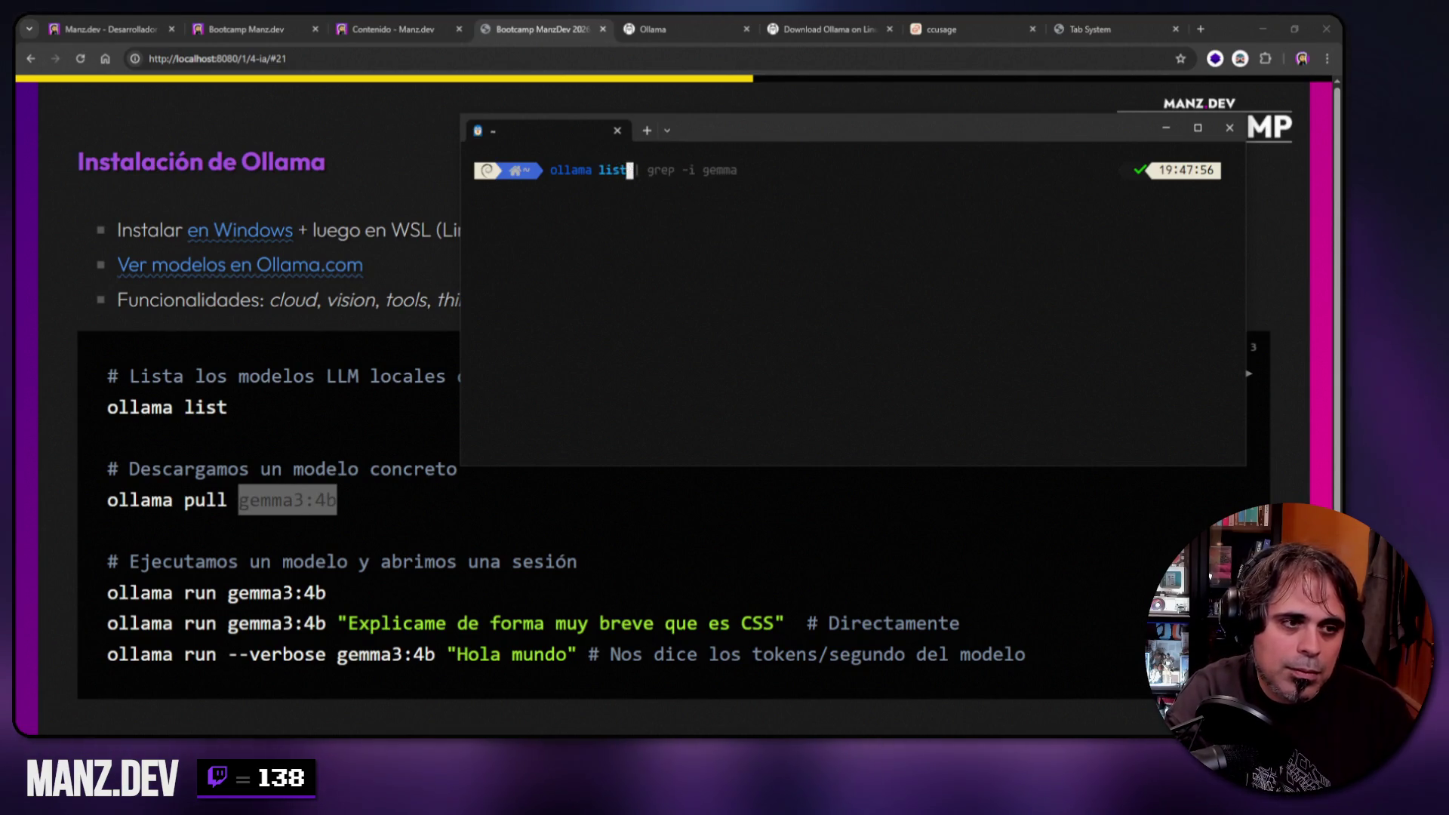
pyautogui.press('Return')
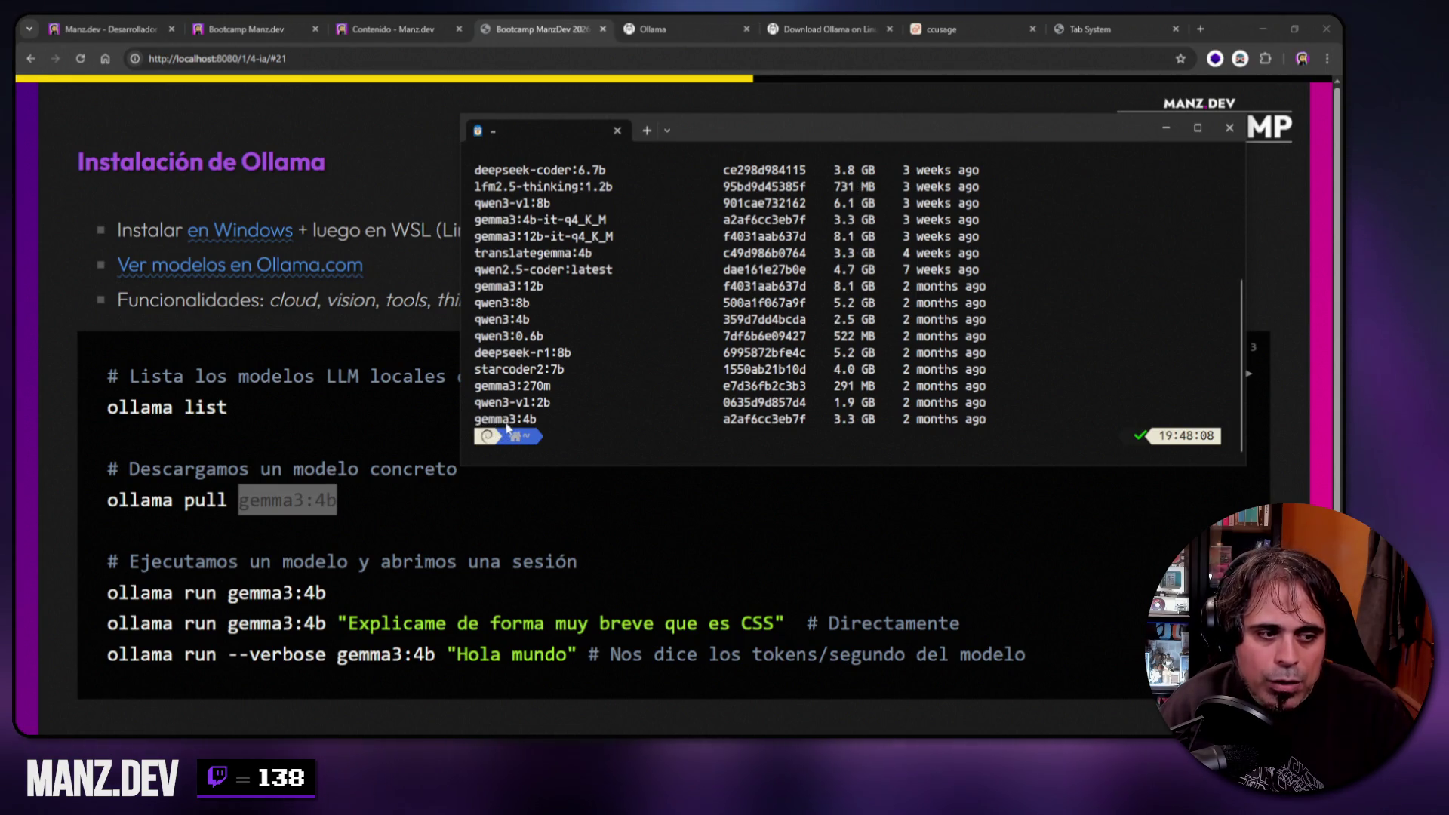
pyautogui.moveTo(835, 420); pyautogui.dragTo(873, 425)
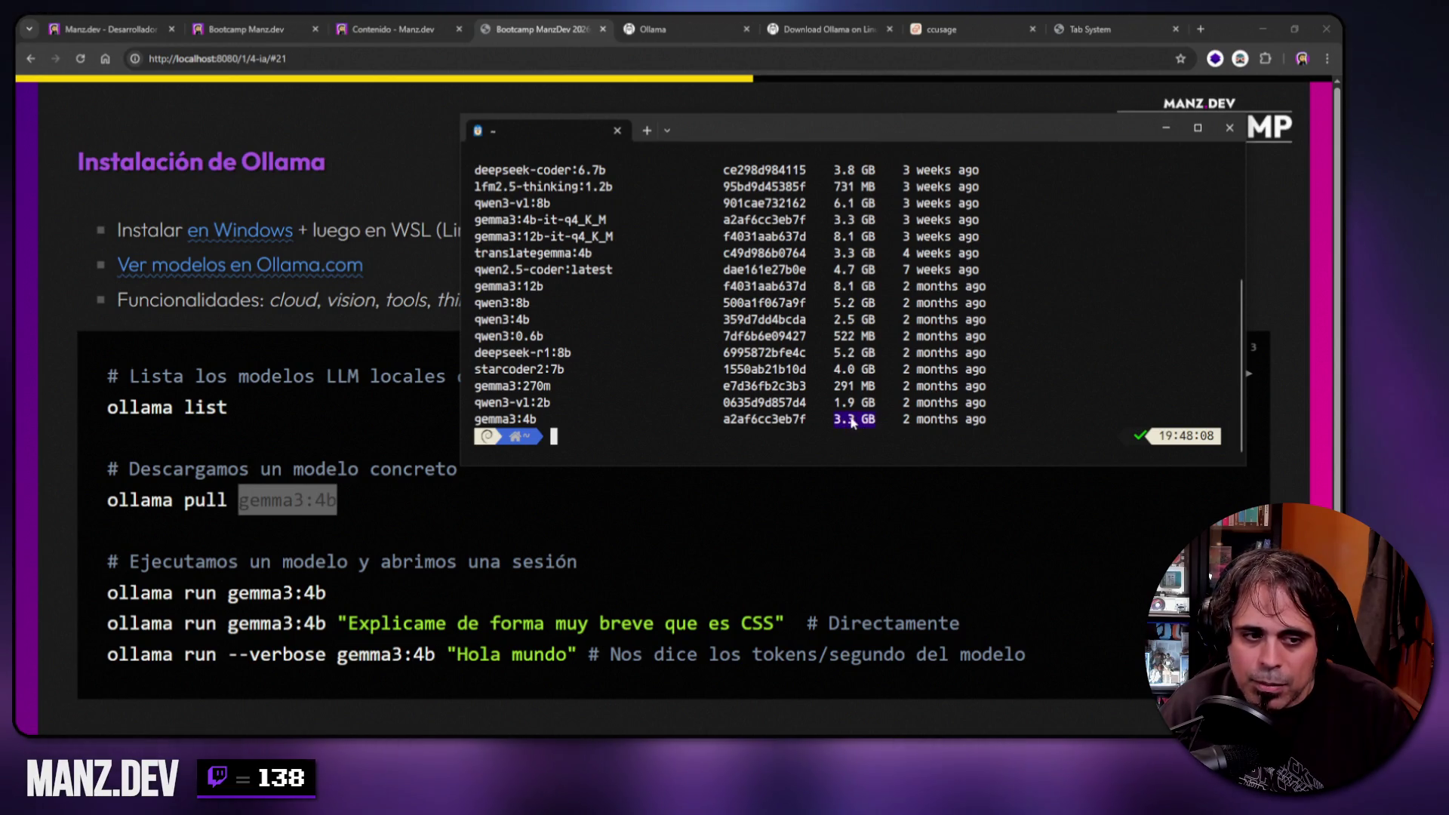
pyautogui.write('clear')
pyautogui.hotkey('ctrl', 'l')
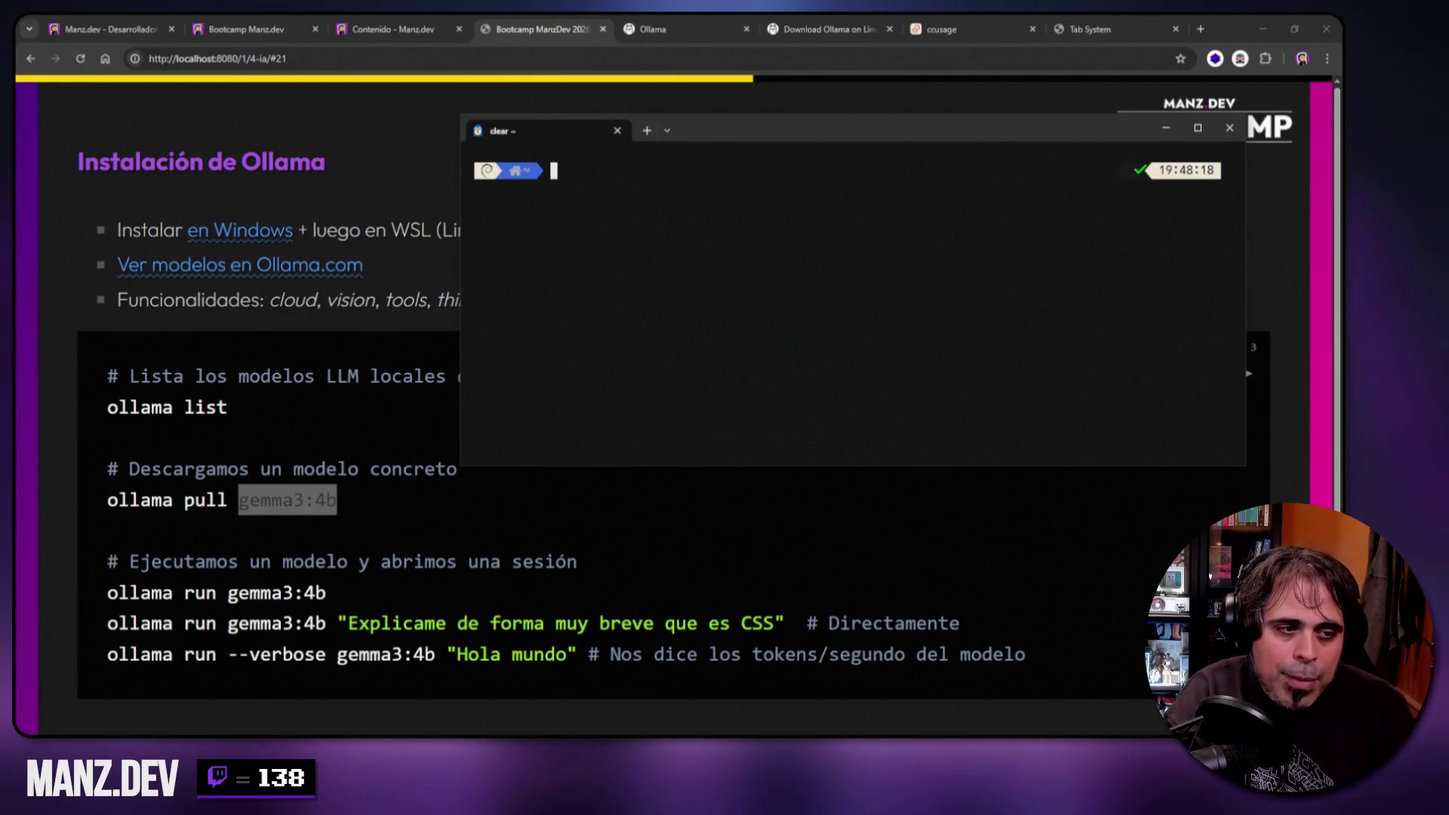
# Edit a recalled command into ollama run gemma3:4b and launch the interactive session
pyautogui.press('Up')
pyautogui.press('Up')
pyautogui.press('Down')
pyautogui.press('BackSpace')
pyautogui.press('BackSpace')
pyautogui.press('BackSpace')
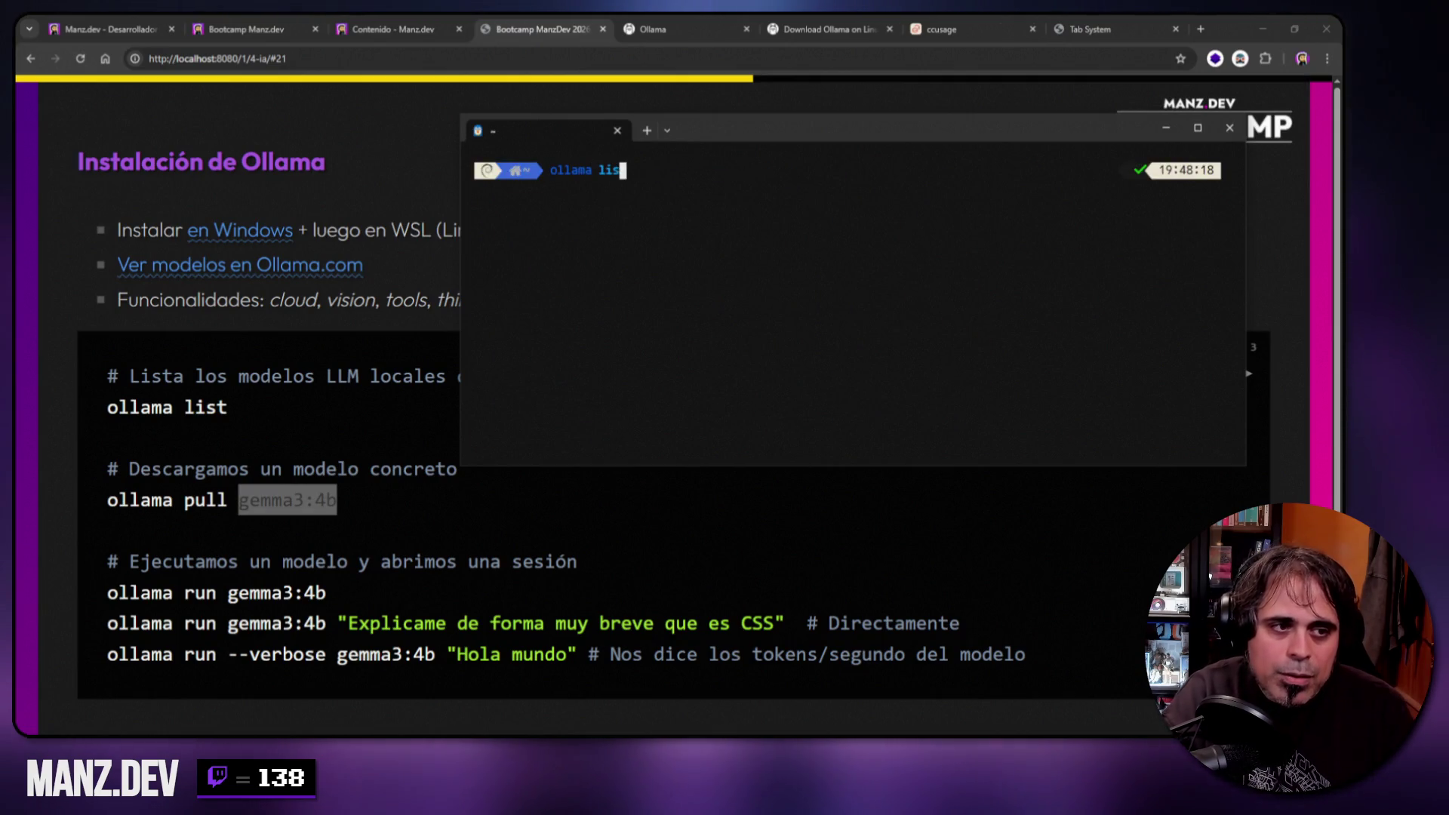
pyautogui.write('n gemma')
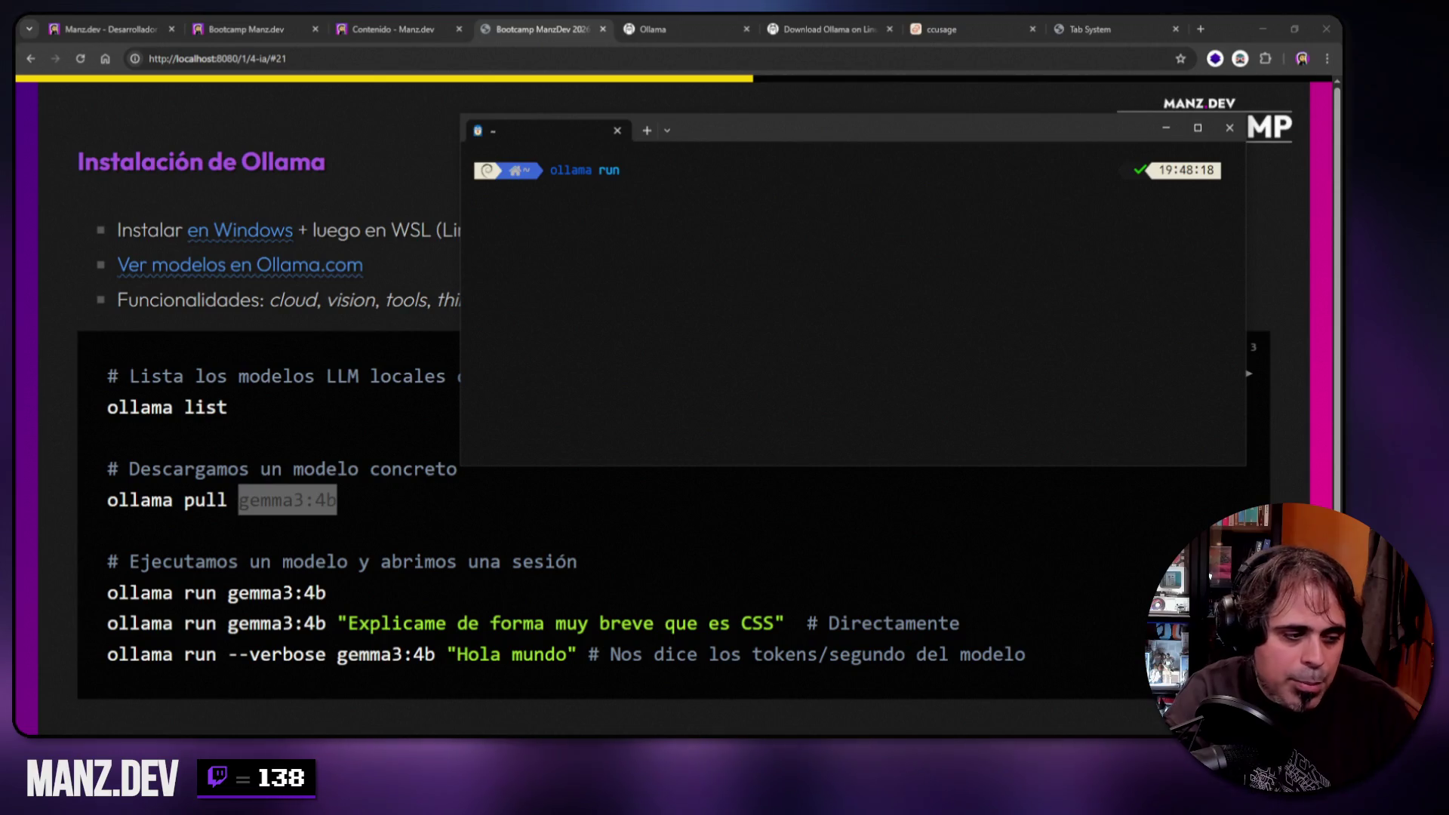
pyautogui.write(':4b')
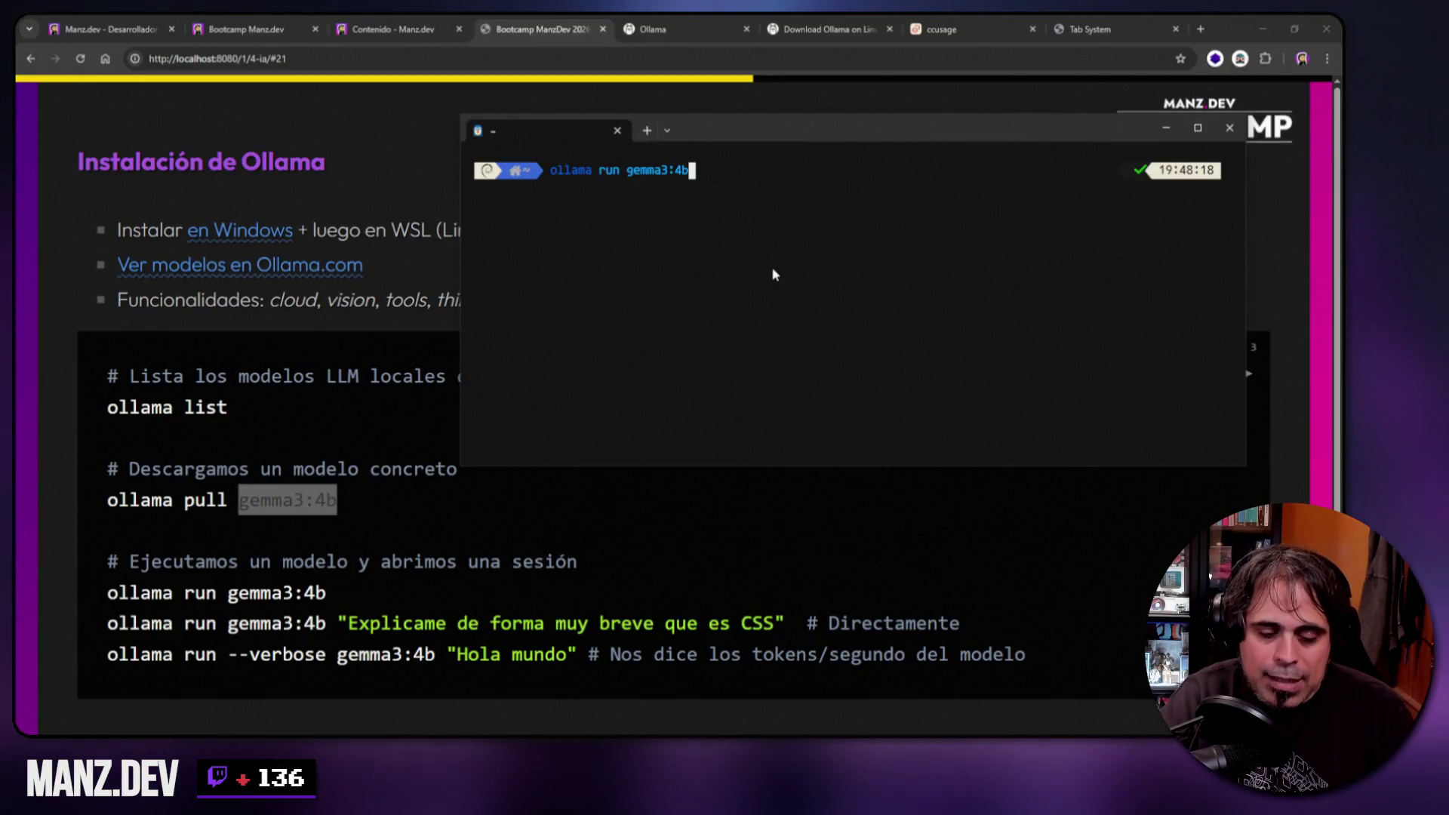
pyautogui.press('Return')
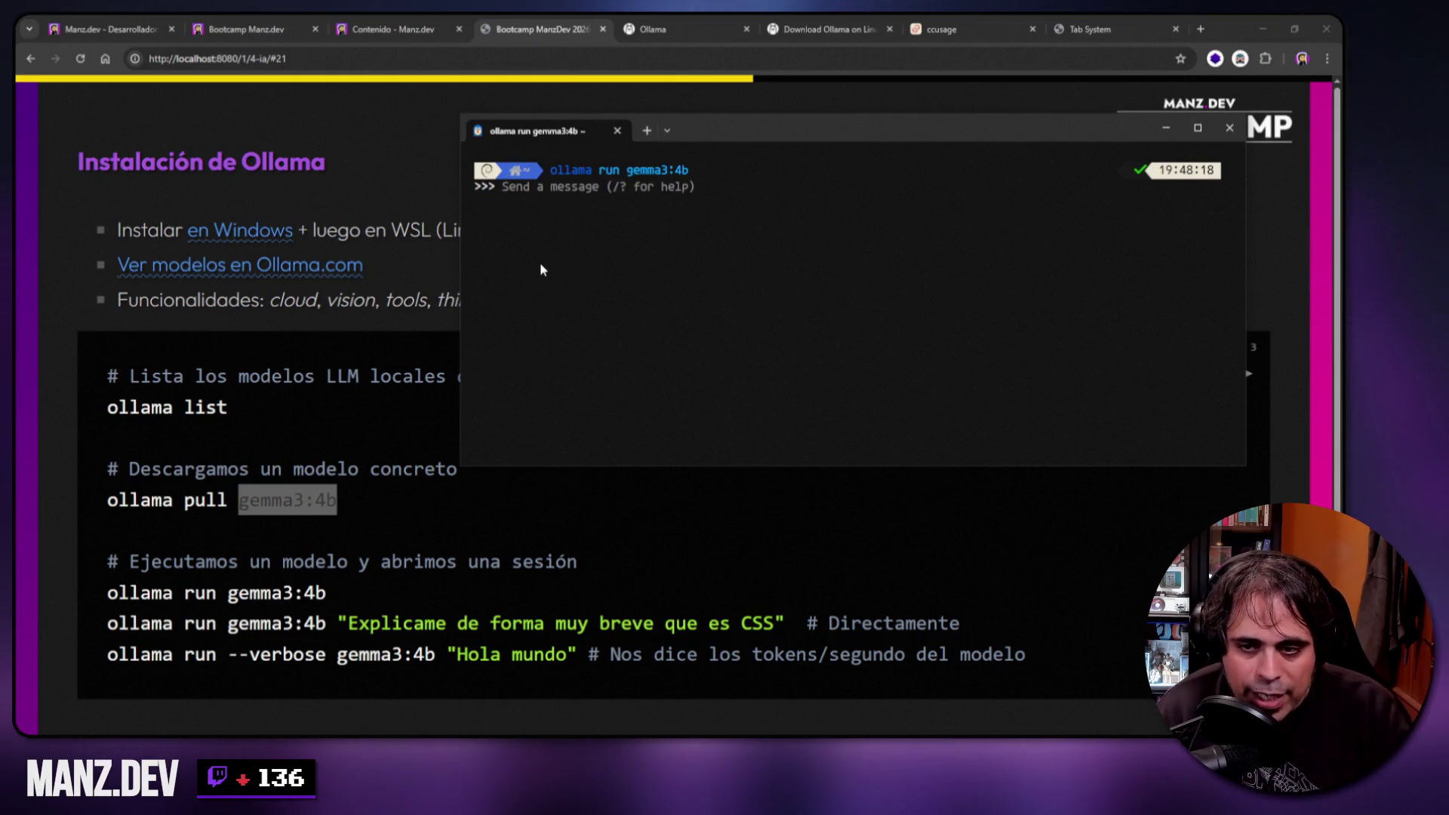
# Run ollama ps in a new tab to see gemma3:4b at 100% GPU, then return to the chat tab
pyautogui.click(648, 132)
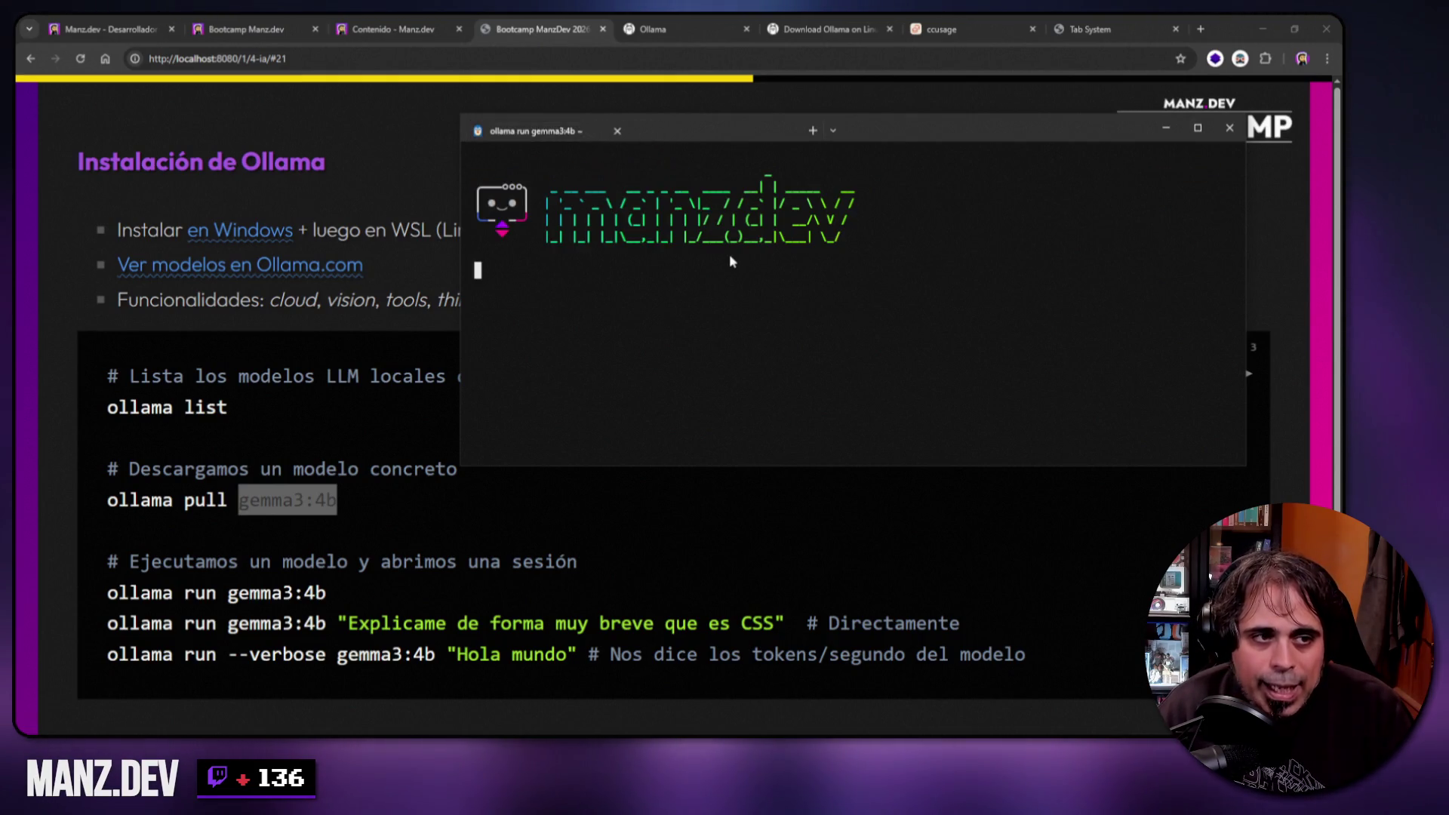
pyautogui.write('ollama ps')
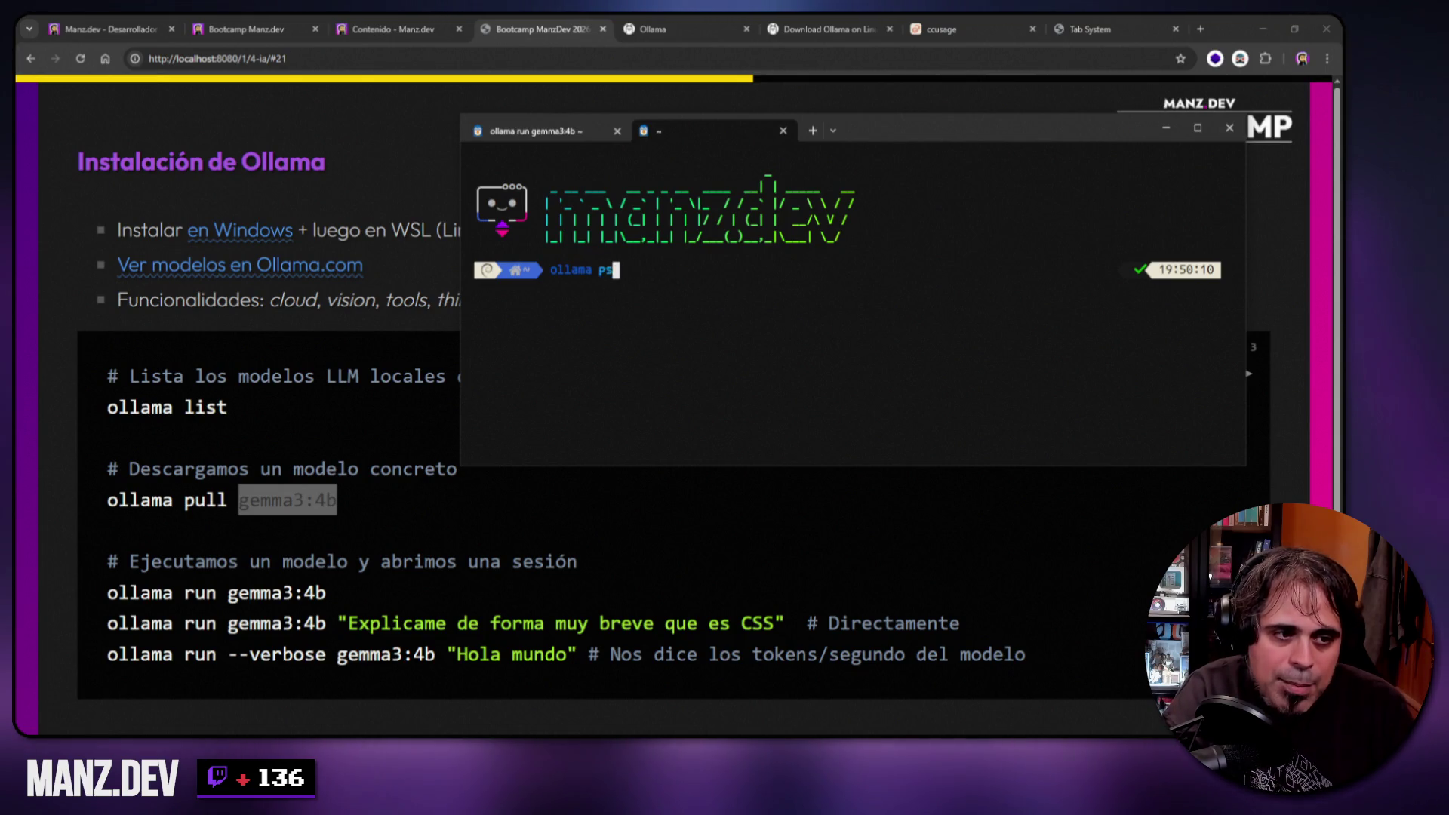
pyautogui.press('Return')
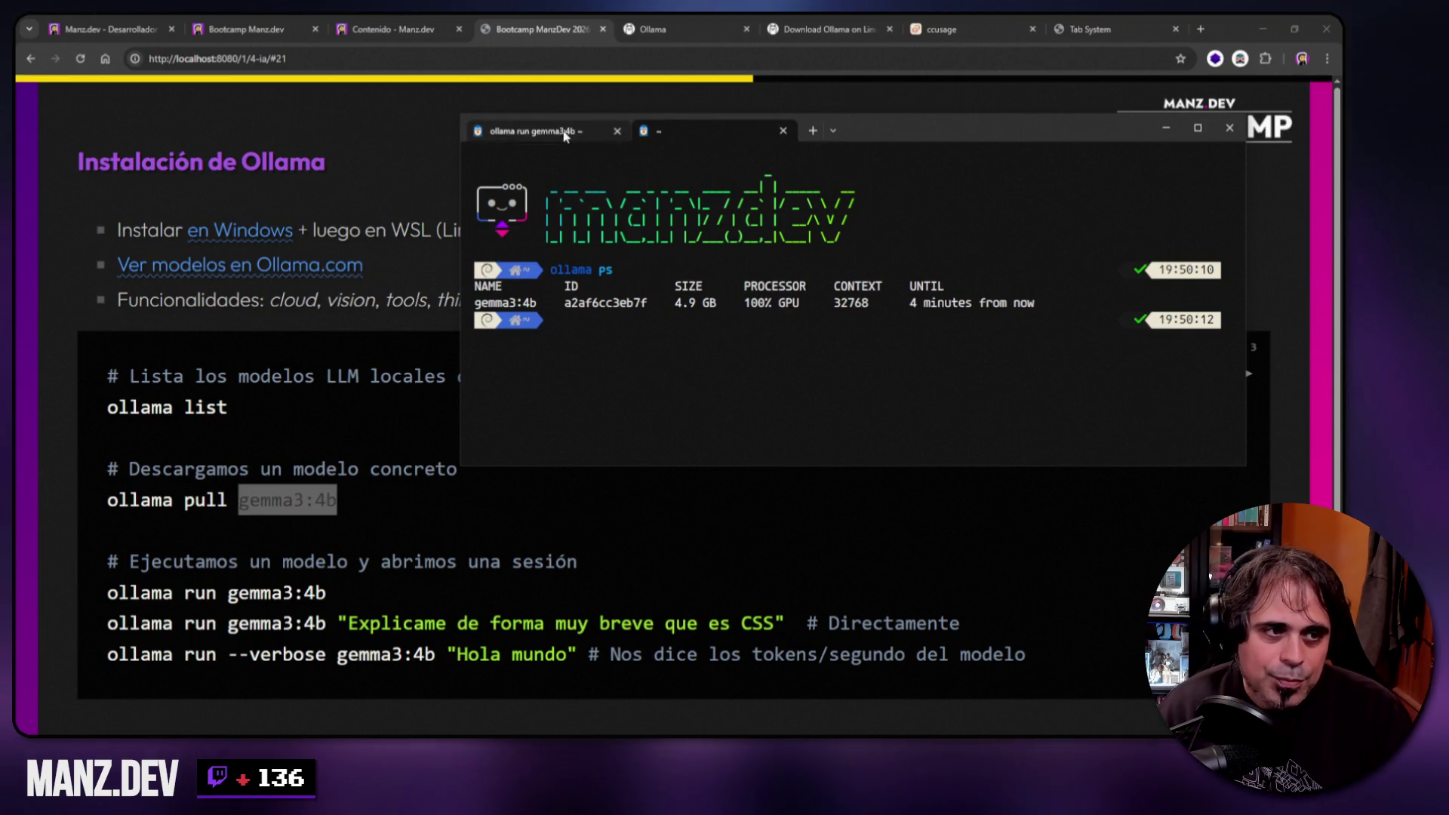
pyautogui.click(532, 131)
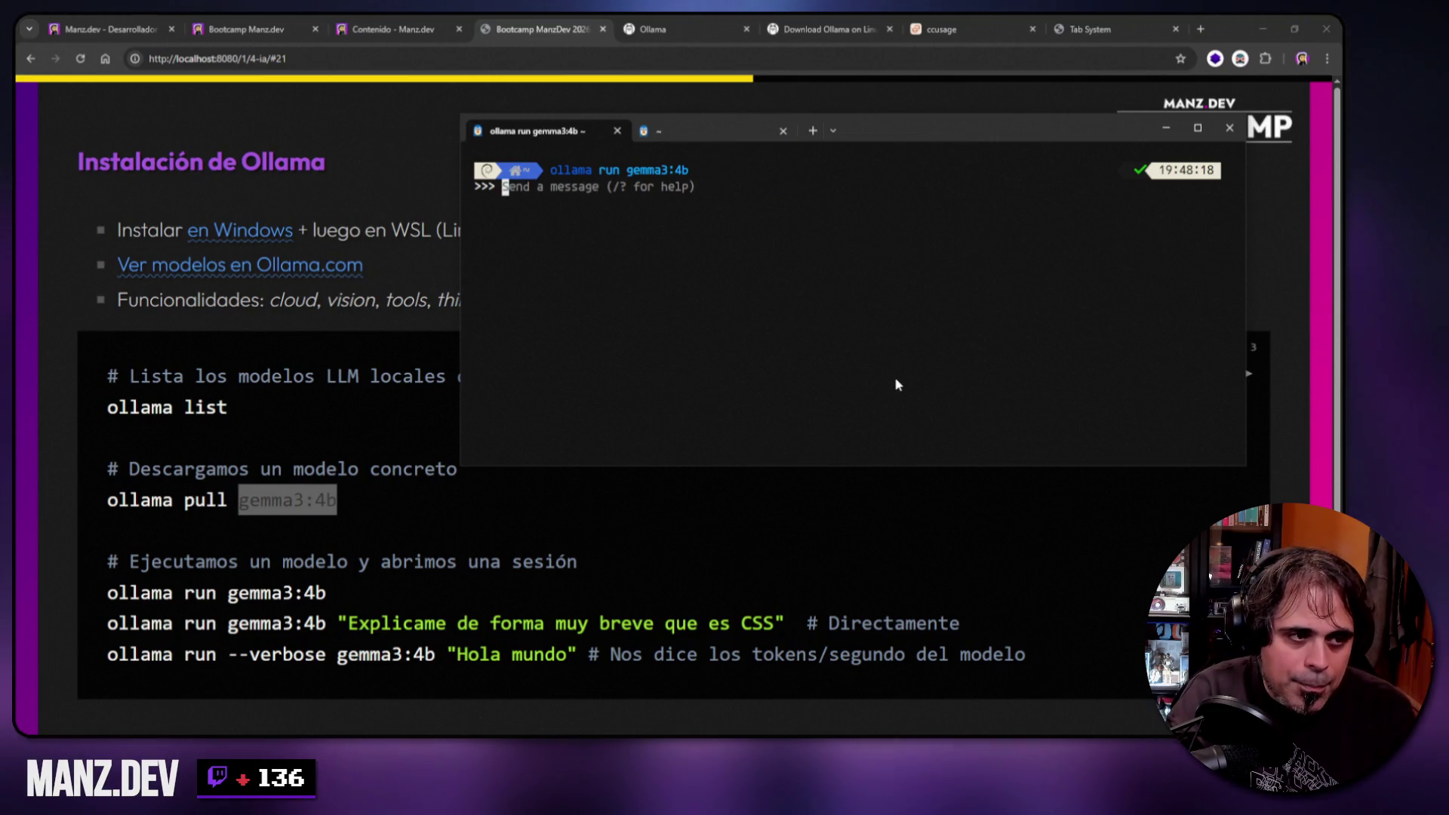
# Ask gemma3:4b 'Hola, ¿puedes decirme que es CSS? Sé breve.' and mark the bold phrase in its answer
pyautogui.write('Hola, ')
pyautogui.write('¿puedes')
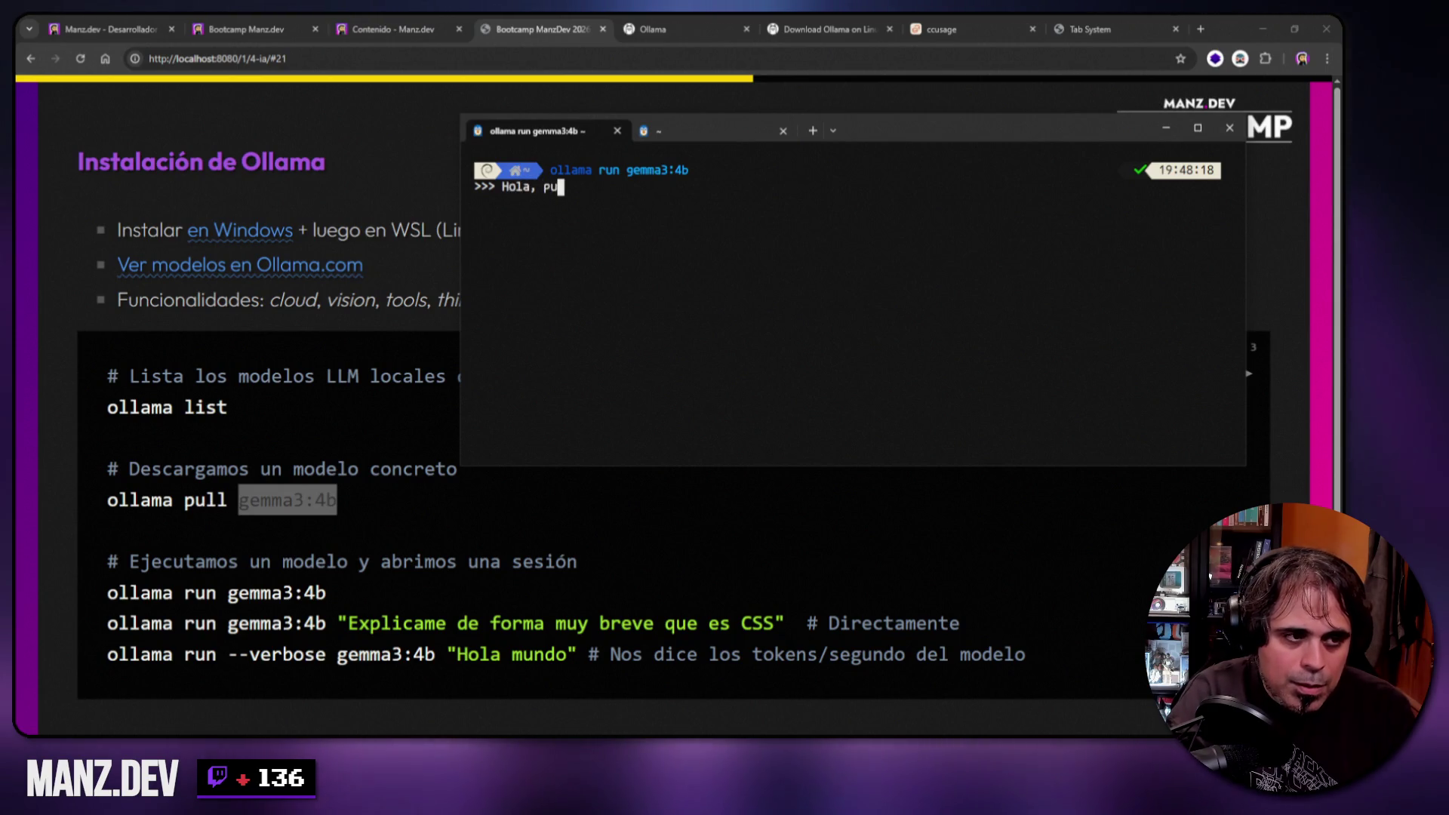
pyautogui.write(' decirme que es ')
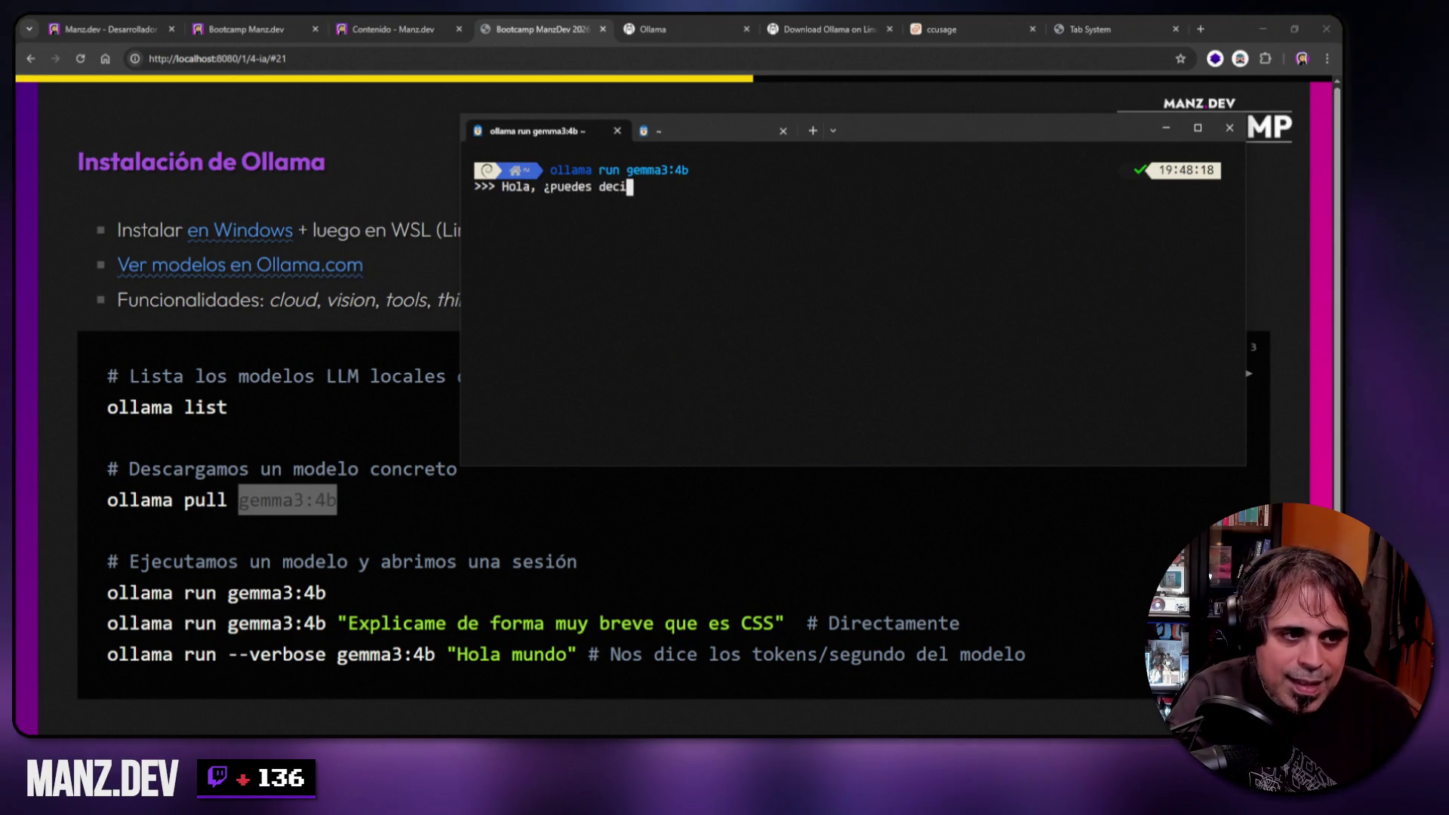
pyautogui.write('CSS? Sé ')
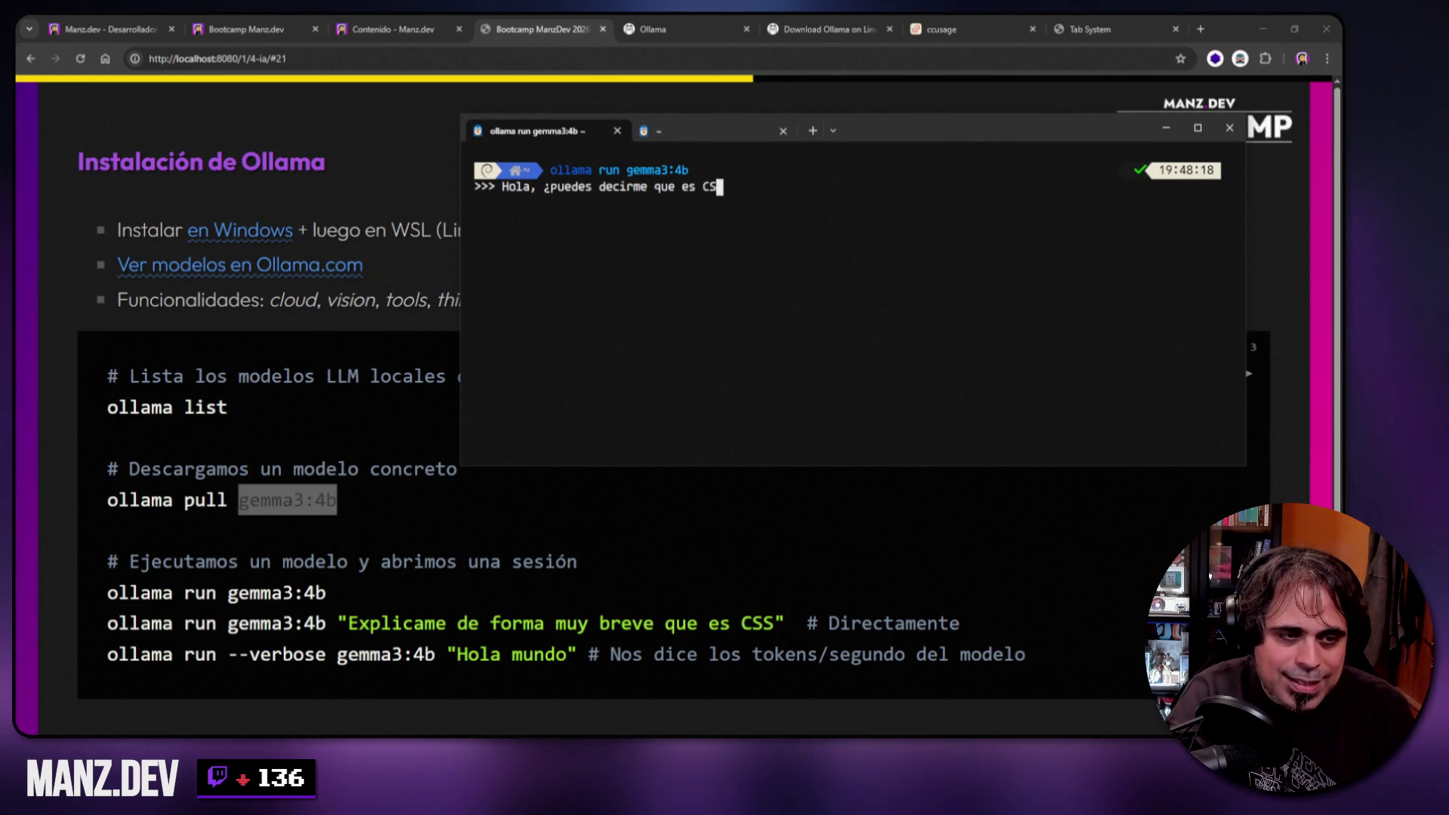
pyautogui.write('breve')
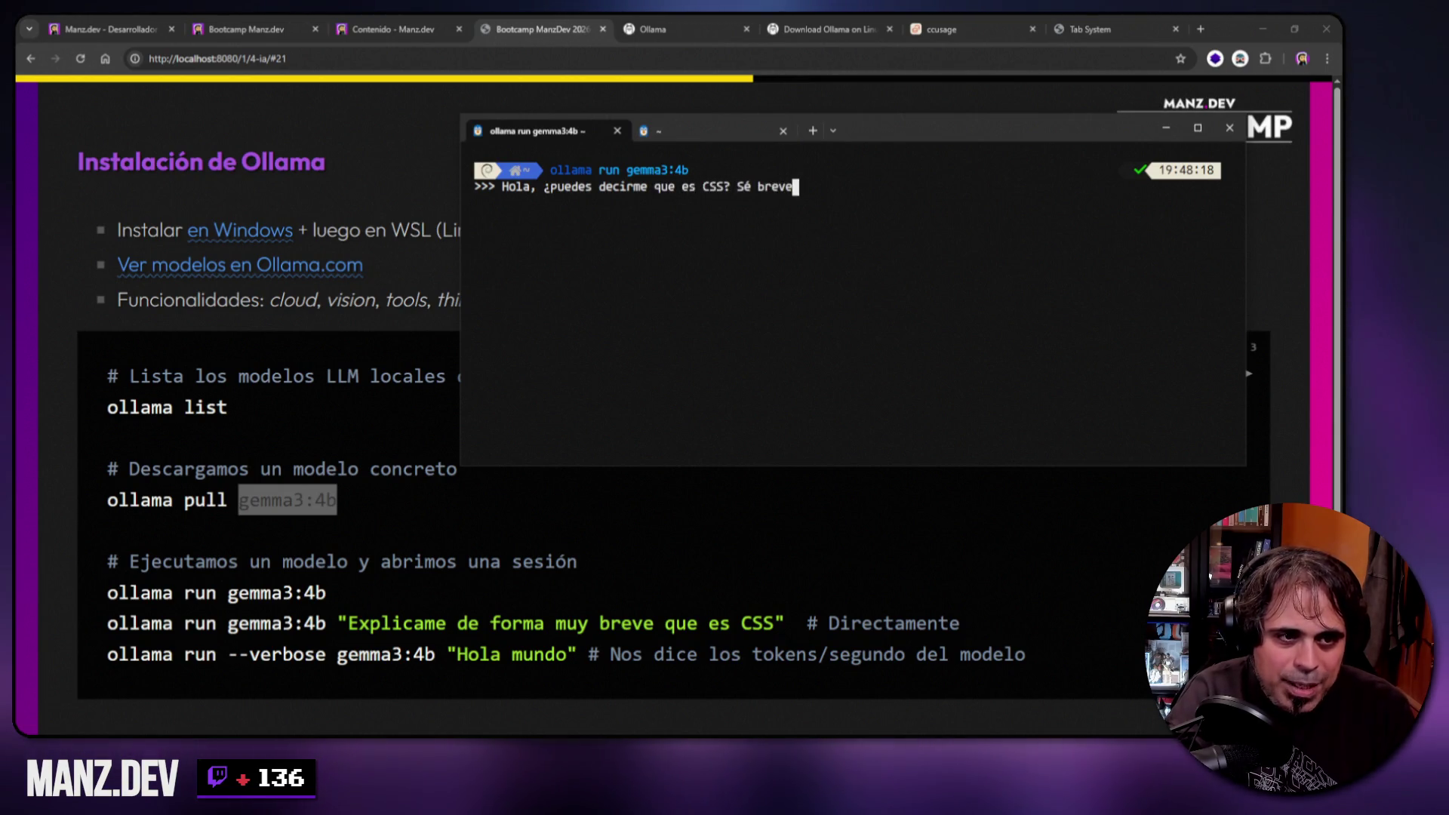
pyautogui.write('.')
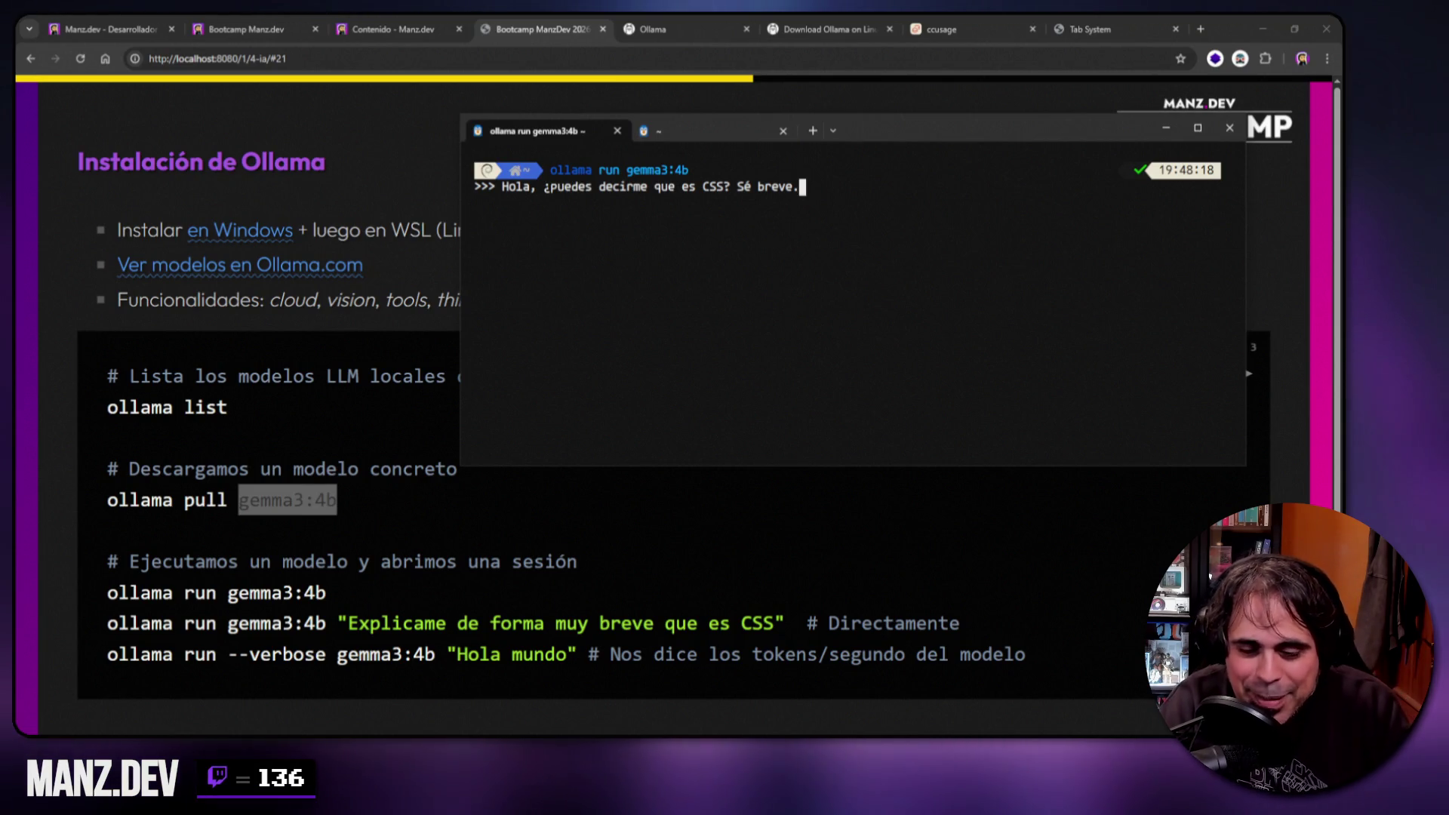
pyautogui.press('Return')
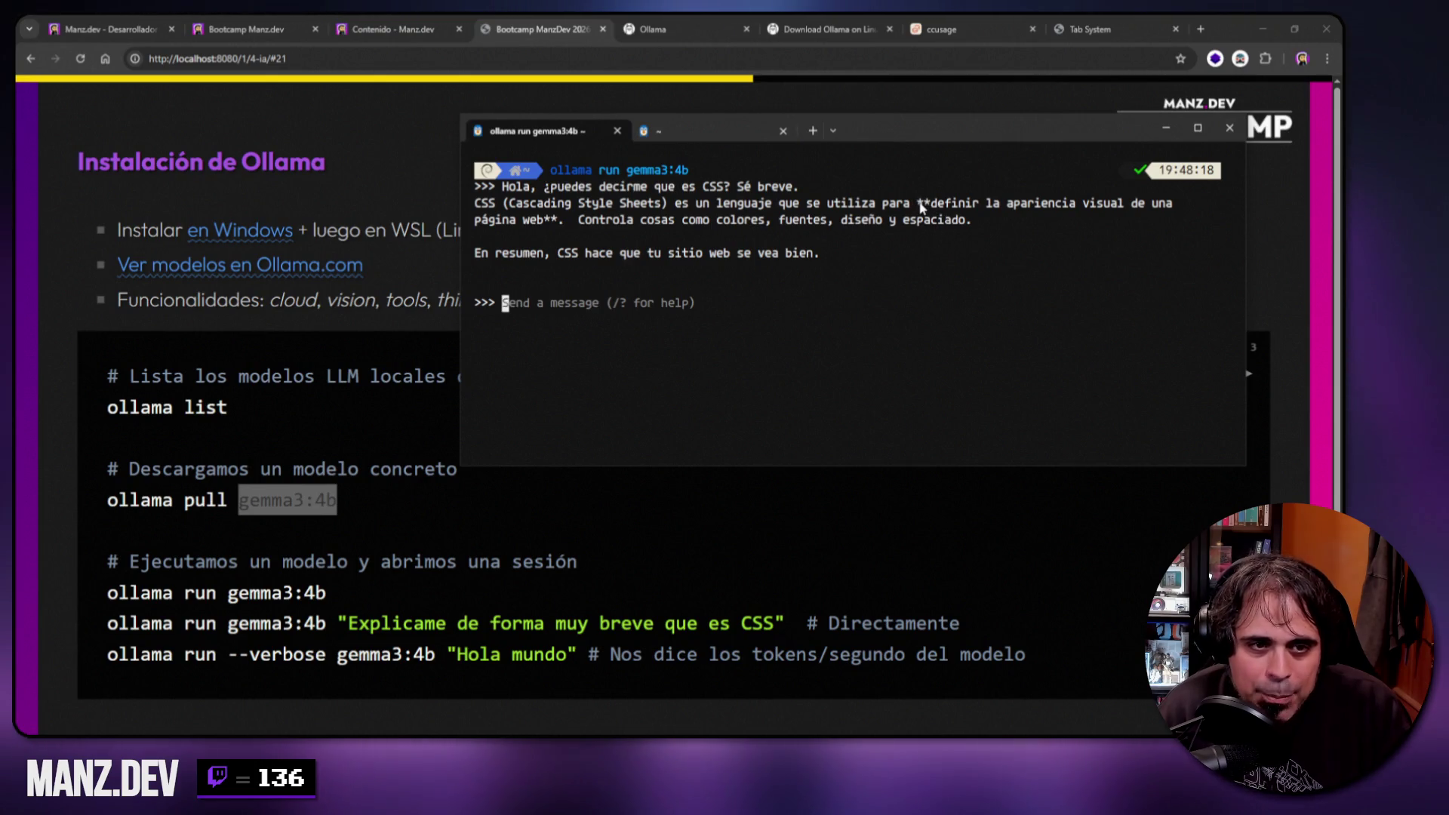
pyautogui.moveTo(544, 220); pyautogui.dragTo(558, 223)
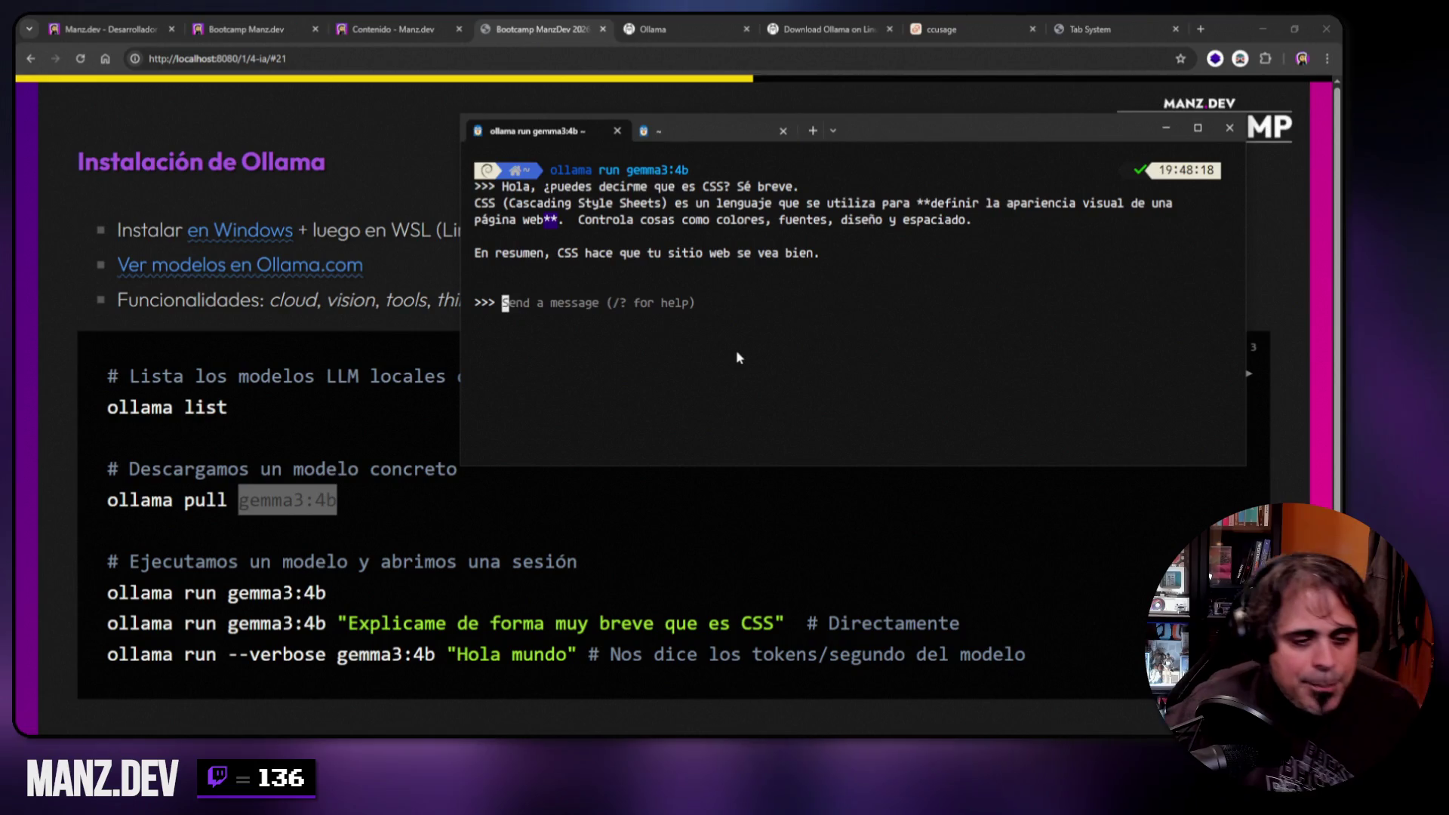
# Exit the chat with /bye, clear the screen and recall the gemma3:4b run command
pyautogui.write('(qui')
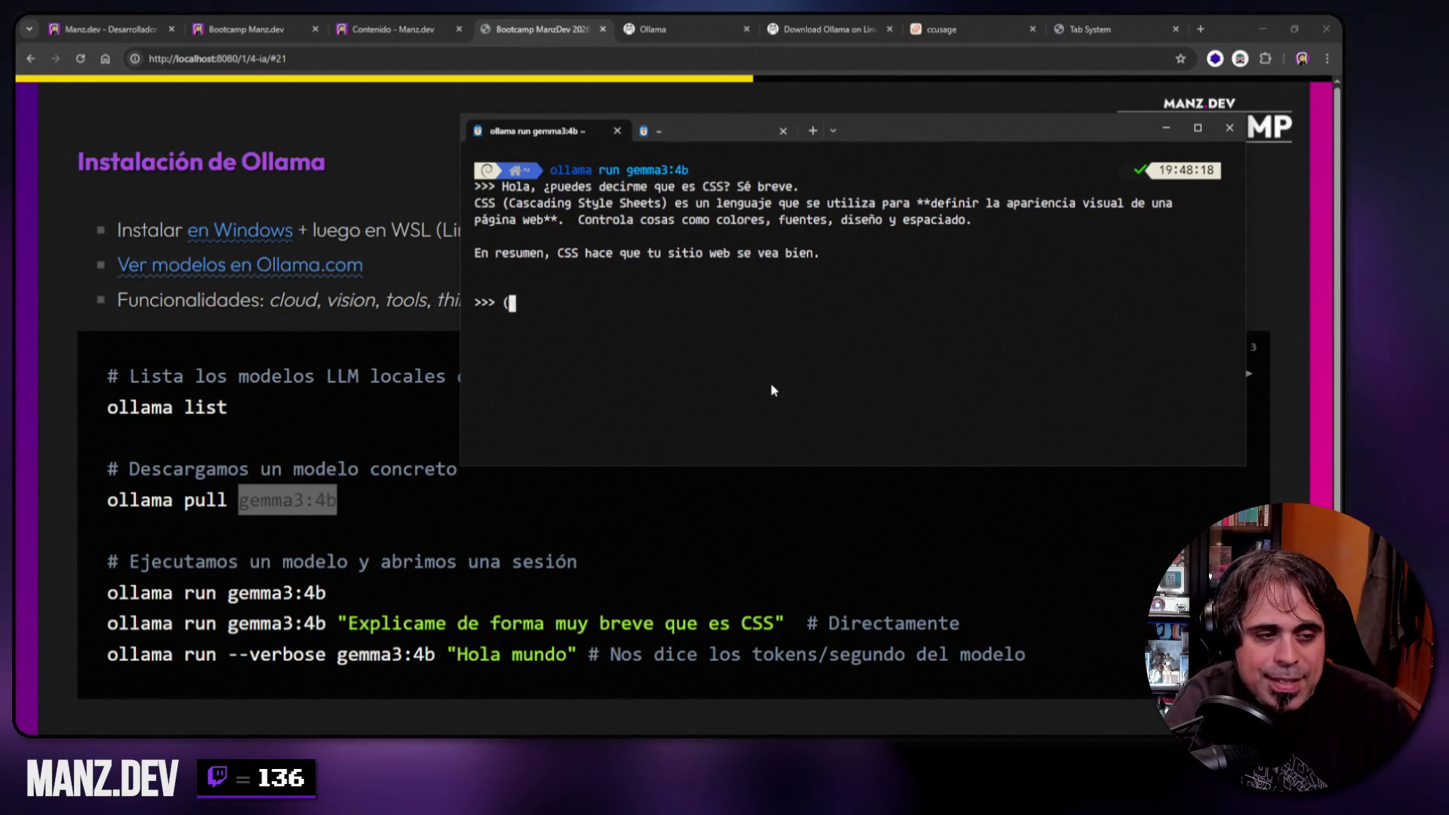
pyautogui.press('BackSpace')
pyautogui.press('BackSpace')
pyautogui.press('BackSpace')
pyautogui.write('/qu')
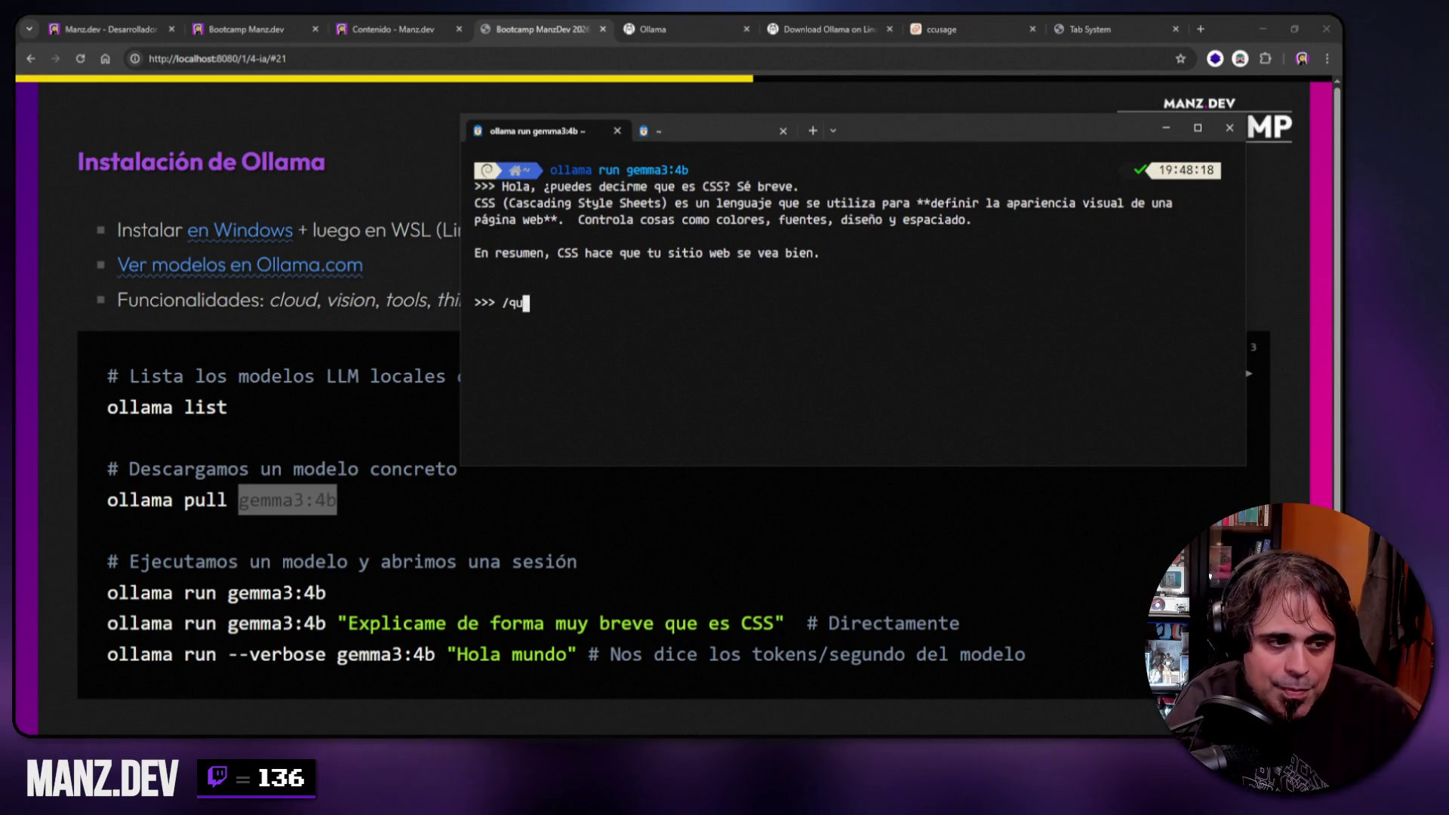
pyautogui.write('it')
pyautogui.press('Return')
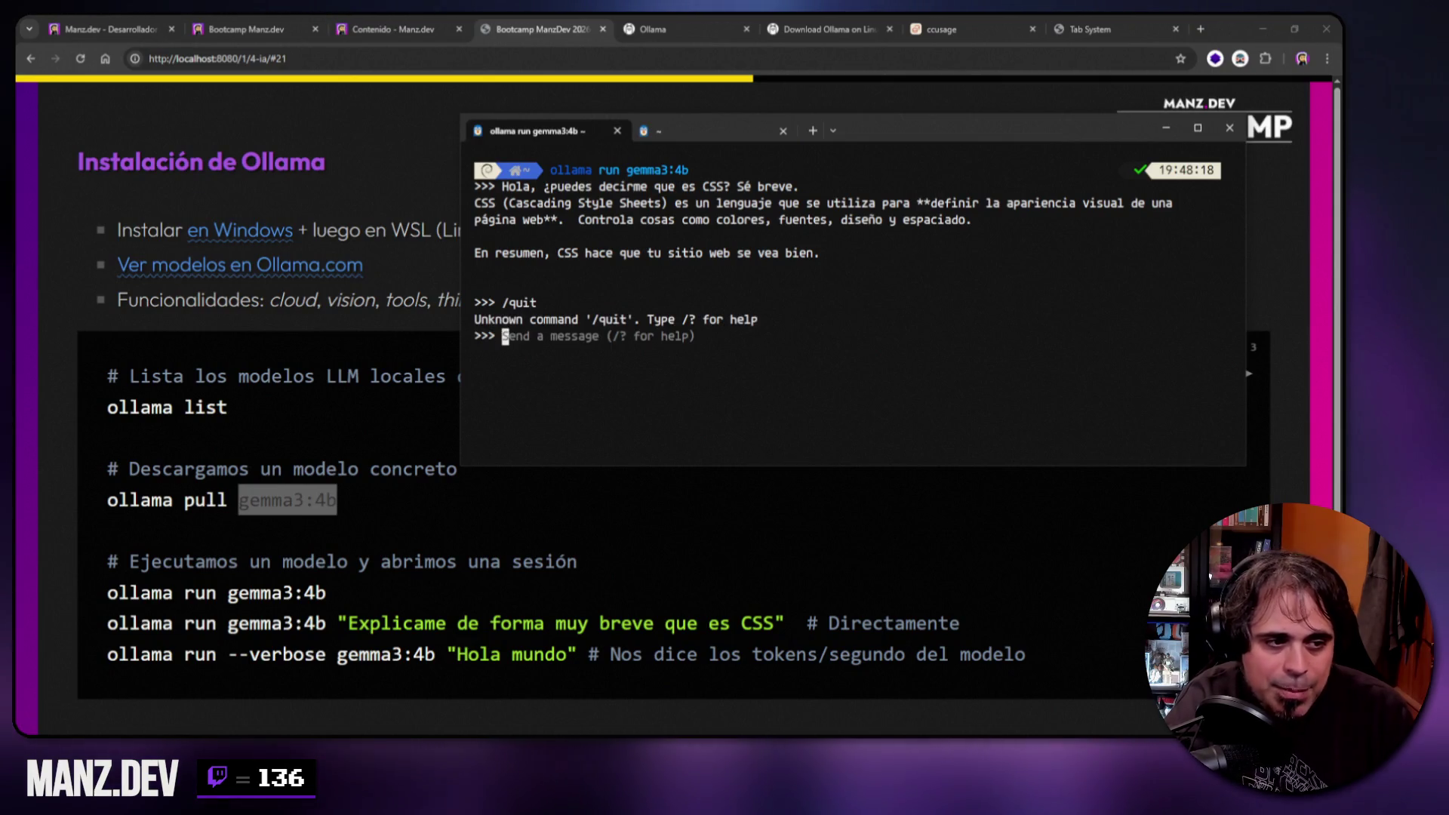
pyautogui.write('/bye')
pyautogui.press('Return')
pyautogui.write('cle')
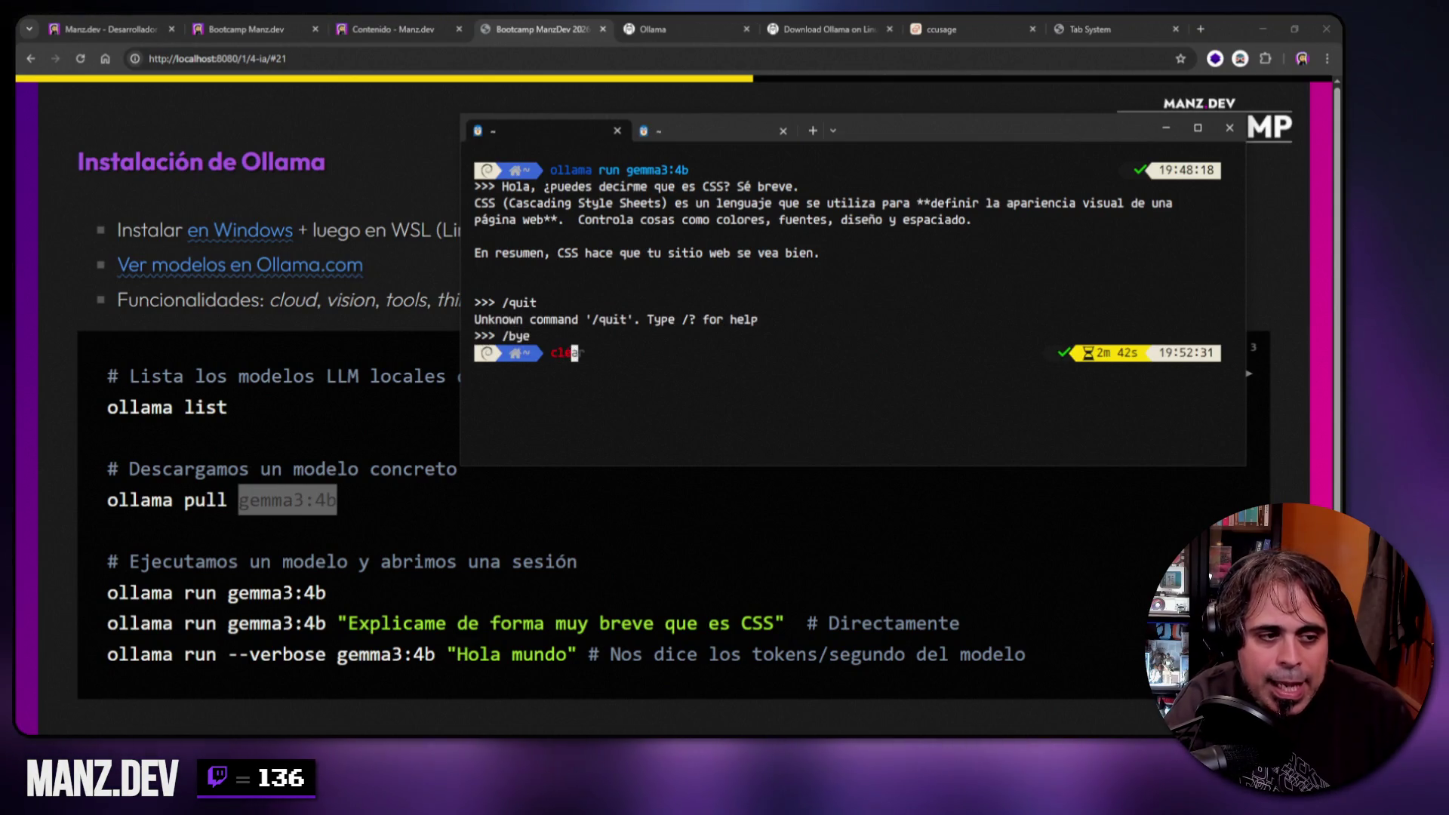
pyautogui.write('ar')
pyautogui.press('Return')
pyautogui.press('Up')
pyautogui.press('Up')
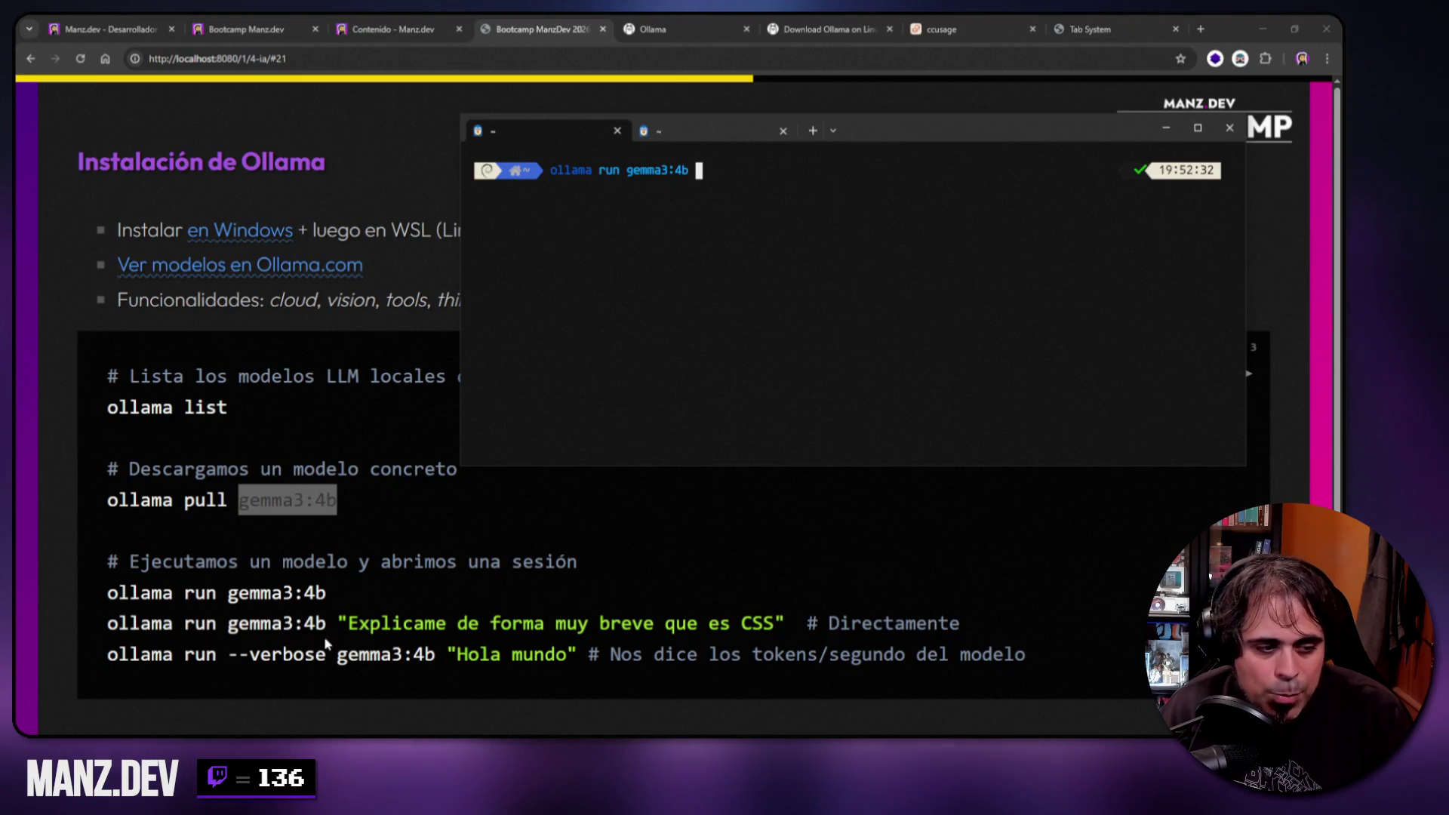
# Copy the slide's example CSS question into the terminal, then clear the screen
pyautogui.moveTo(340, 625); pyautogui.dragTo(785, 625)
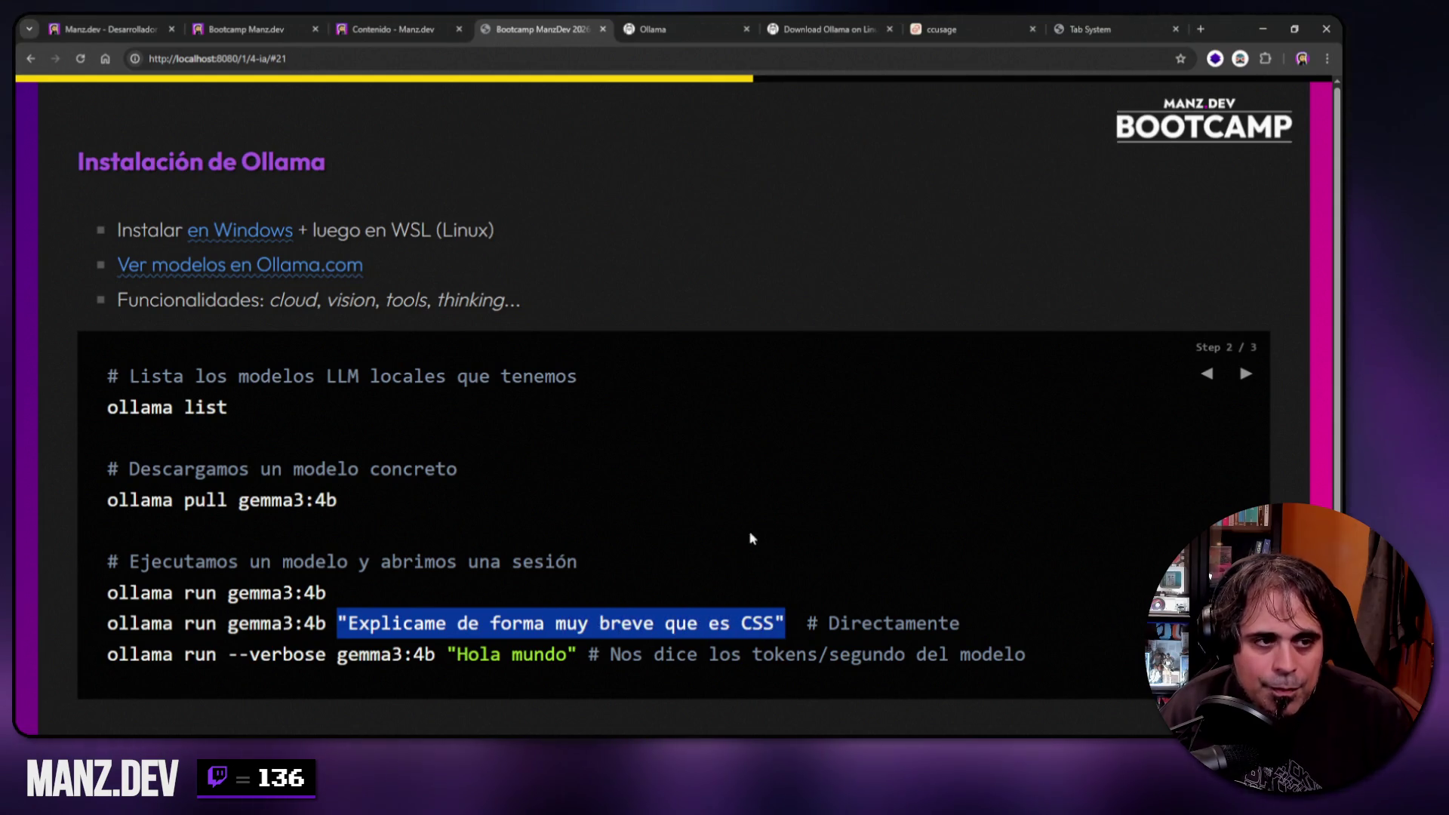
pyautogui.hotkey('alt', 'Tab')
pyautogui.write('"Explicame de forma muy breve que es CSS"')
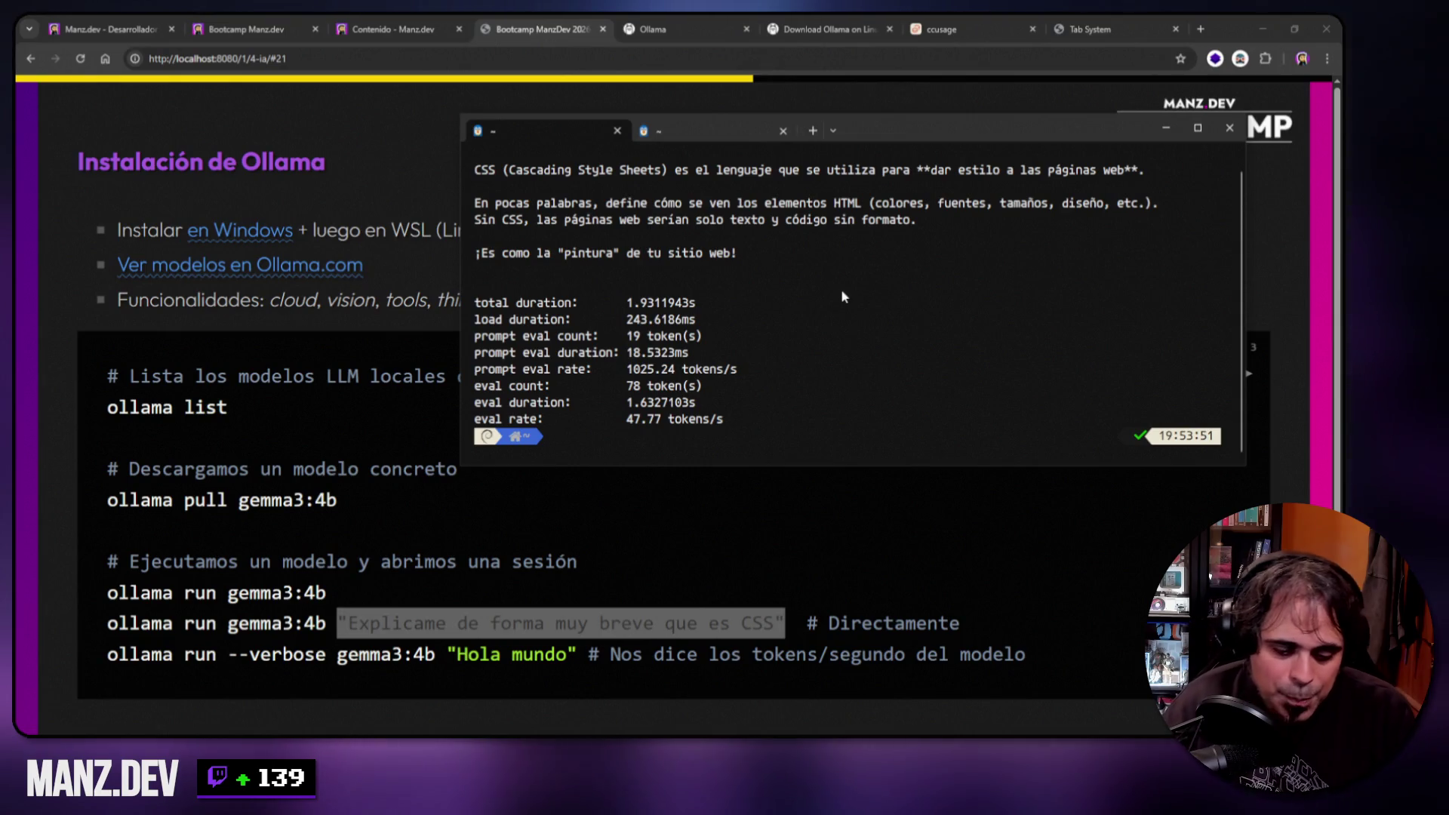
pyautogui.press('Up')
pyautogui.press('Up')
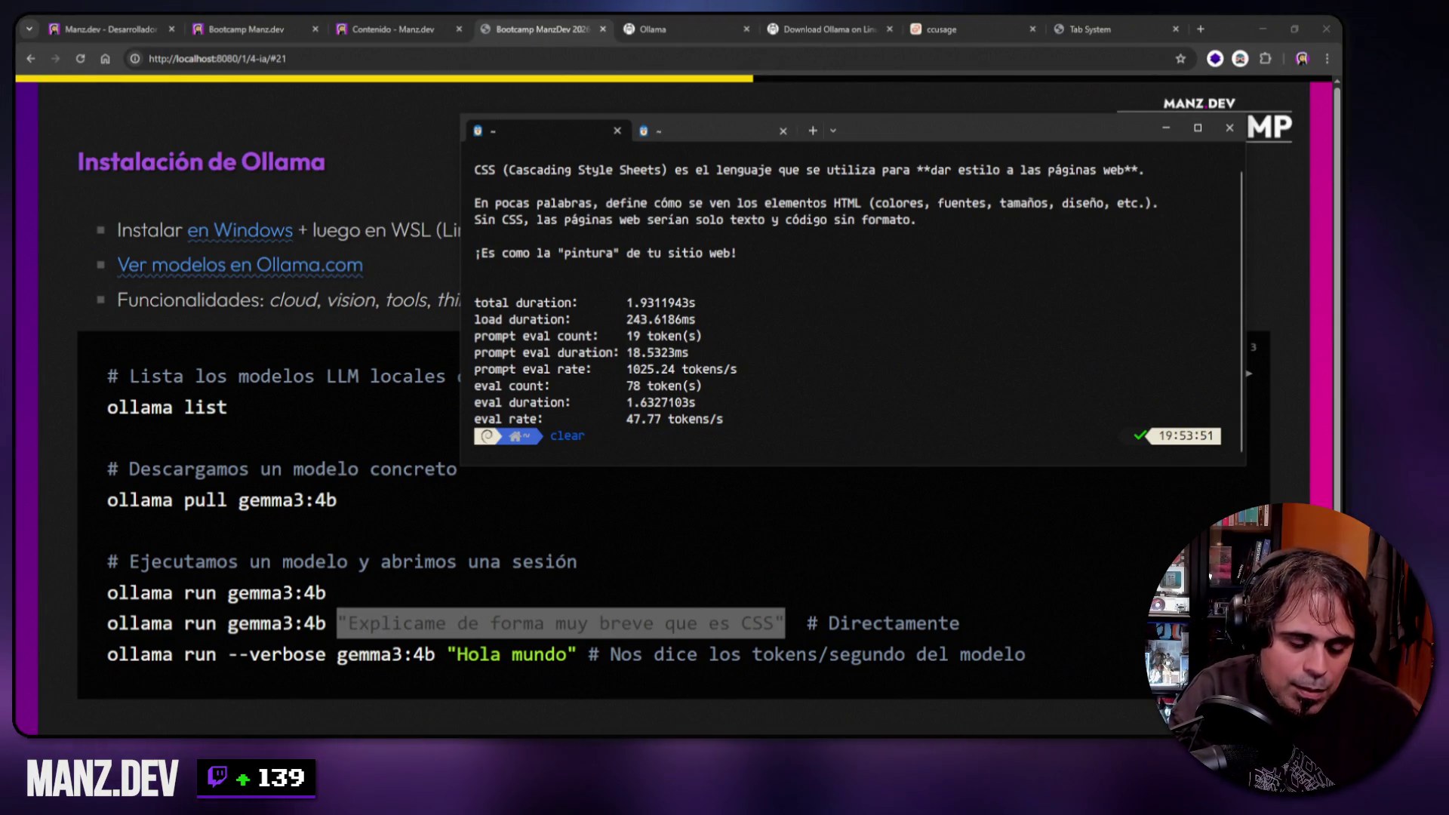
pyautogui.press('Return')
# List the locally installed models and scroll through the output
pyautogui.write('olla')
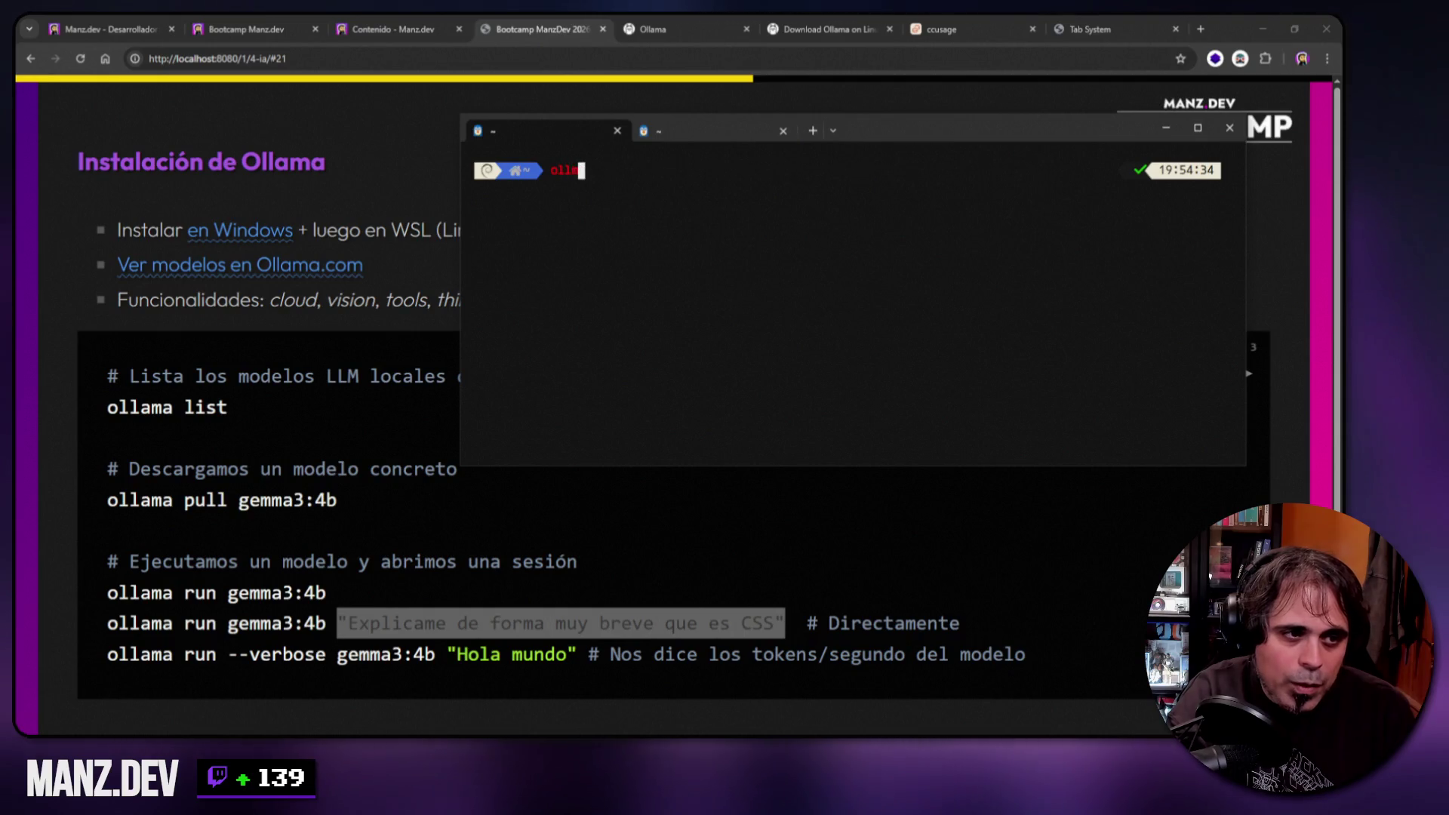
pyautogui.write('ma list')
pyautogui.press('Return')
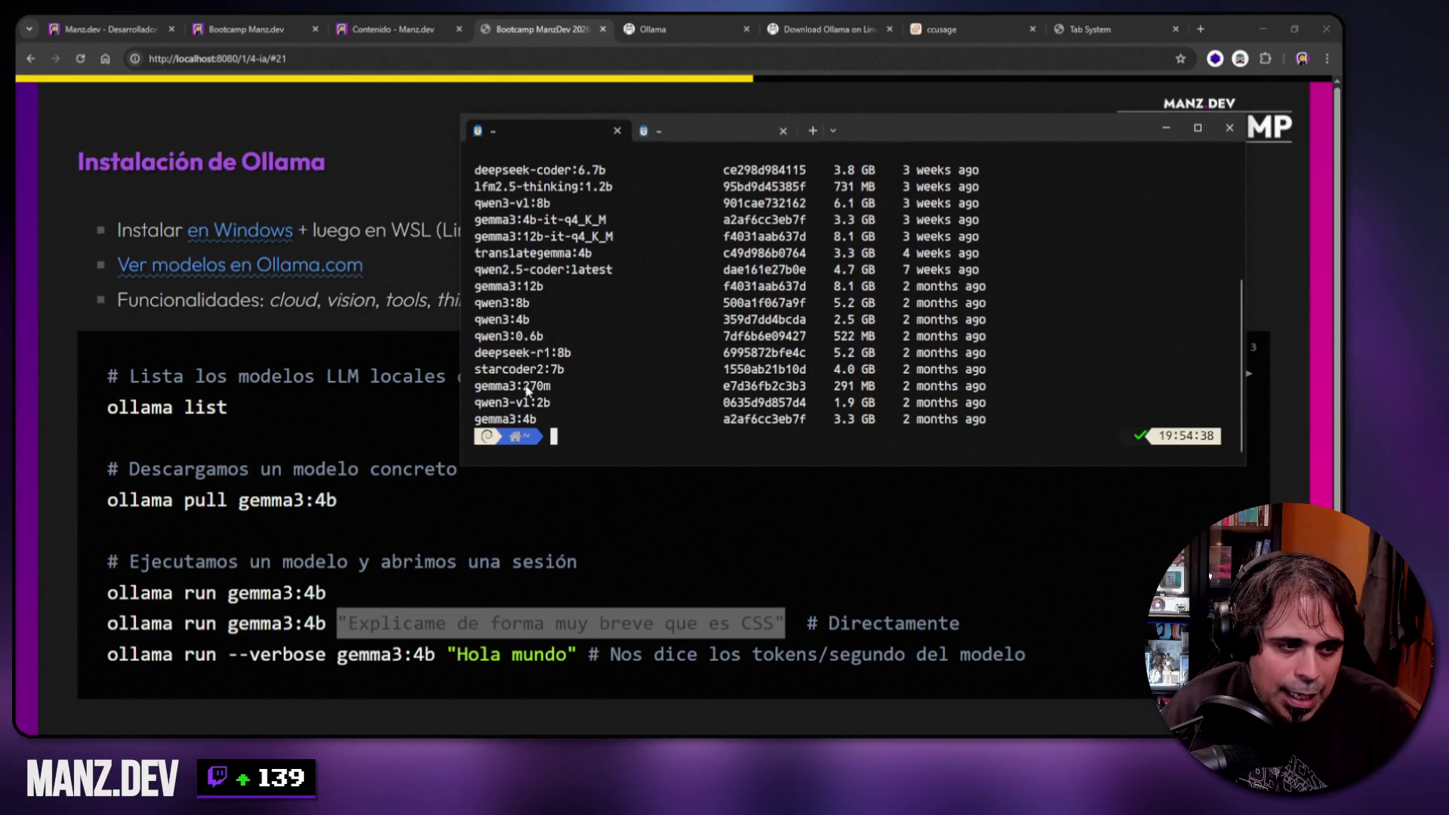
pyautogui.scroll(4, 528, 387)
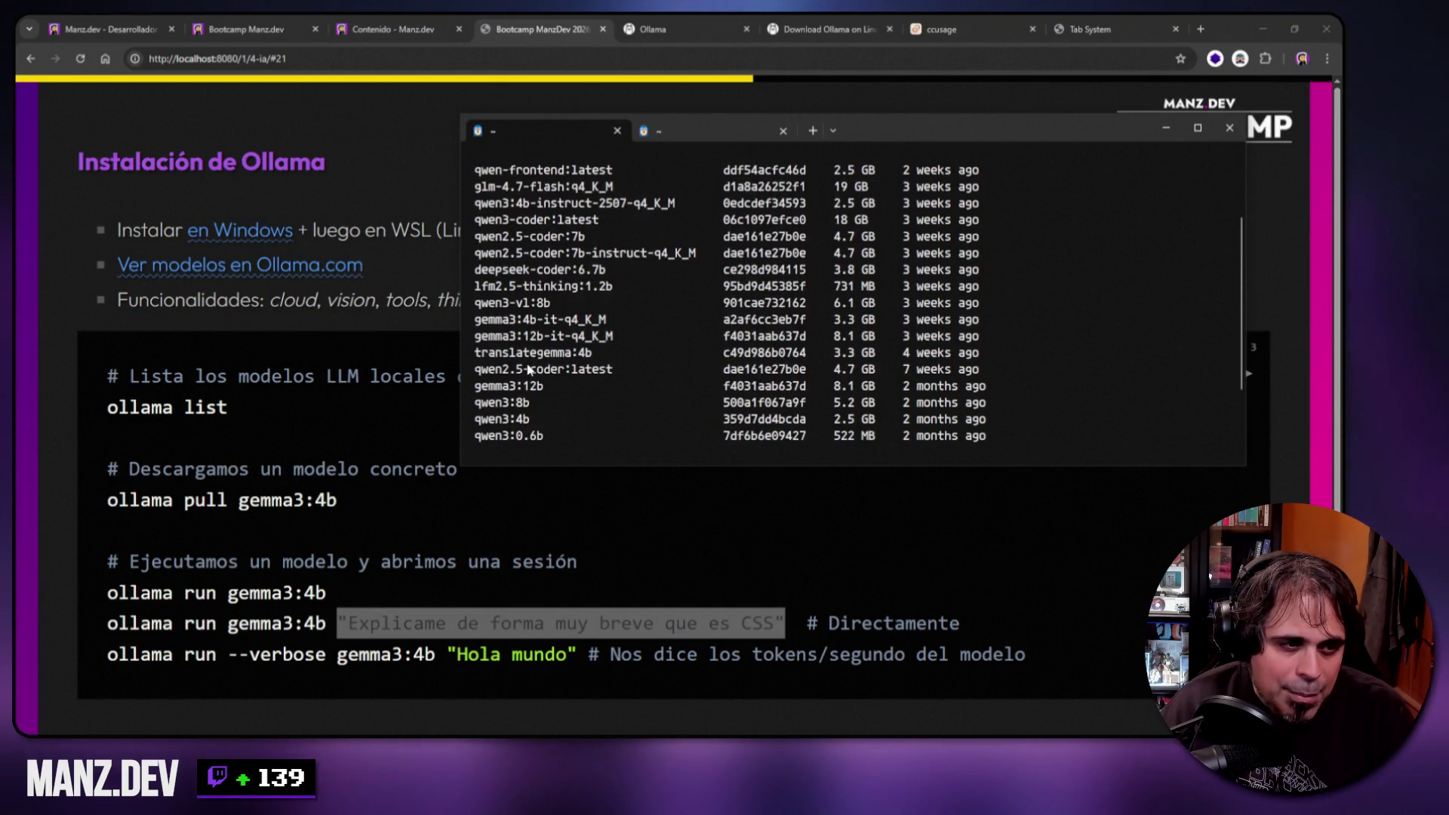
pyautogui.scroll(-2, 529, 368)
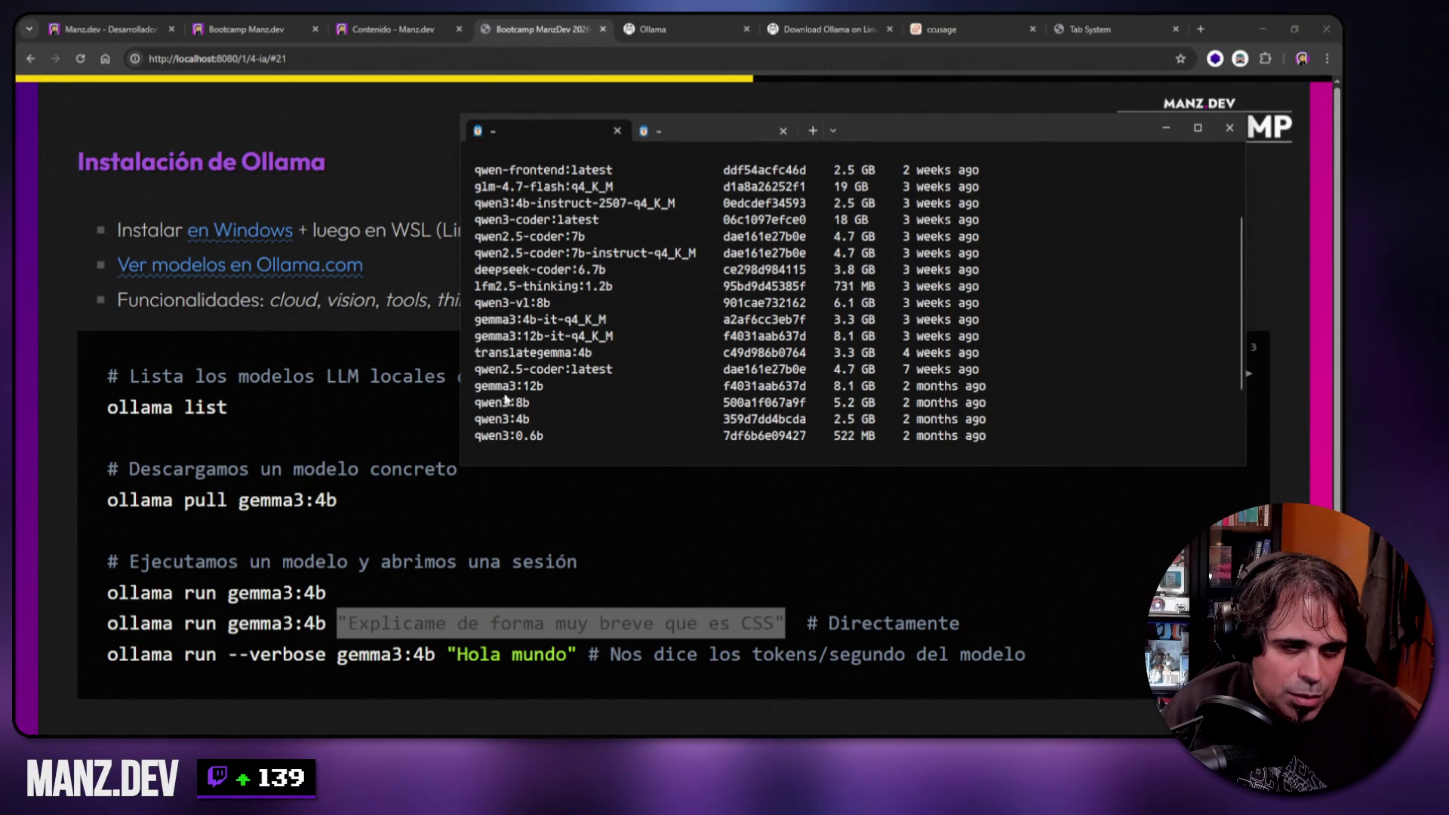
pyautogui.scroll(-1, 634, 414)
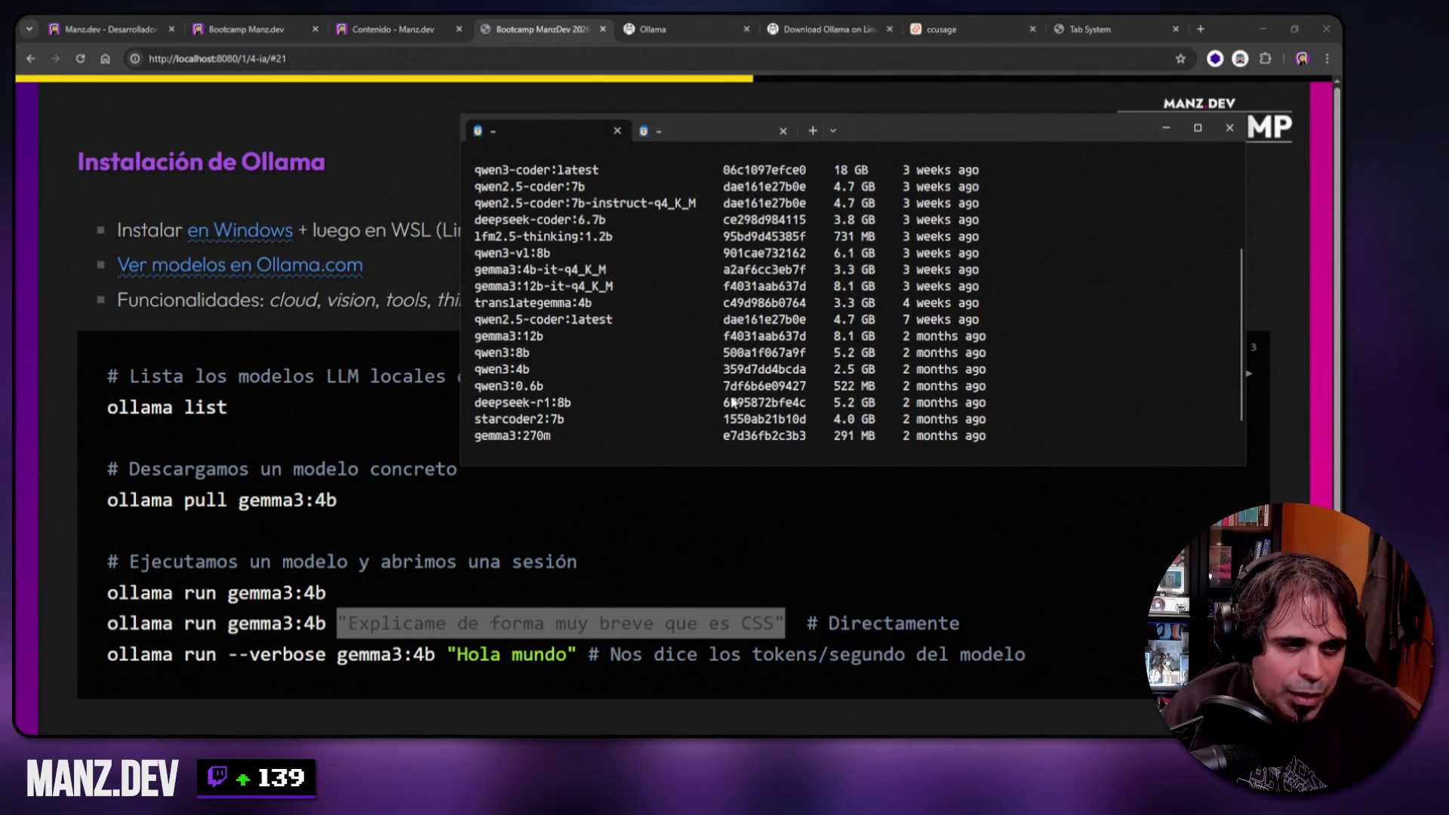
# Filter the model list with grep -i "0\." so only qwen3:0.6b at 522 MB remains
pyautogui.press('Up')
pyautogui.write('| grep -i')
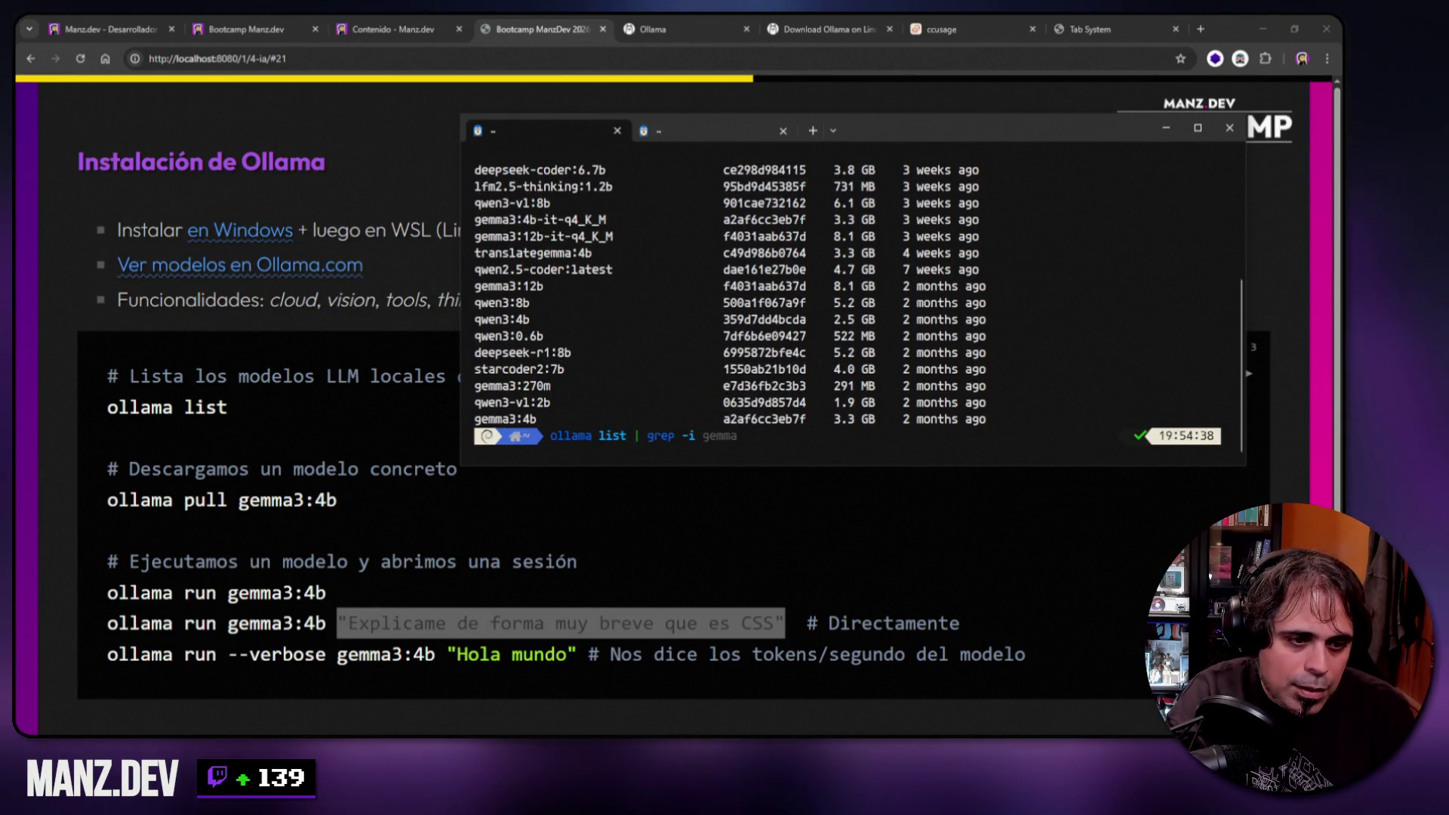
pyautogui.write(' 0.')
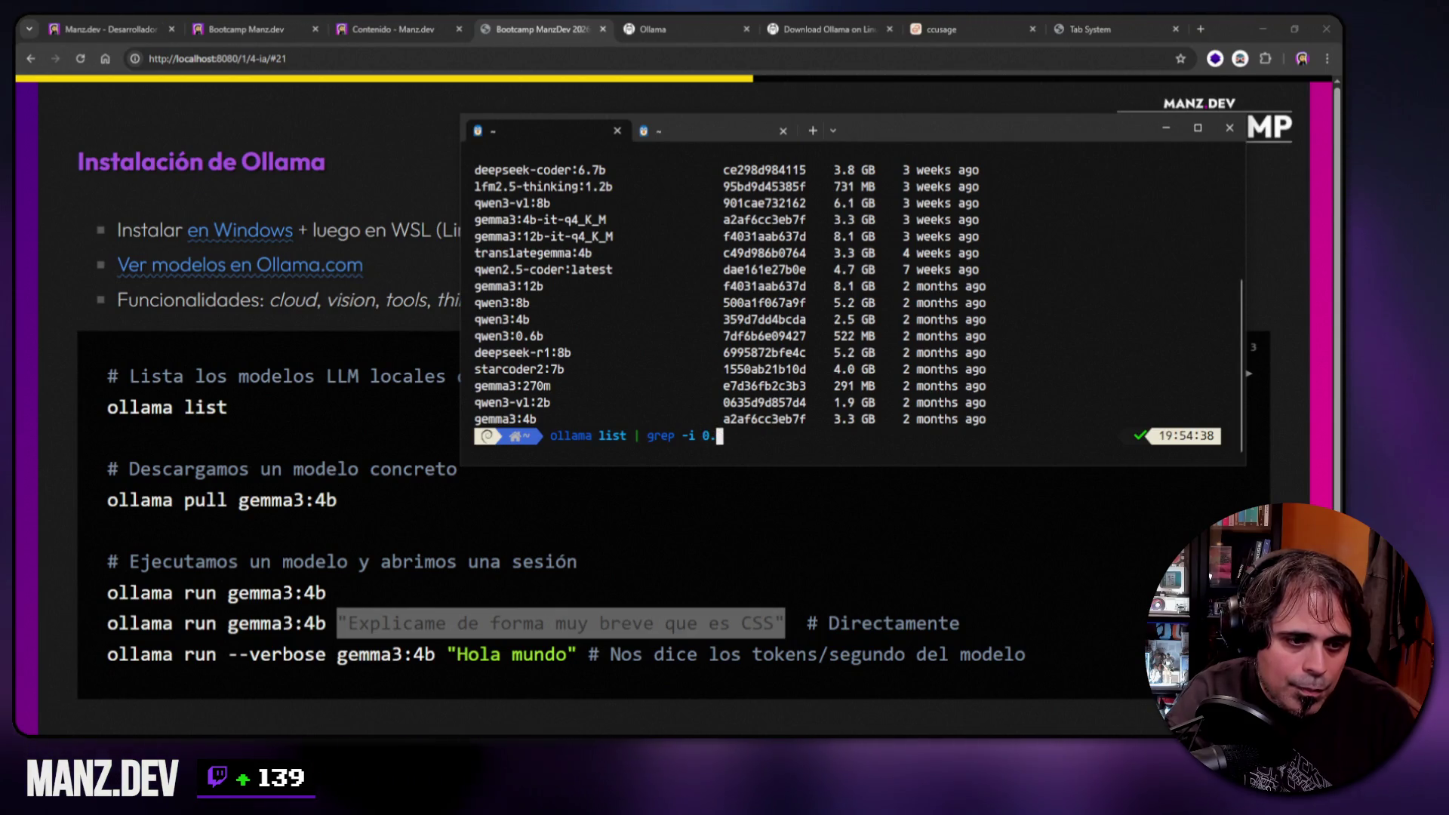
pyautogui.press('BackSpace')
pyautogui.write('"0\\.')
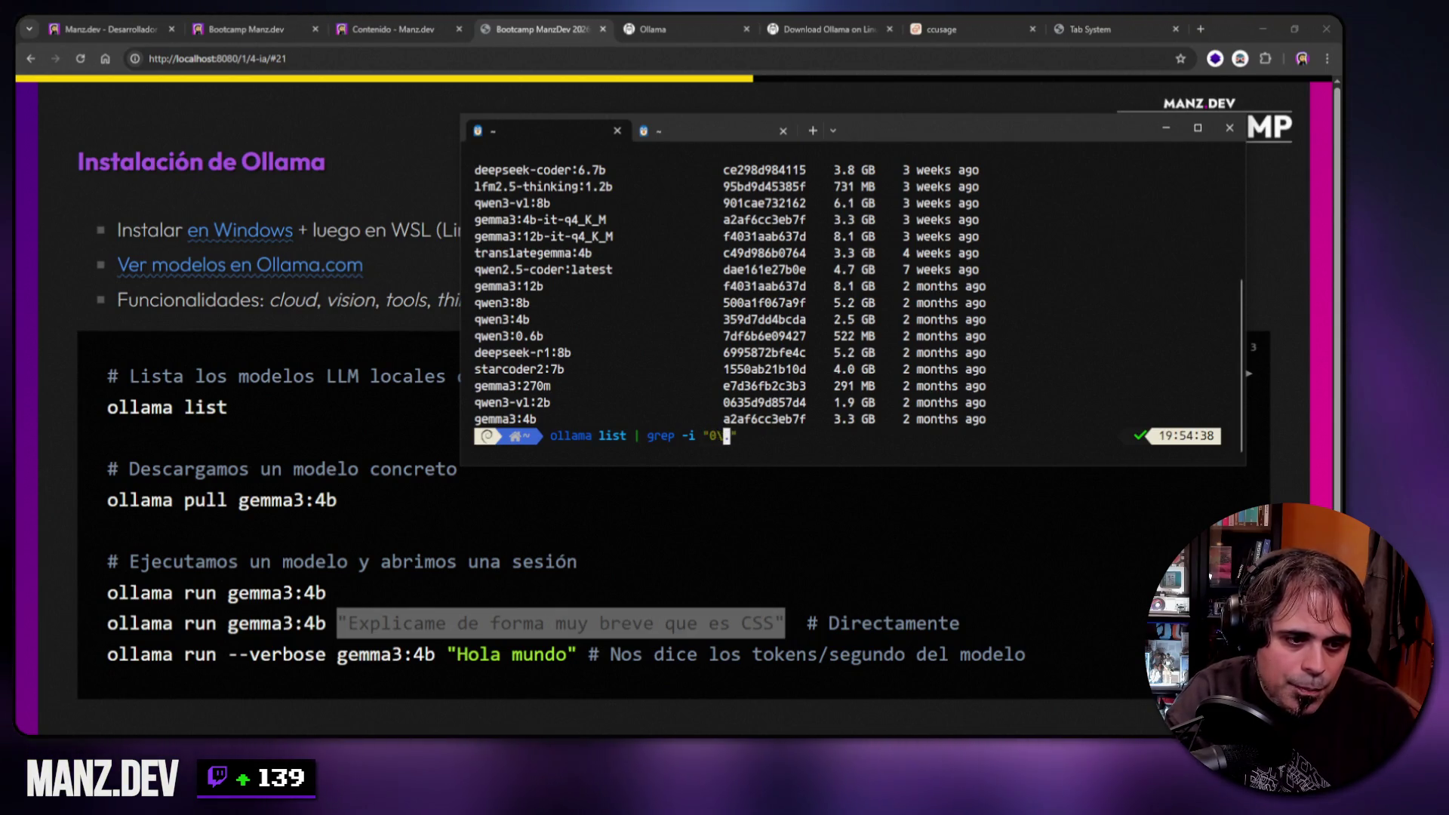
pyautogui.press('Return')
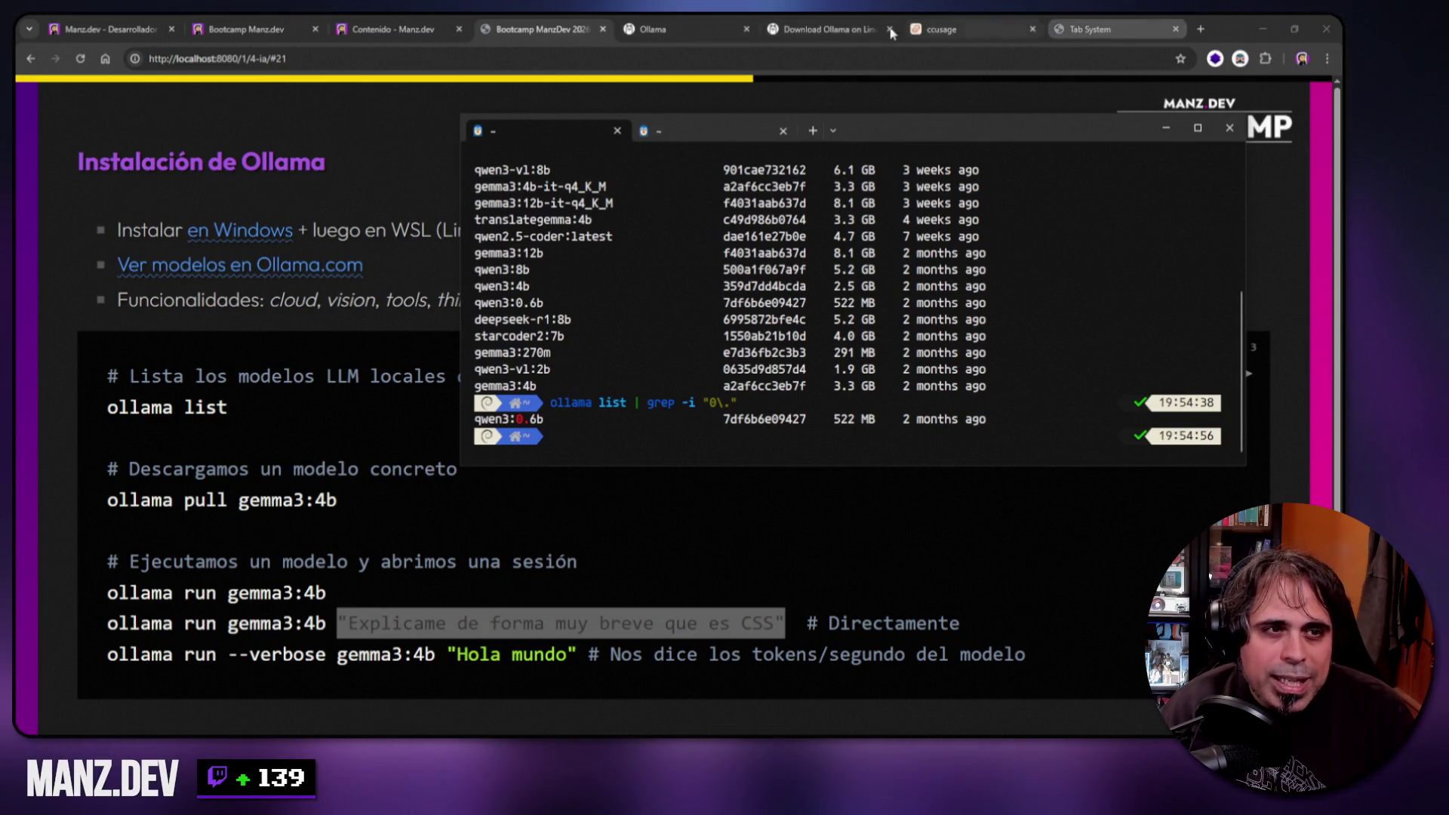
pyautogui.click(659, 22)
# Look up gemma3 on ollama.com, checking gemma3:270m at 292 MB, then return to the slides and terminal
pyautogui.scroll(15, 412, 276)
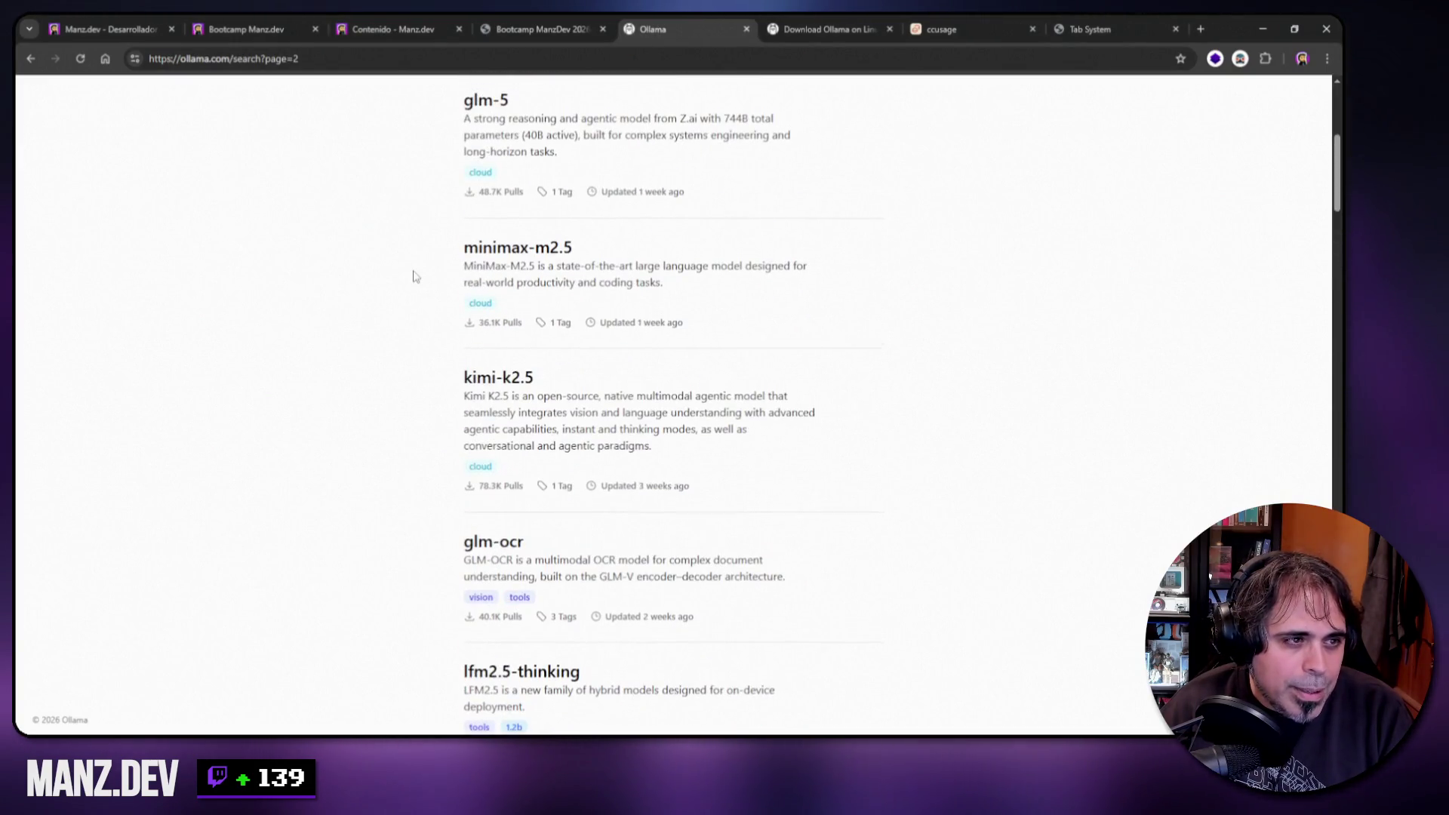
pyautogui.scroll(5, 414, 276)
pyautogui.click(618, 100)
pyautogui.write('gemma3')
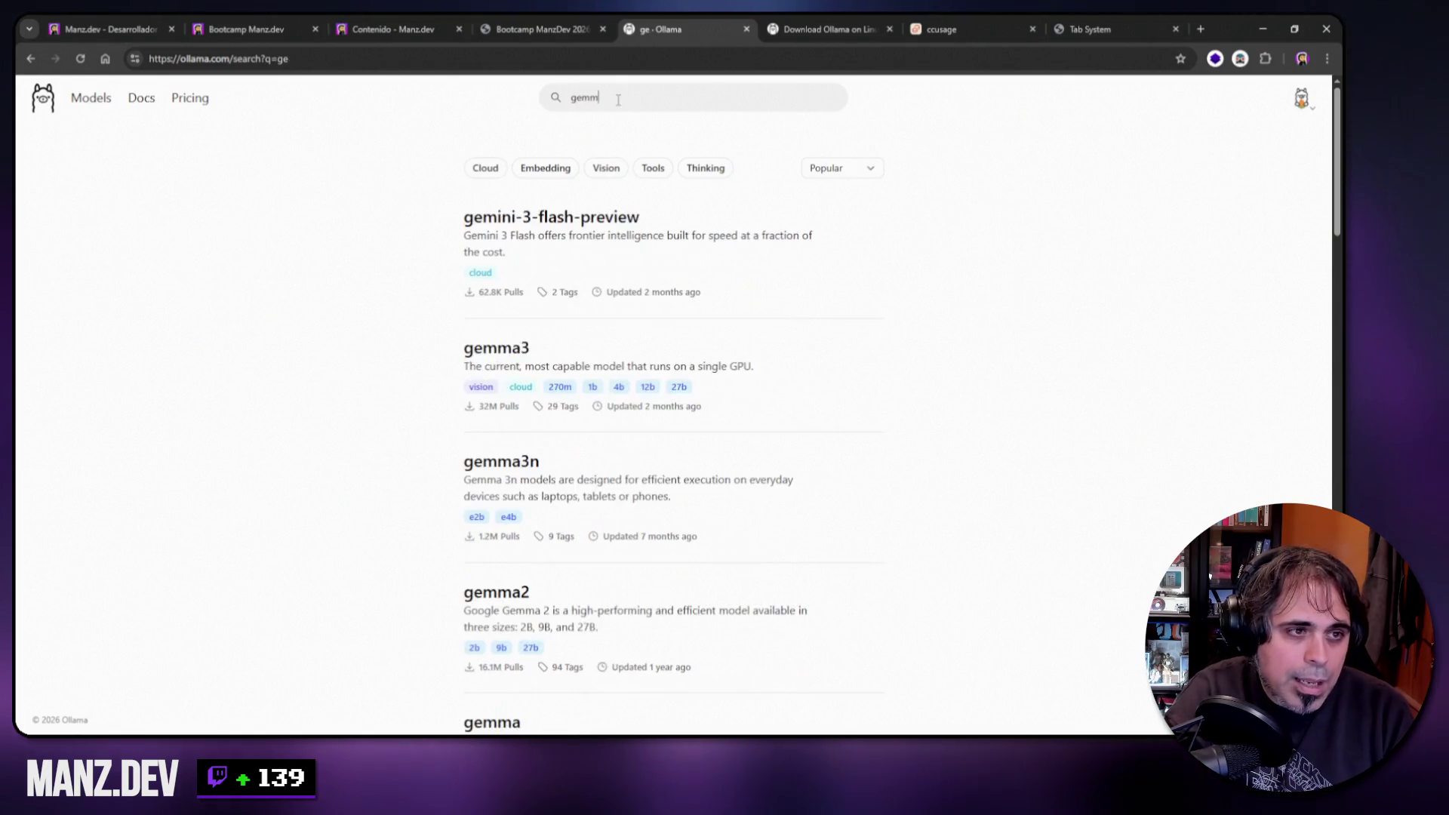
pyautogui.click(560, 258)
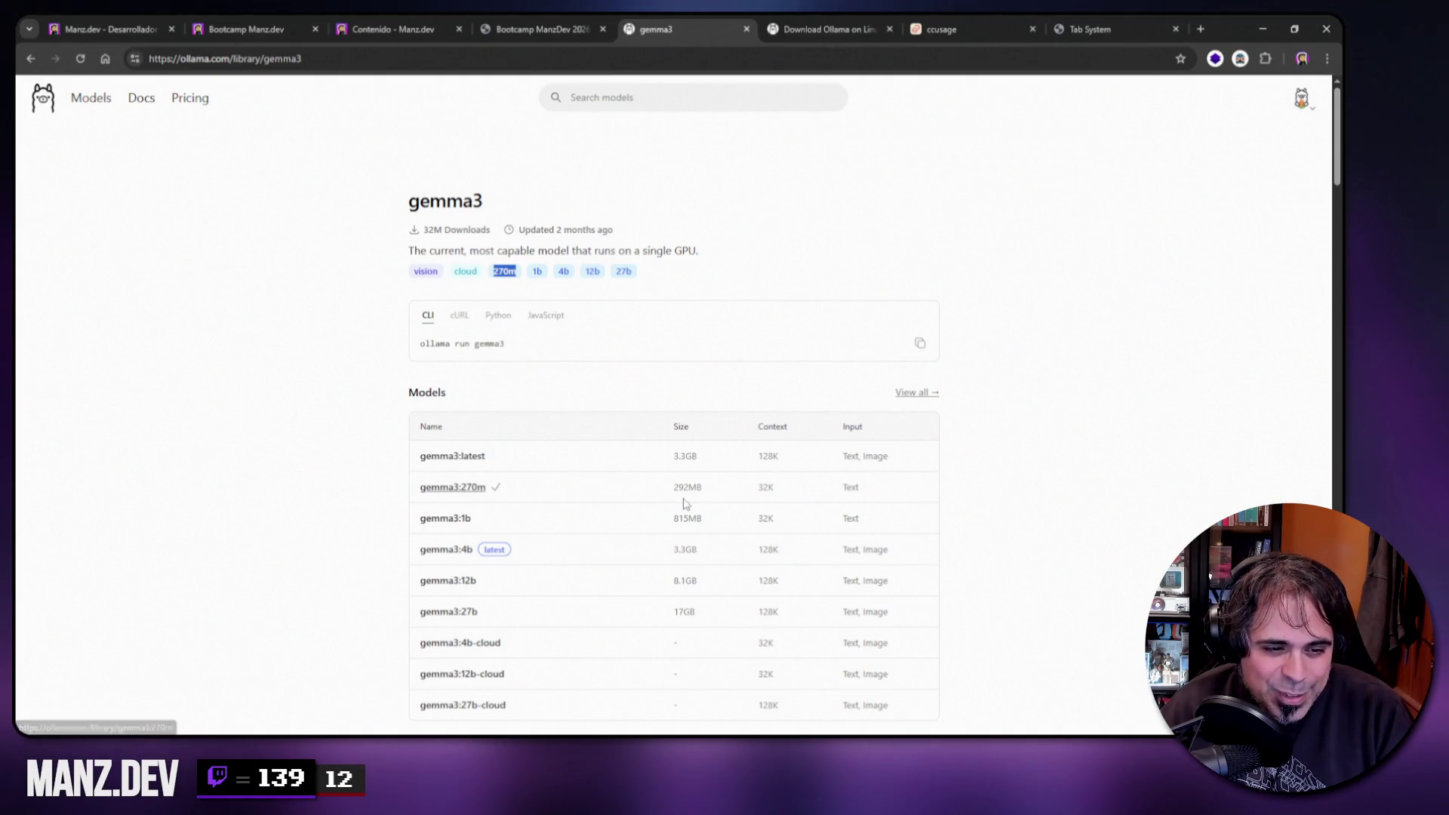
pyautogui.click(536, 28)
pyautogui.hotkey('alt', 'Tab')
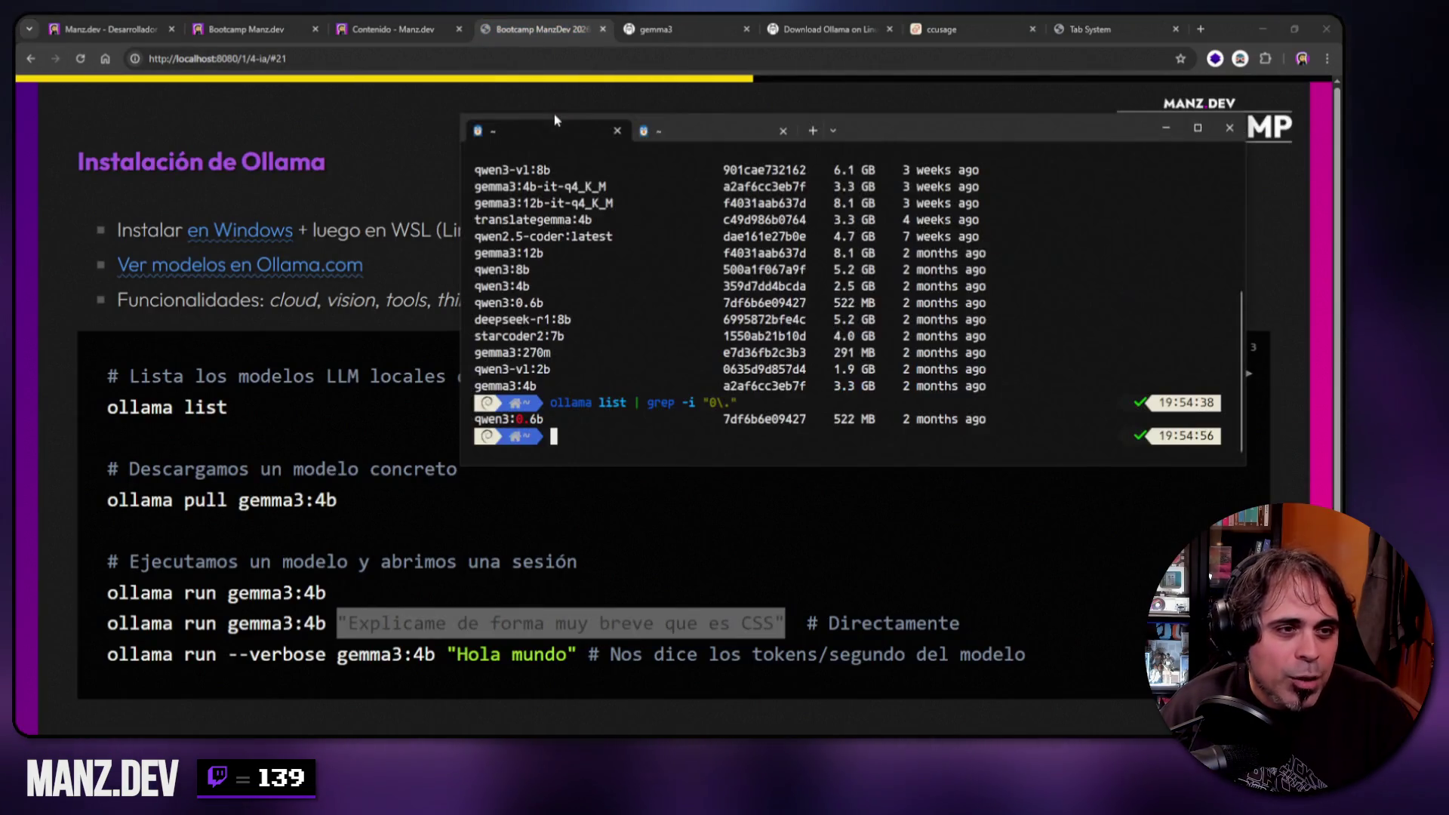
# Clear the screen and type the command ollama run gemma3:270m
pyautogui.write('clear')
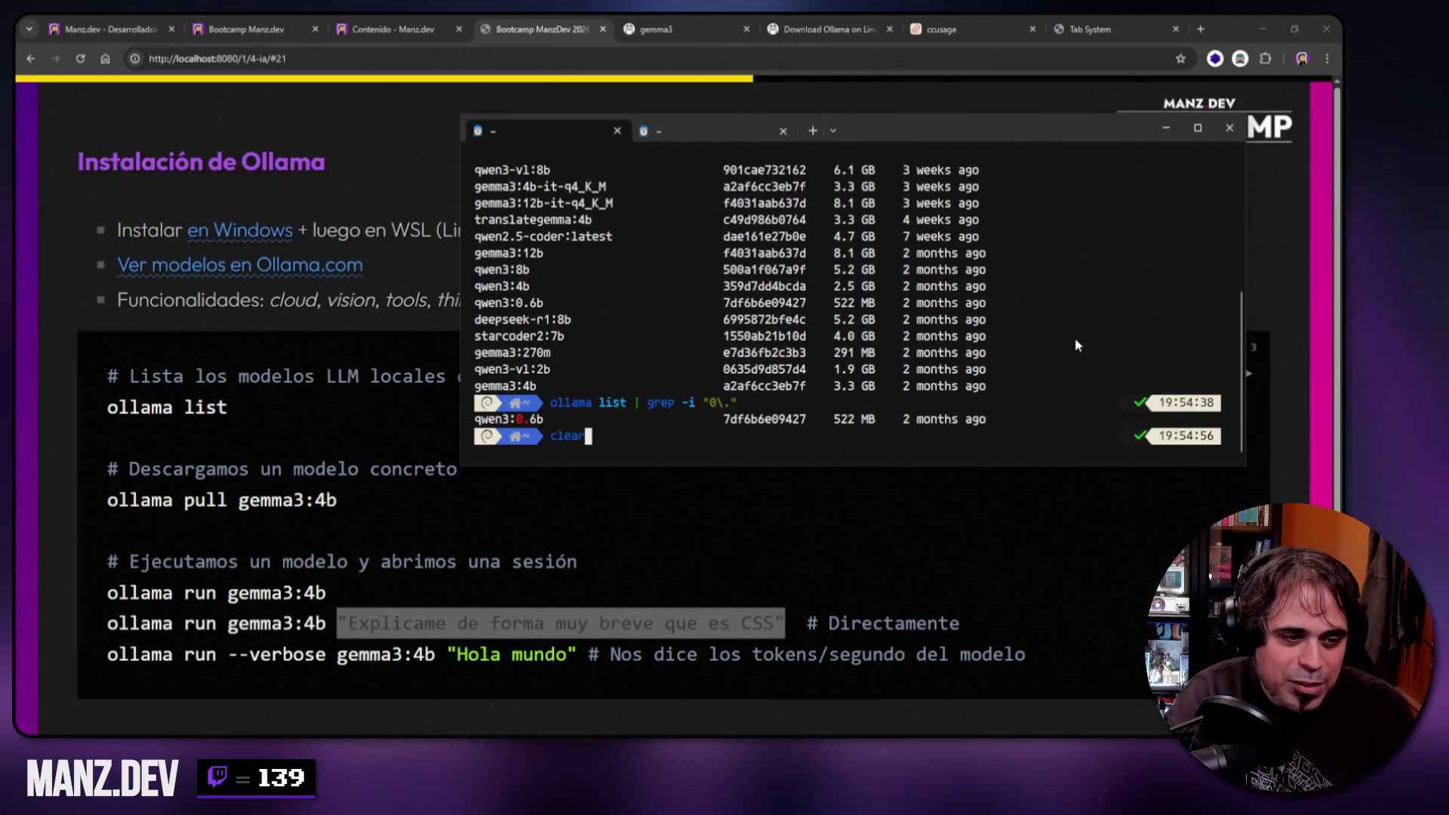
pyautogui.press('Return')
pyautogui.write('gemma3:270m')
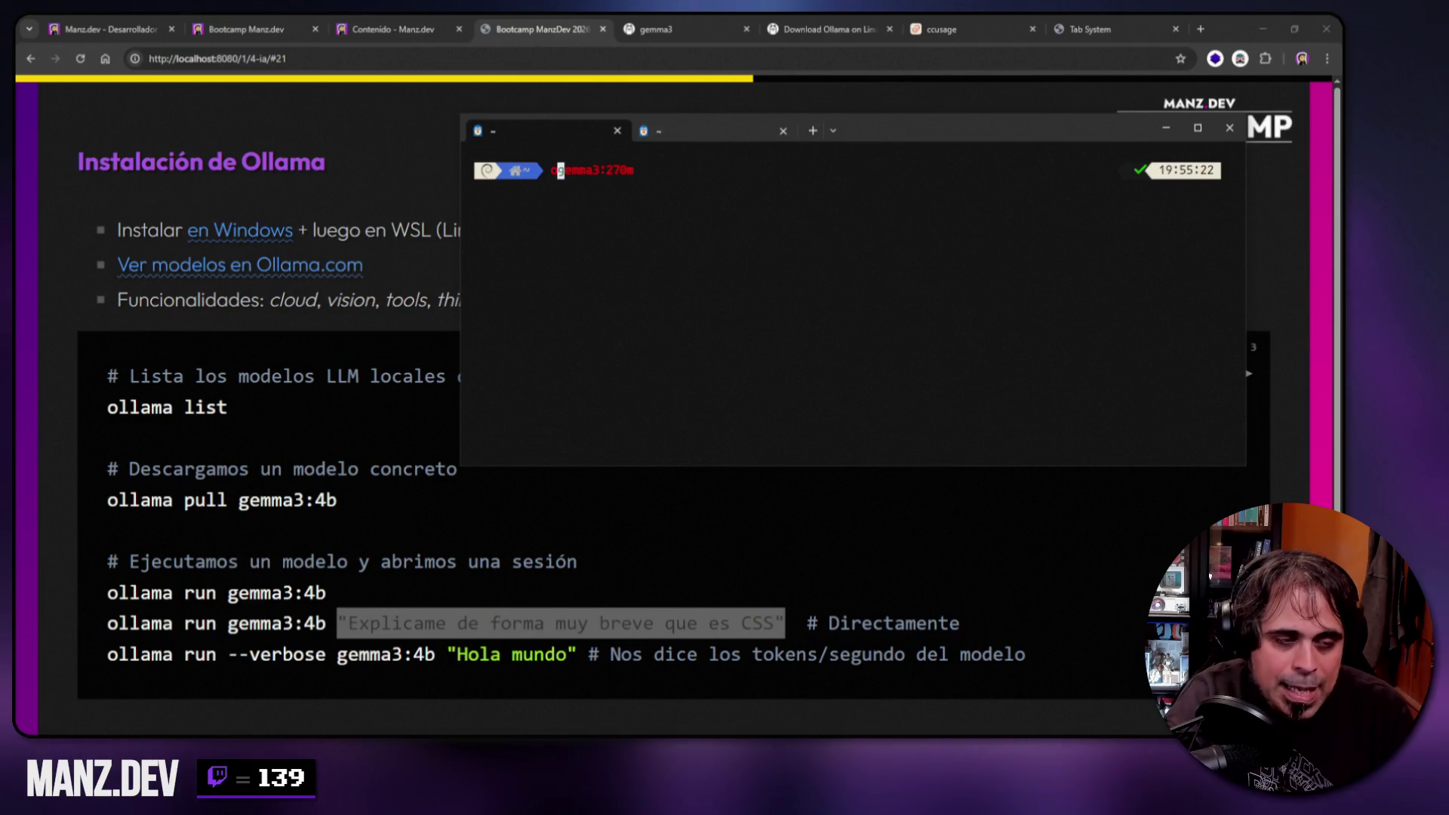
pyautogui.press('Home')
pyautogui.write('ollama run')
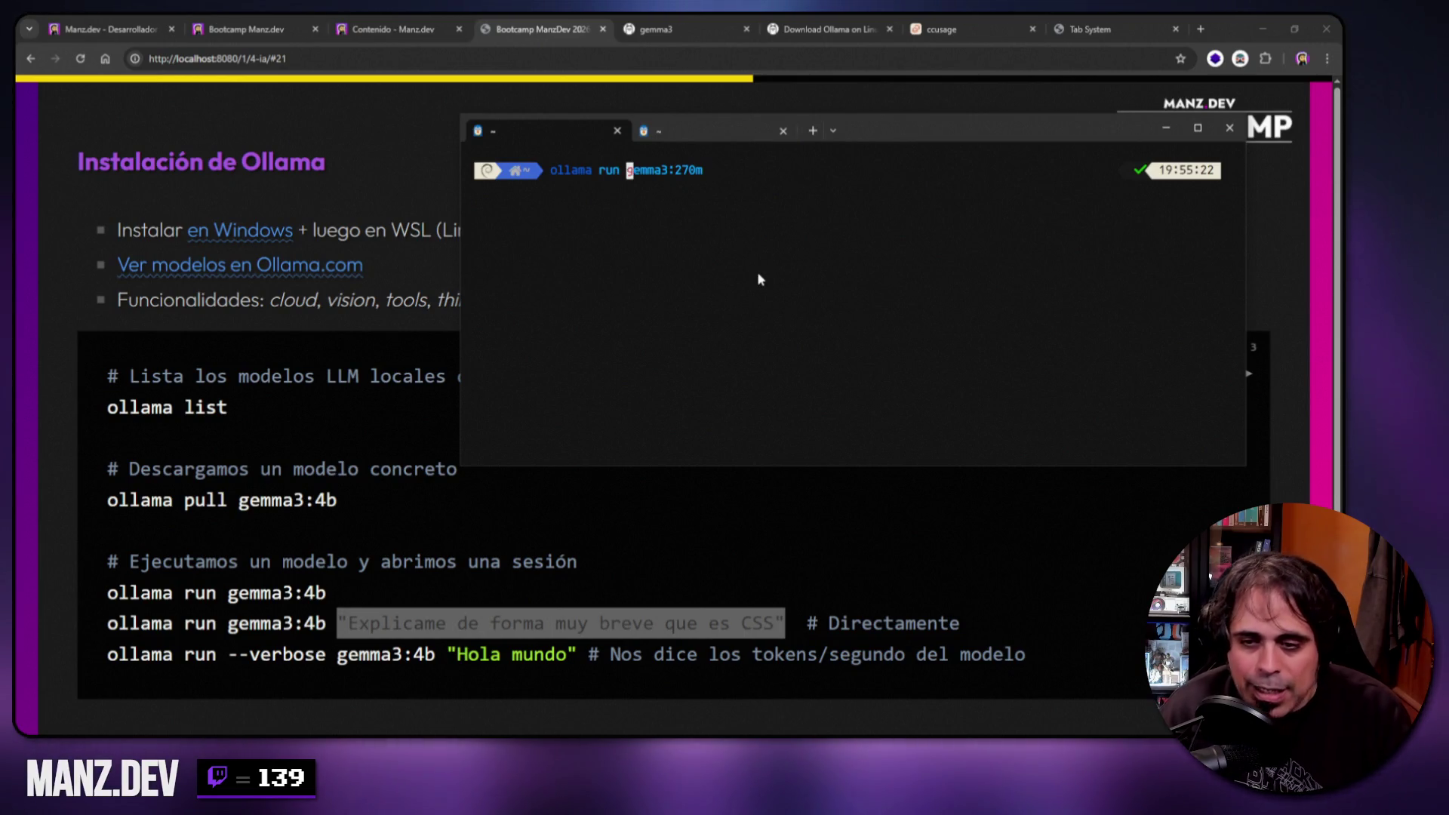
pyautogui.press('End')
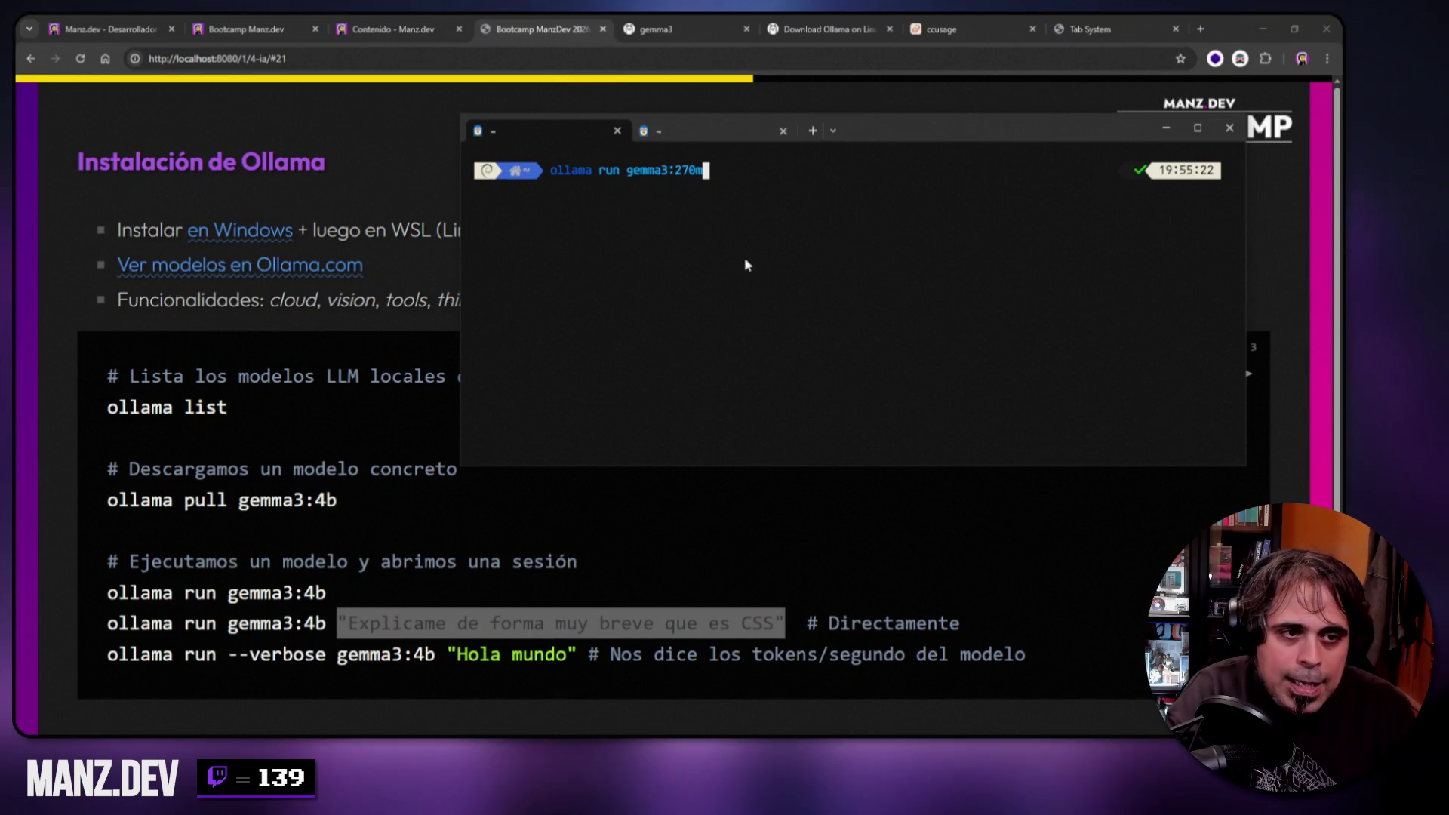
# Append the slide's quoted CSS prompt to the command, enlarge the window and run it
pyautogui.moveTo(339, 623); pyautogui.dragTo(784, 623)
pyautogui.rightClick(531, 623)
pyautogui.click(579, 450)
pyautogui.hotkey('alt', 'Tab')
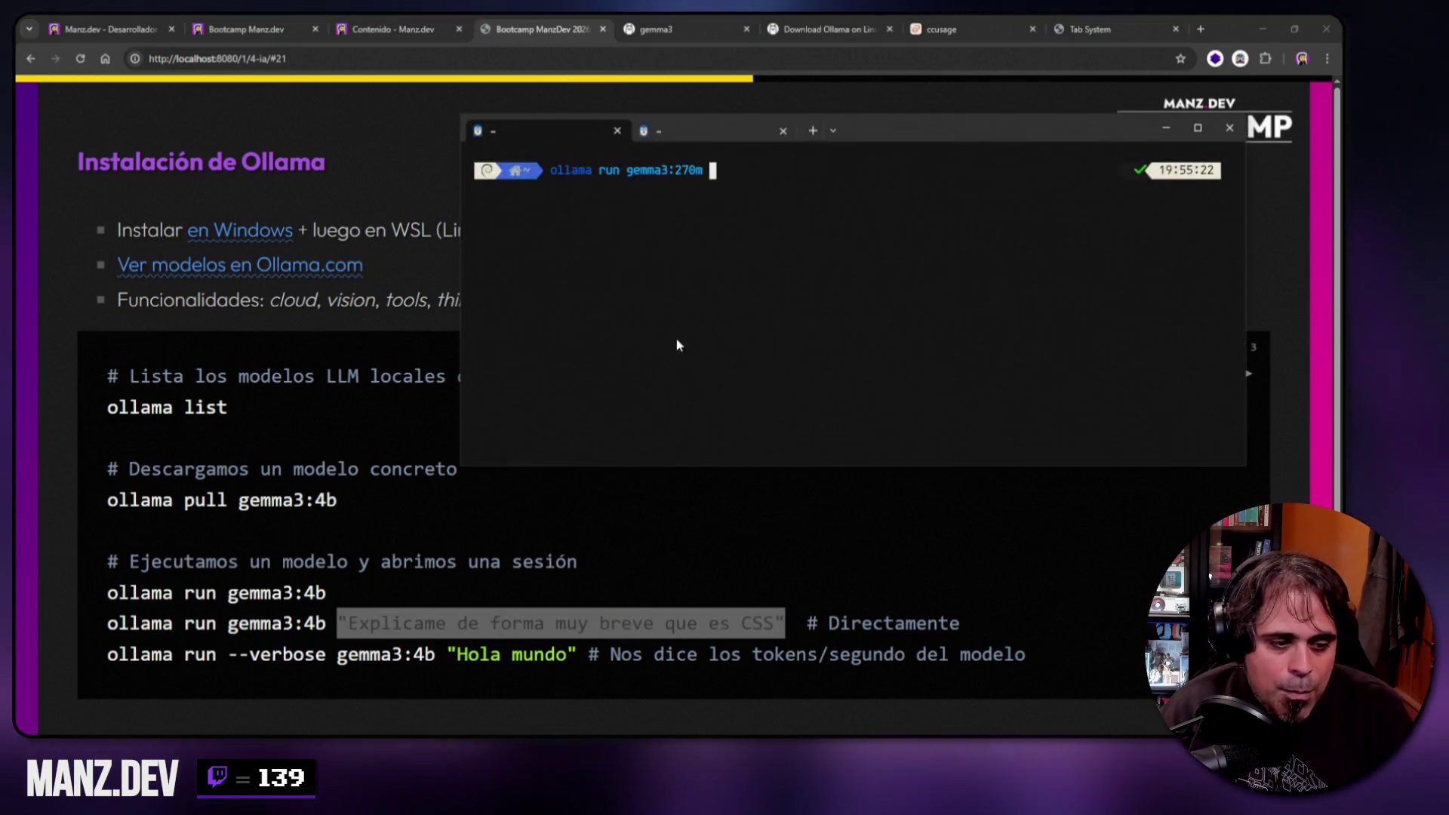
pyautogui.write('"Explicame de forma muy breve que es CSS"')
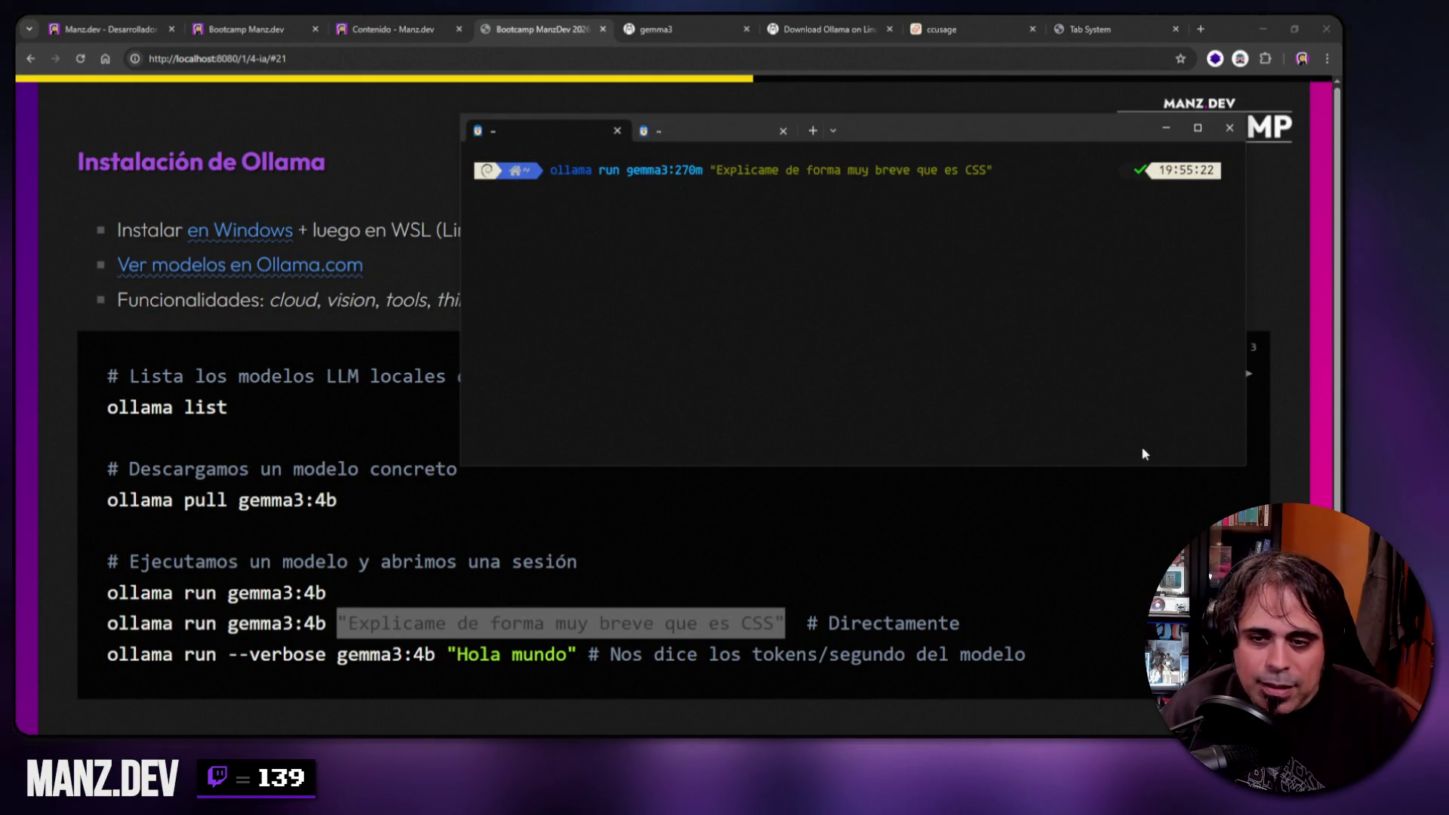
pyautogui.moveTo(1241, 468)
pyautogui.mouseDown()
pyautogui.moveTo(1245, 533)
pyautogui.moveTo(1273, 533)
pyautogui.mouseUp()
pyautogui.press('Return')
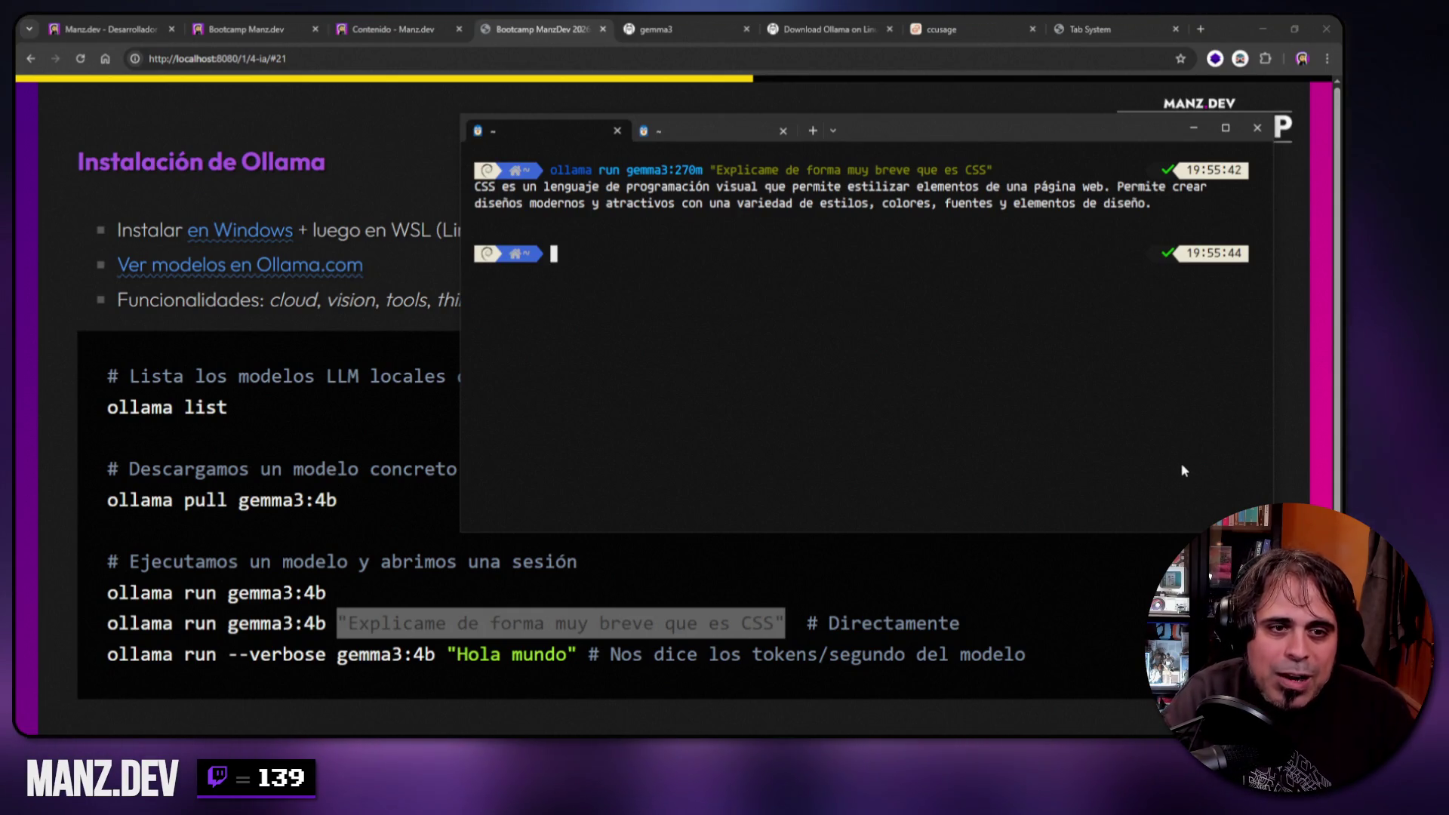
pyautogui.press('Up')
# Ask gemma3:270m 'Explicame que es OpenCode' and scroll through its long answer
pyautogui.press('Left')
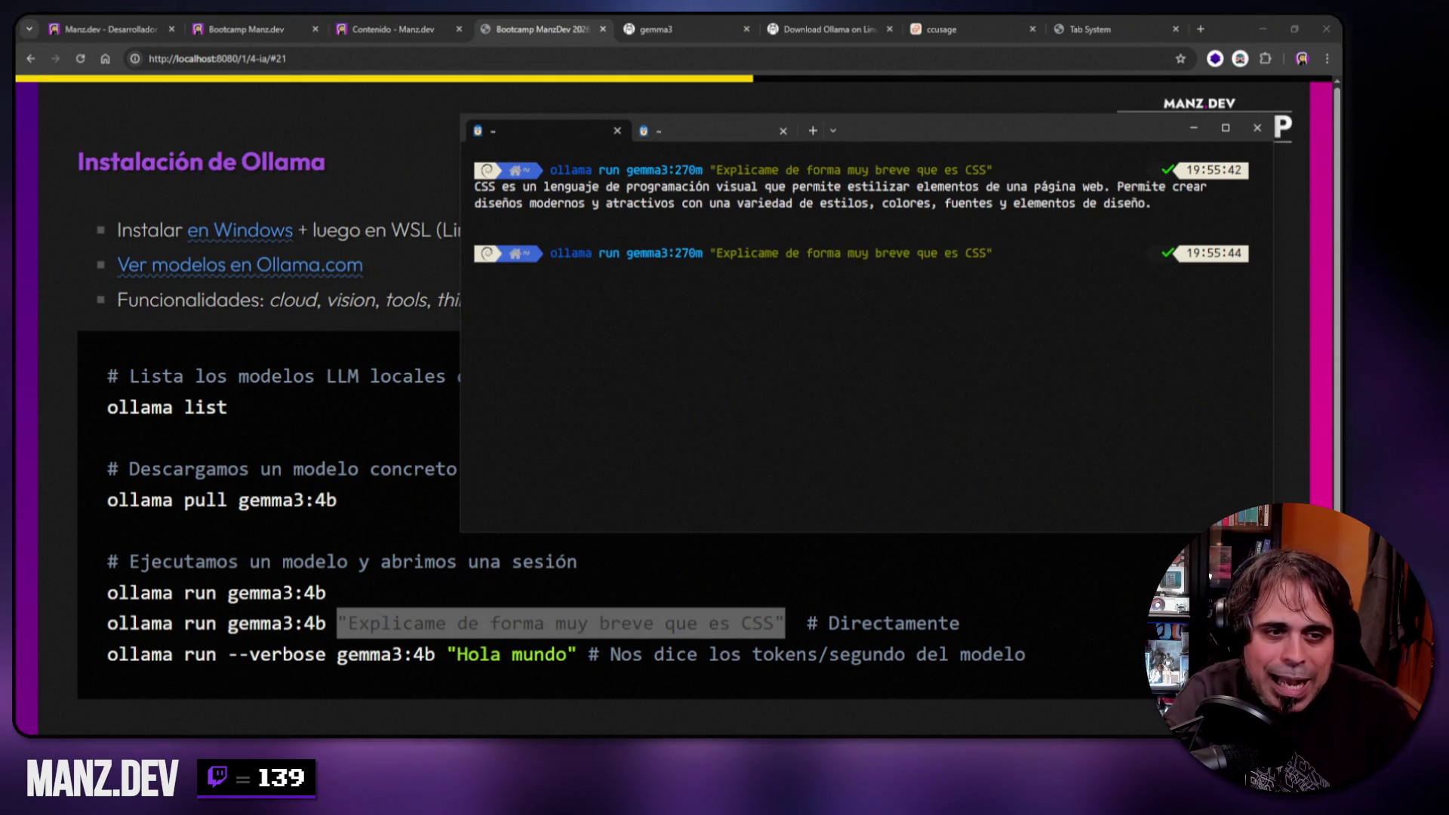
pyautogui.press('BackSpace')
pyautogui.press('BackSpace')
pyautogui.press('BackSpace')
pyautogui.press('BackSpace')
pyautogui.press('BackSpace')
pyautogui.press('BackSpace')
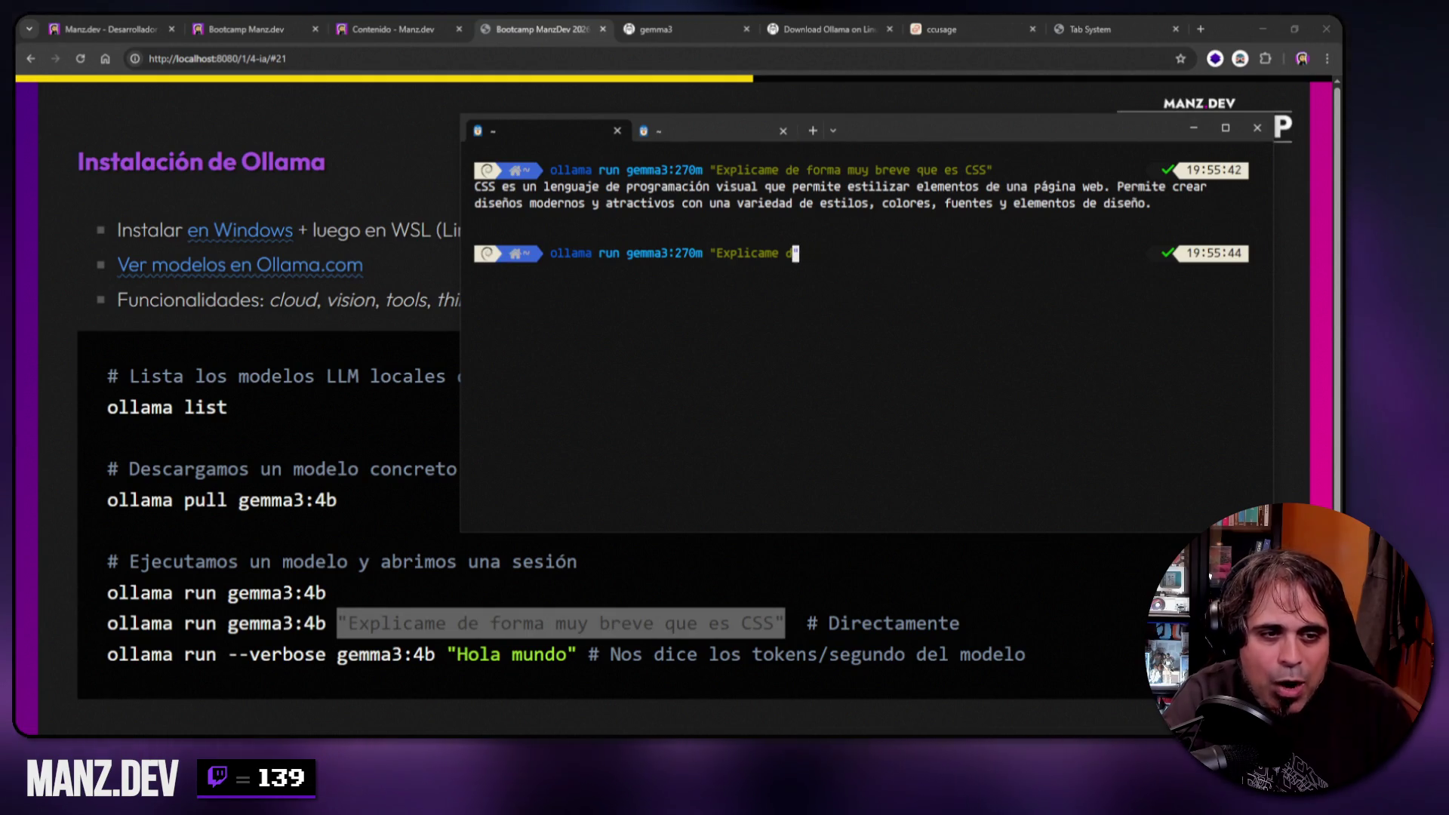
pyautogui.write('que es O')
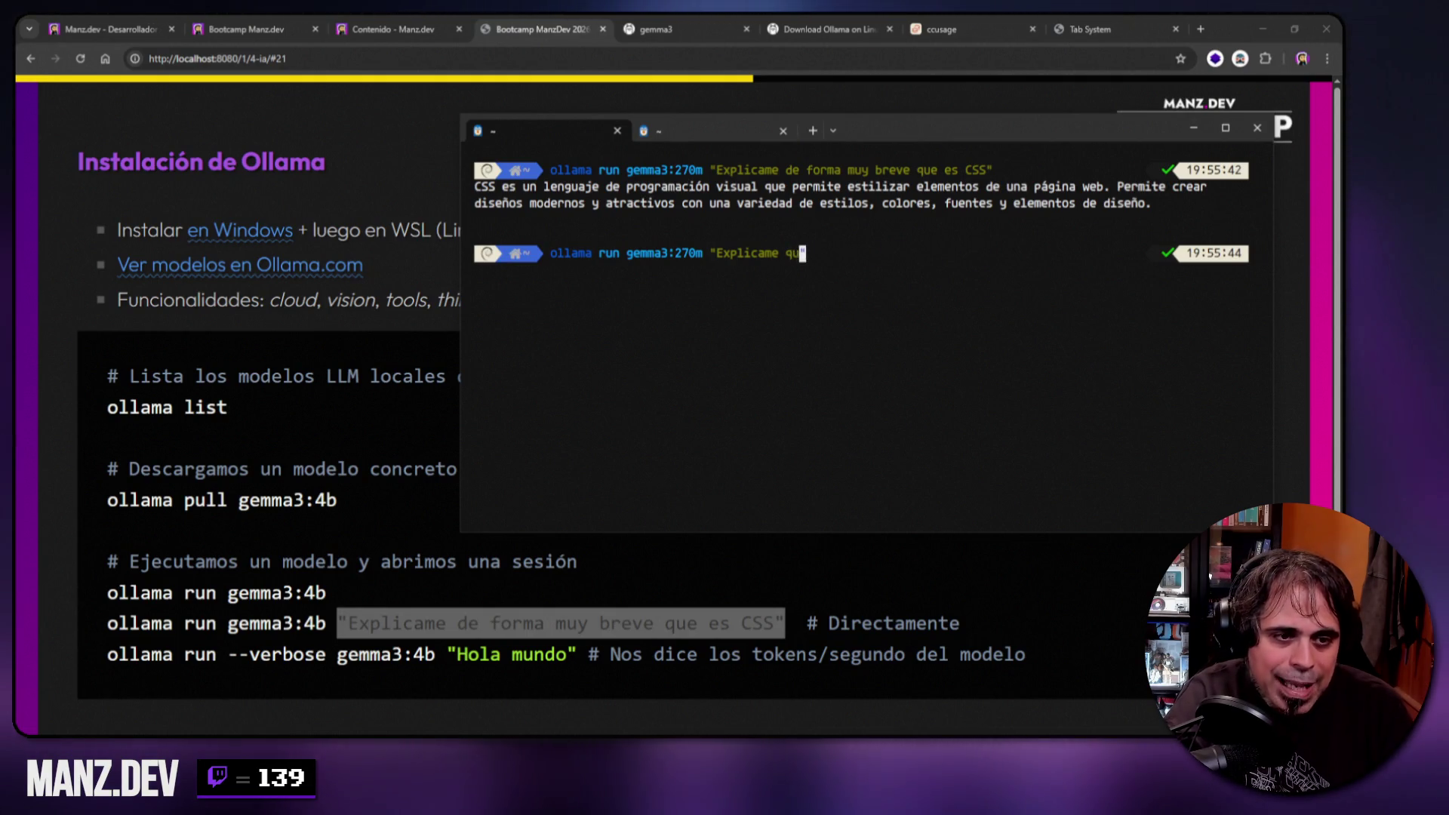
pyautogui.write('penCode')
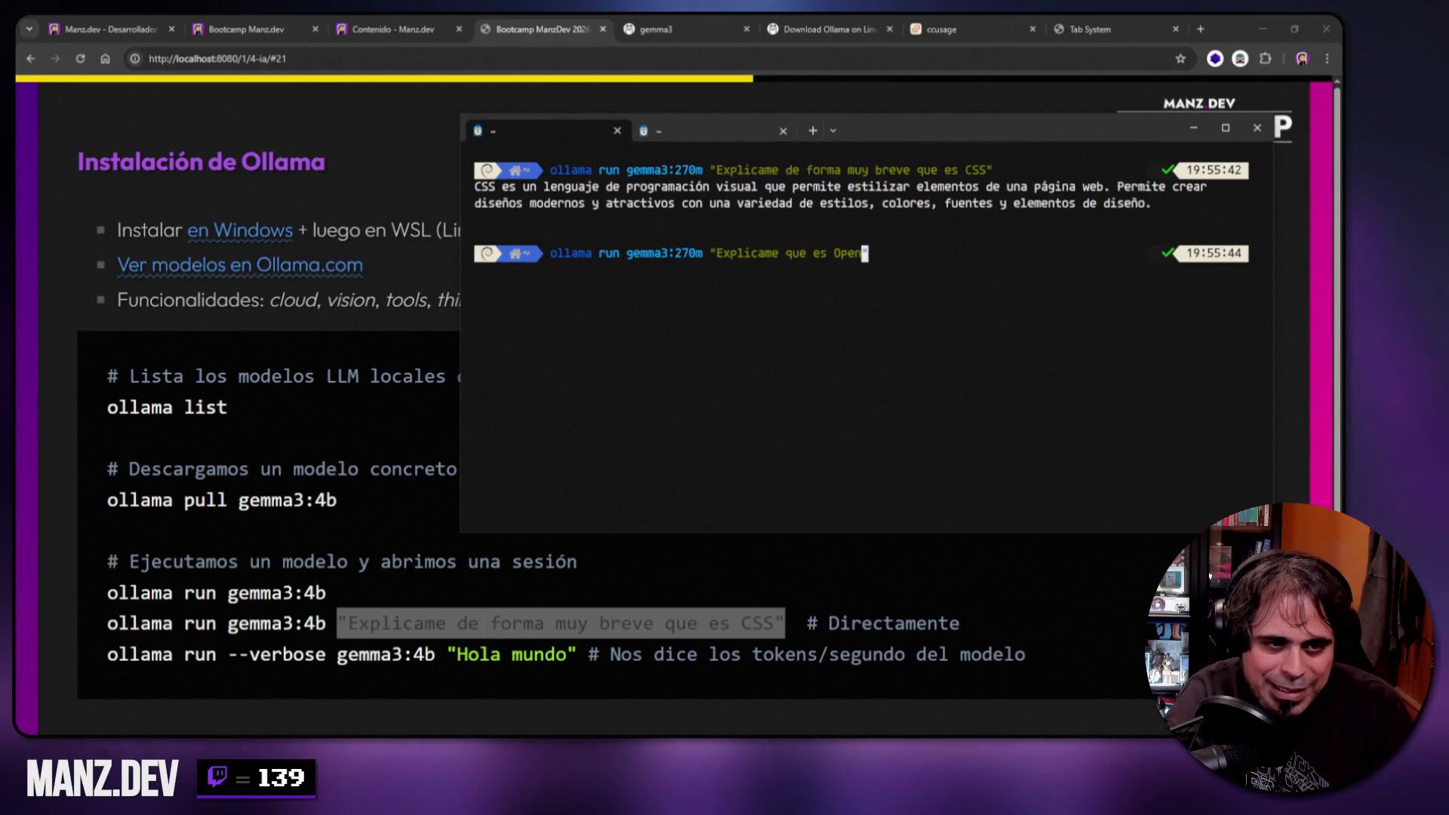
pyautogui.press('Return')
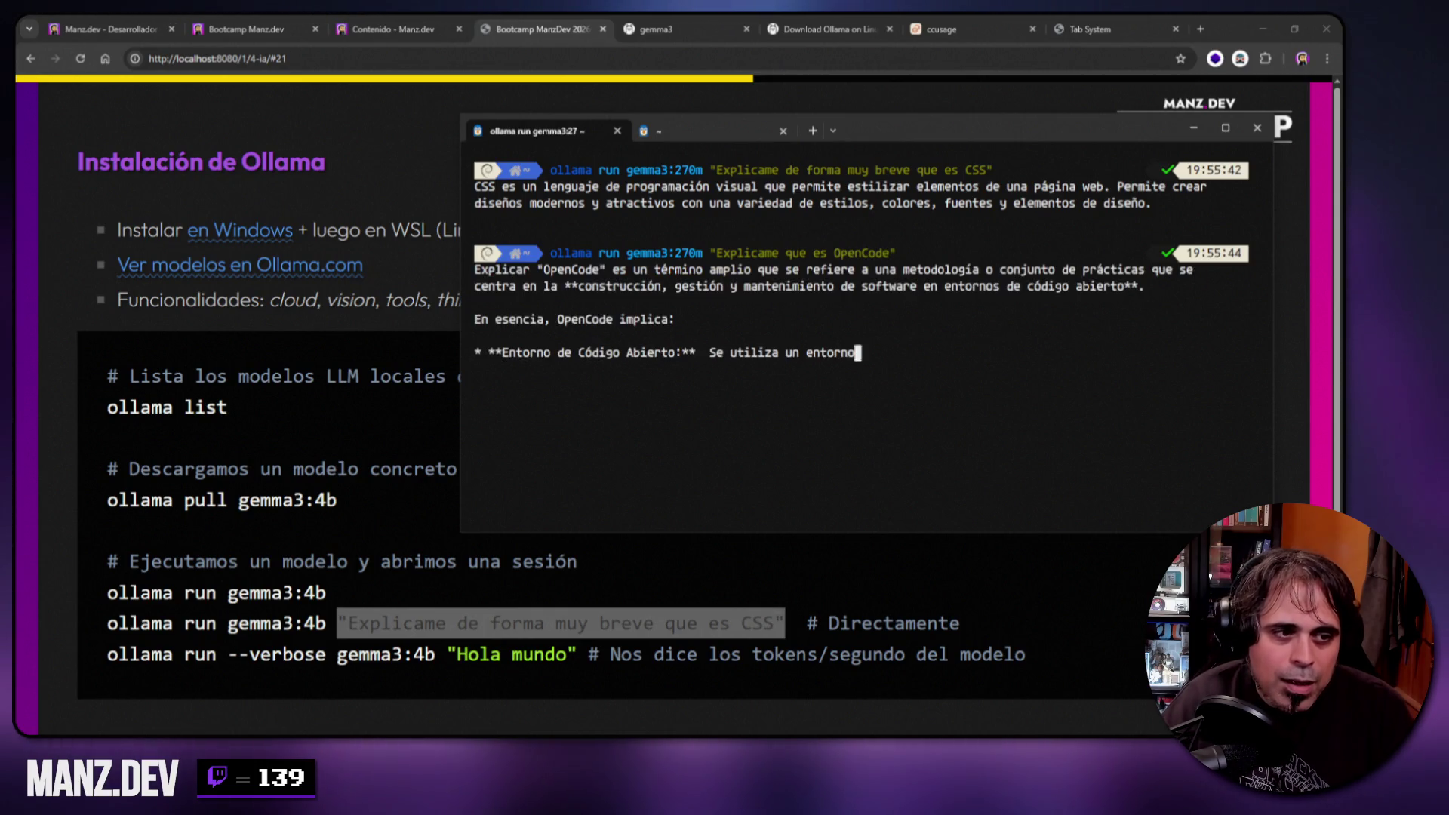
pyautogui.scroll(1, 833, 380)
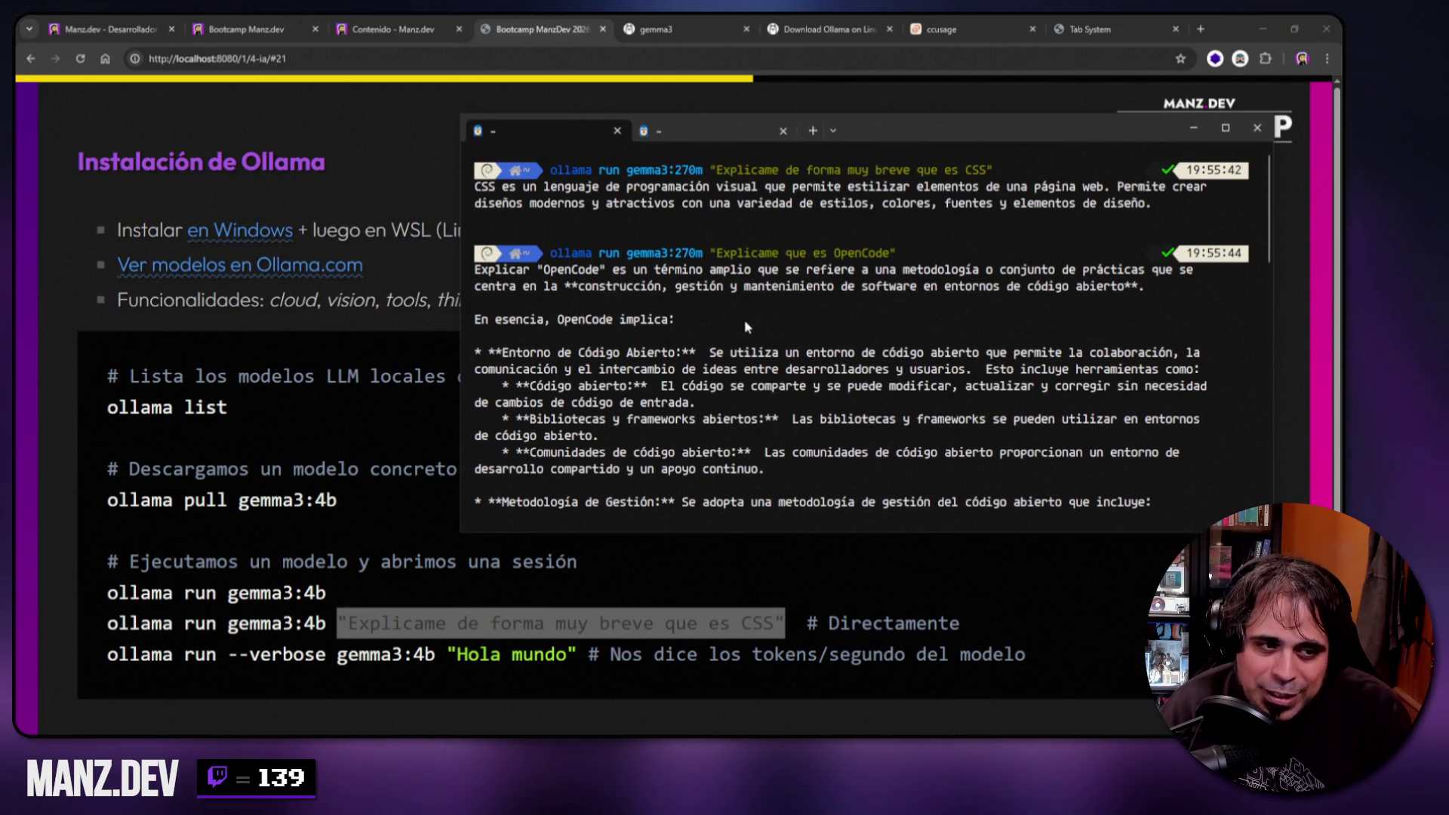
pyautogui.scroll(-1, 712, 320)
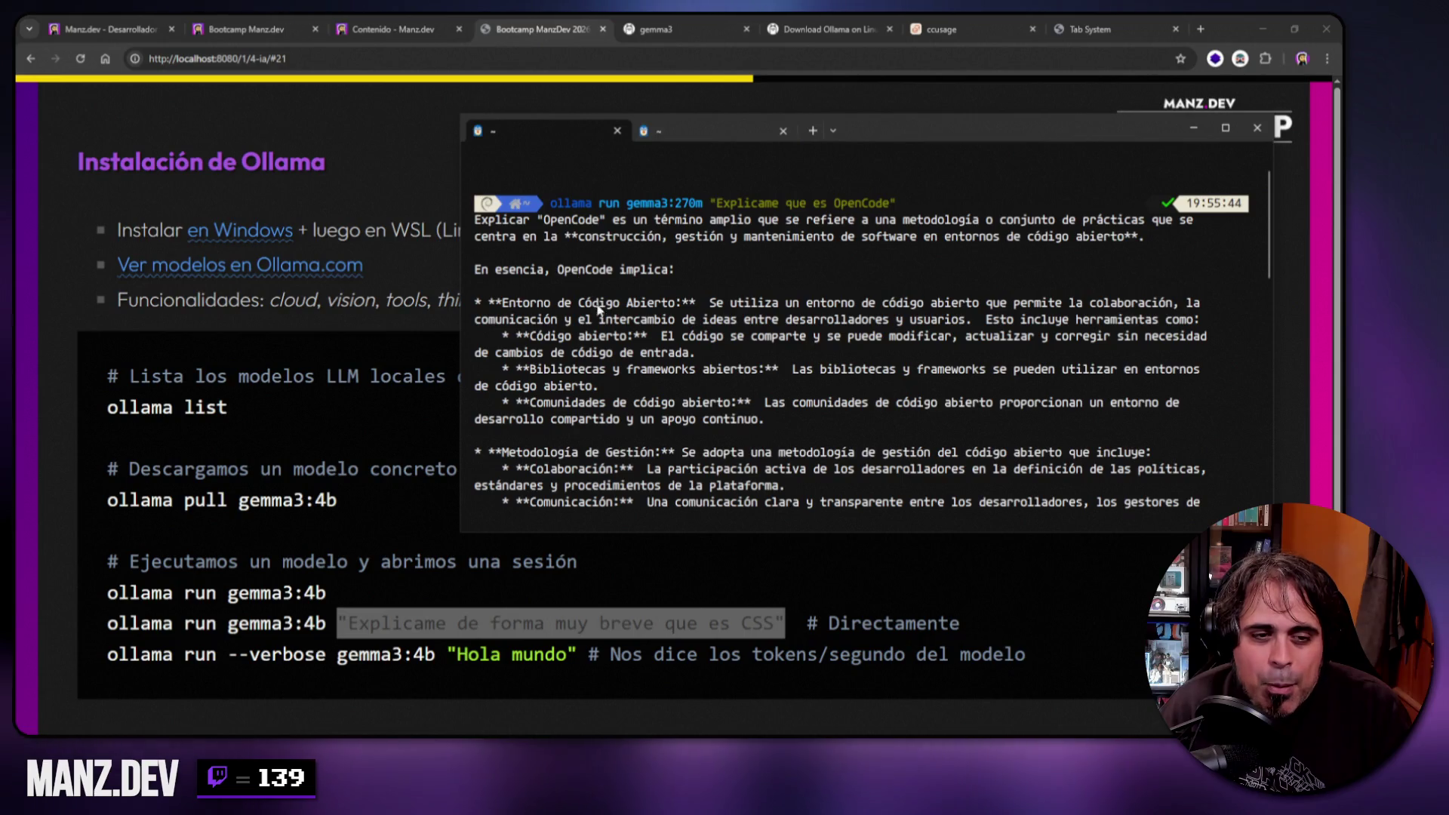
pyautogui.scroll(-3, 682, 339)
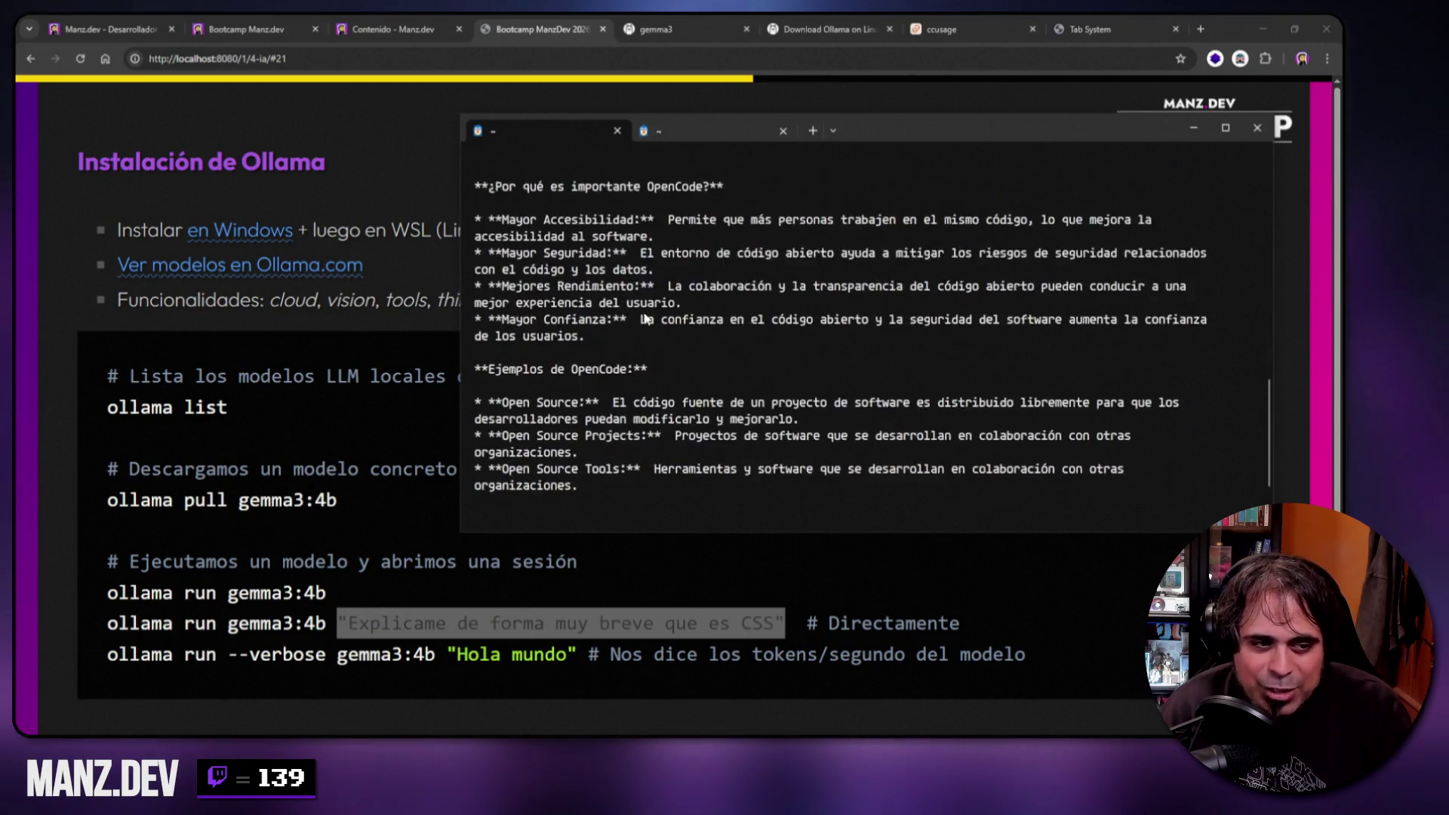
pyautogui.scroll(15, 646, 317)
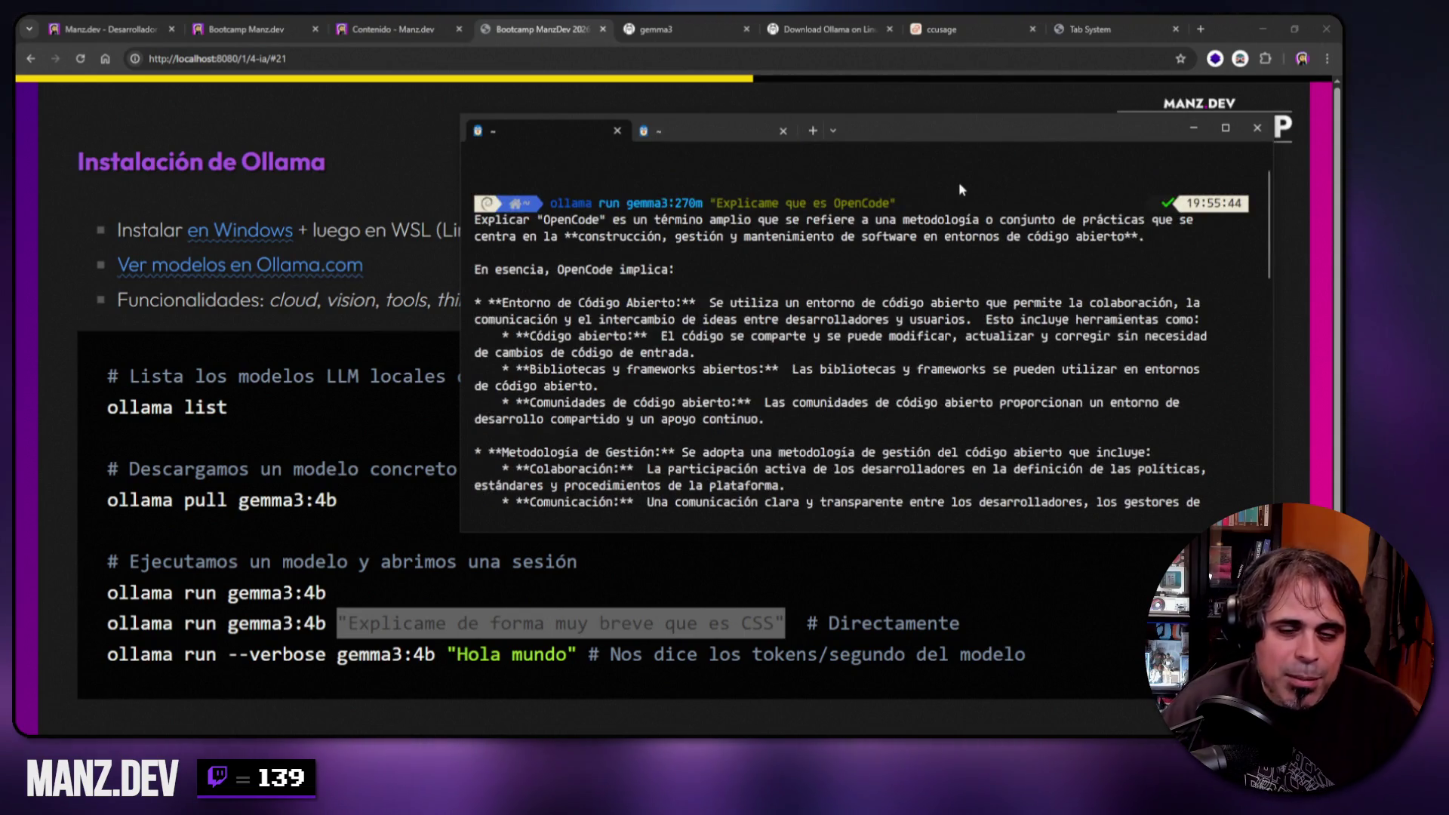
pyautogui.press('Up')
# Reword the prompt with 'brevemente' and 'la app de terminal' to ask briefly about the OpenCode terminal app
pyautogui.click(892, 502)
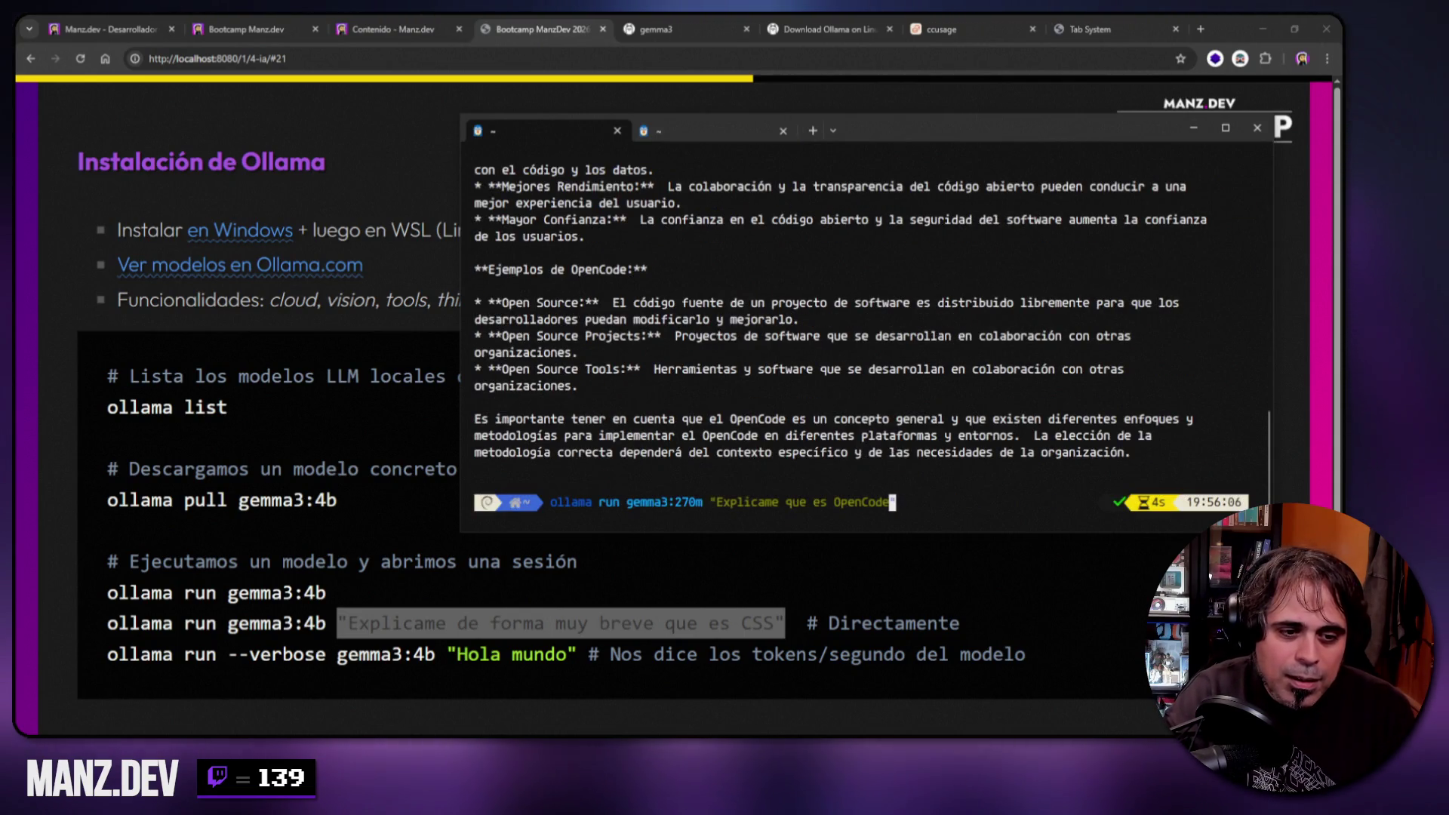
pyautogui.click(788, 502)
pyautogui.write('brevemente')
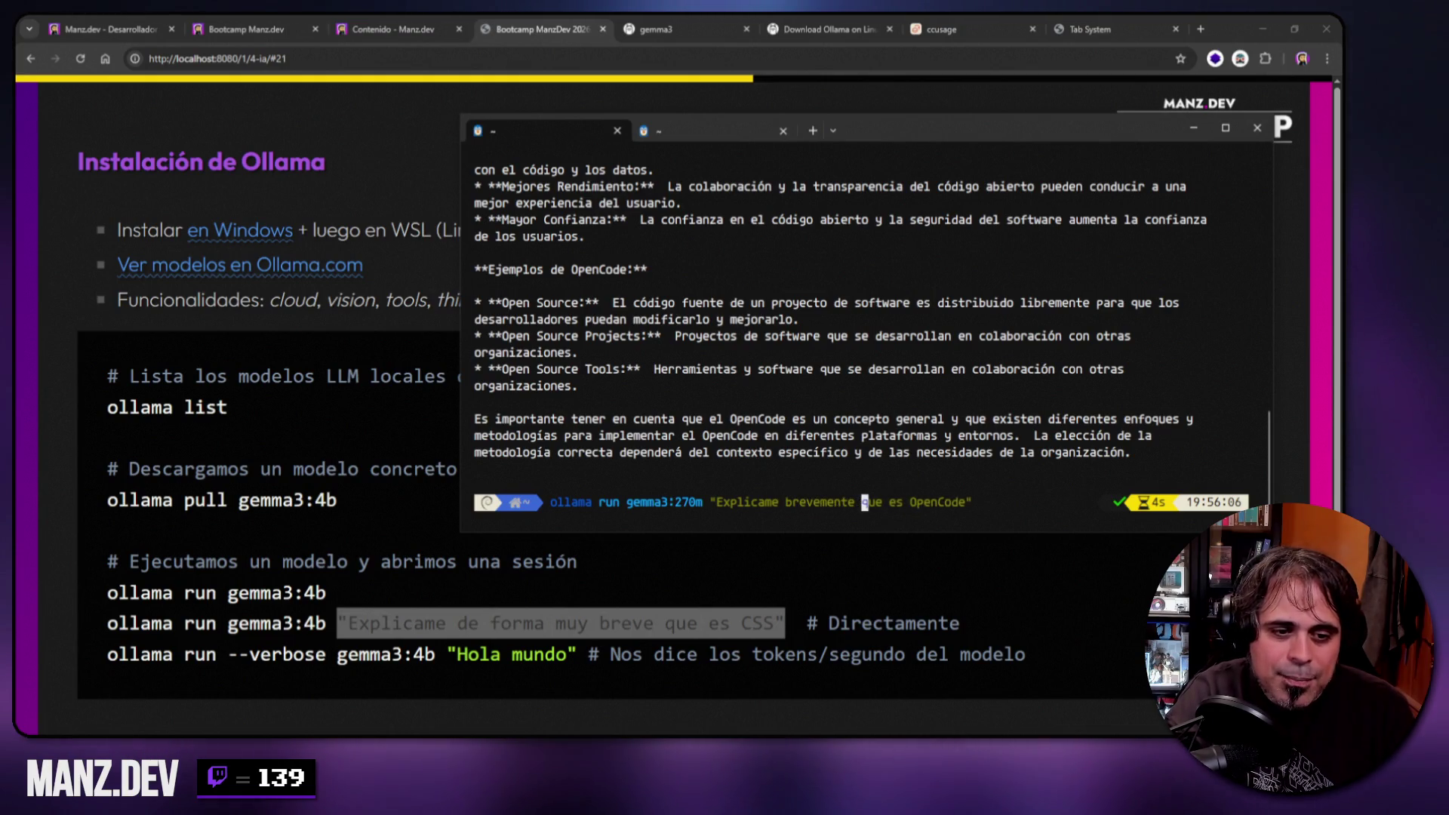
pyautogui.press('Right')
pyautogui.press('Right')
pyautogui.press('Right')
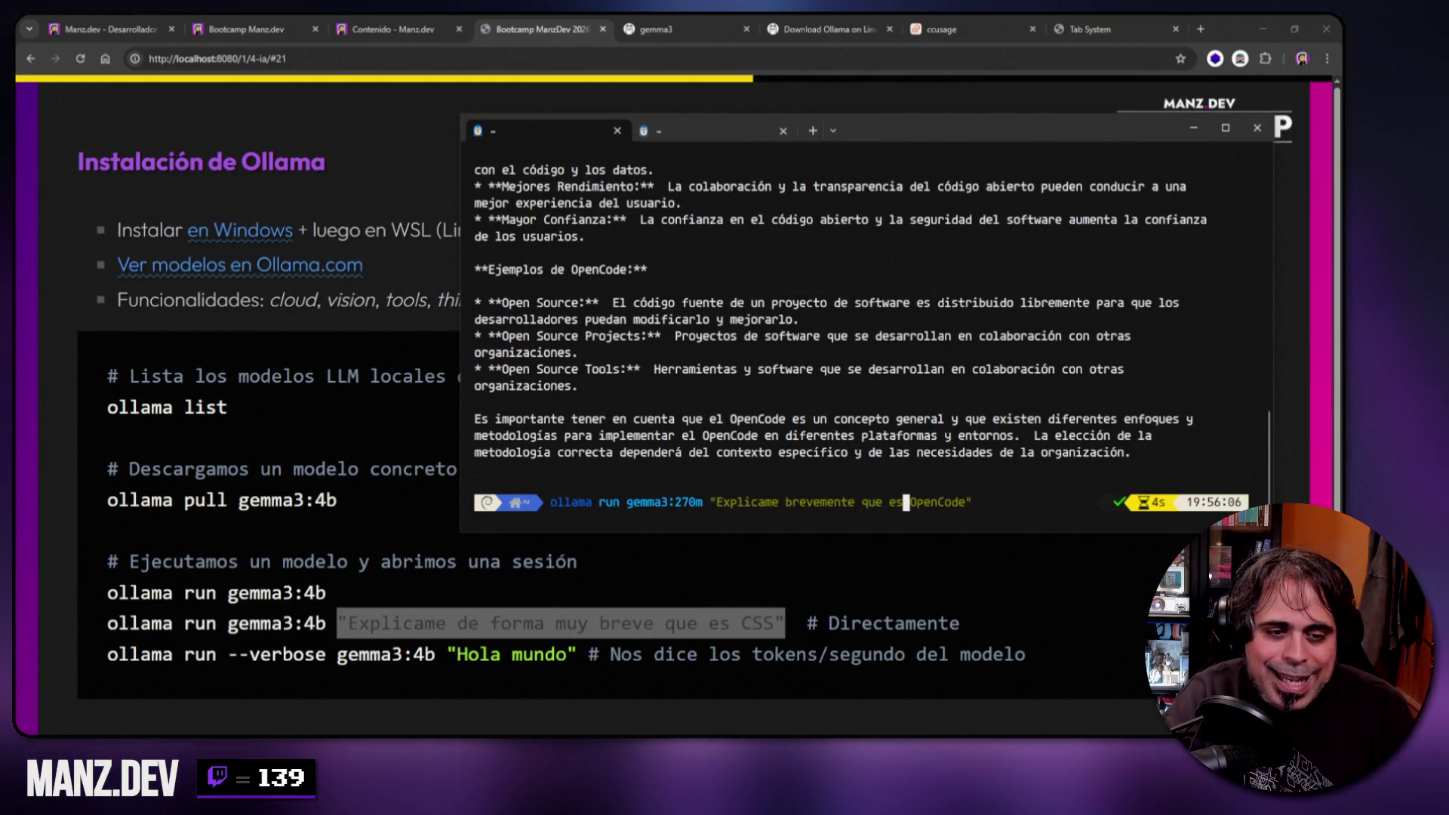
pyautogui.write('la app de terminal')
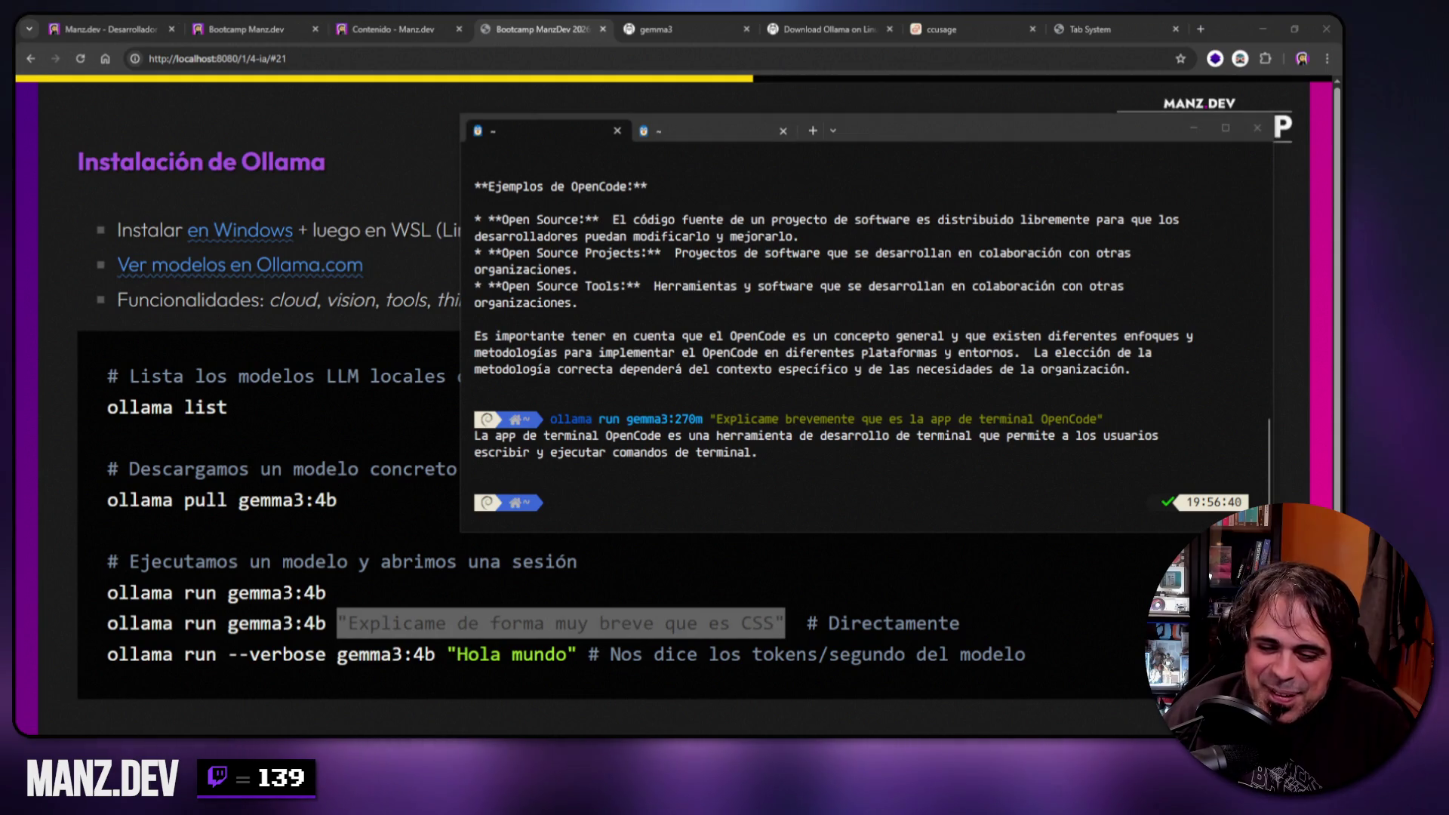
pyautogui.hotkey('ctrl', 'n')
pyautogui.hotkey('ctrl', 'w')
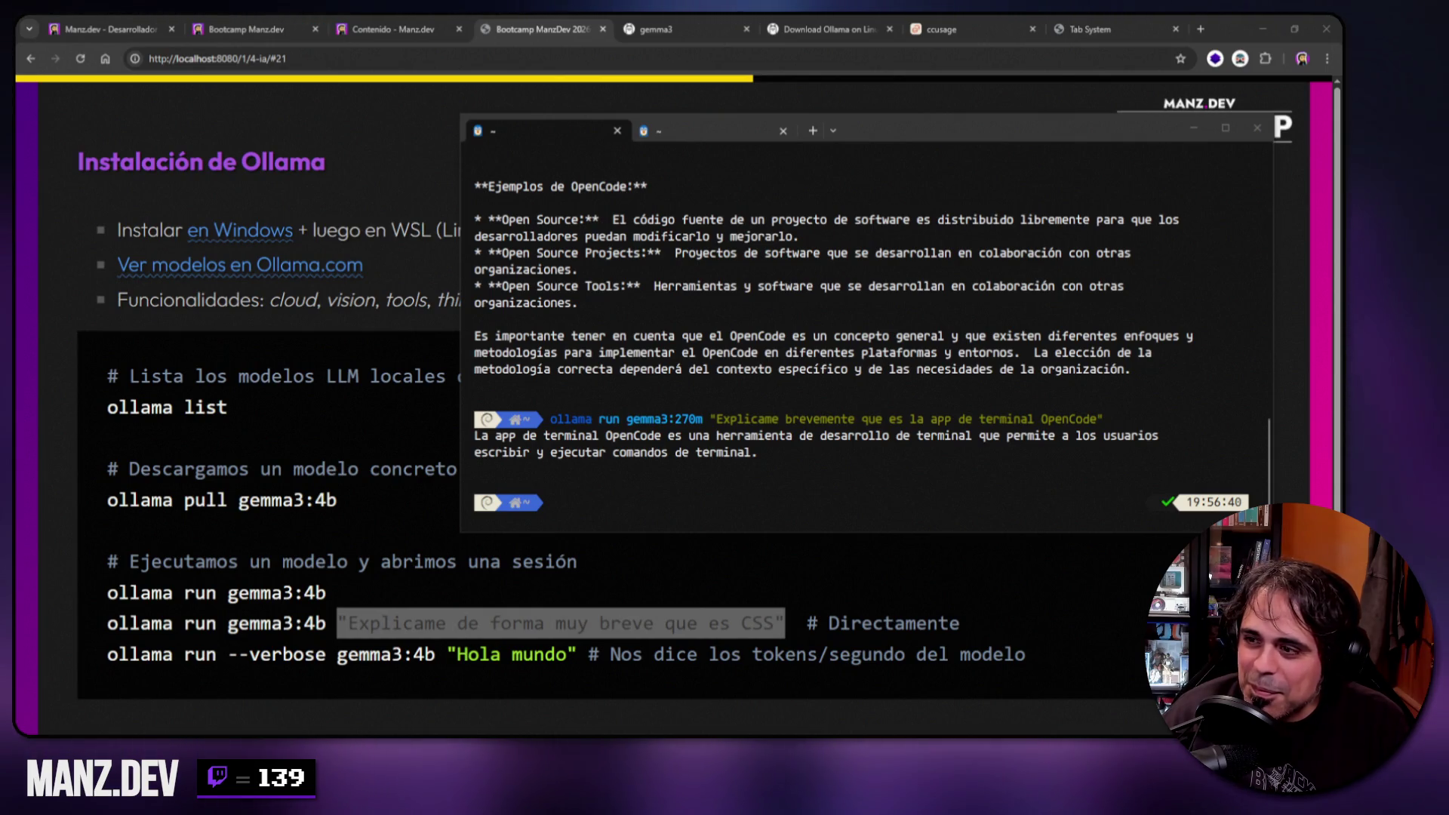
# Shrink the Ralph Wiggum image window so the terminal is uncovered
pyautogui.hotkey('alt', 'Tab')
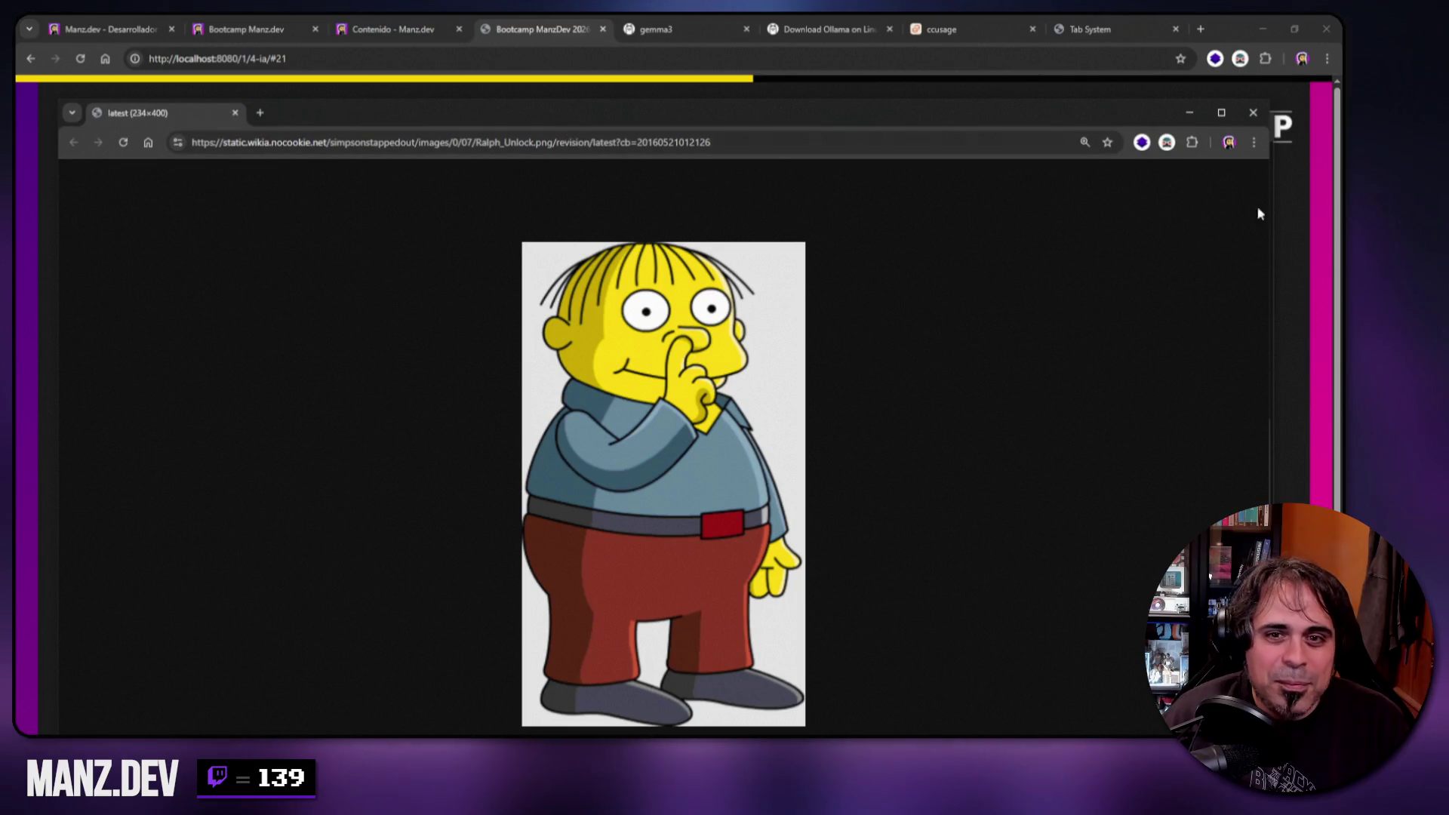
pyautogui.moveTo(1269, 214); pyautogui.dragTo(591, 214)
pyautogui.moveTo(370, 103)
pyautogui.mouseDown()
pyautogui.moveTo(355, 121)
pyautogui.moveTo(336, 325)
pyautogui.moveTo(356, 359)
pyautogui.moveTo(370, 120)
pyautogui.mouseUp()
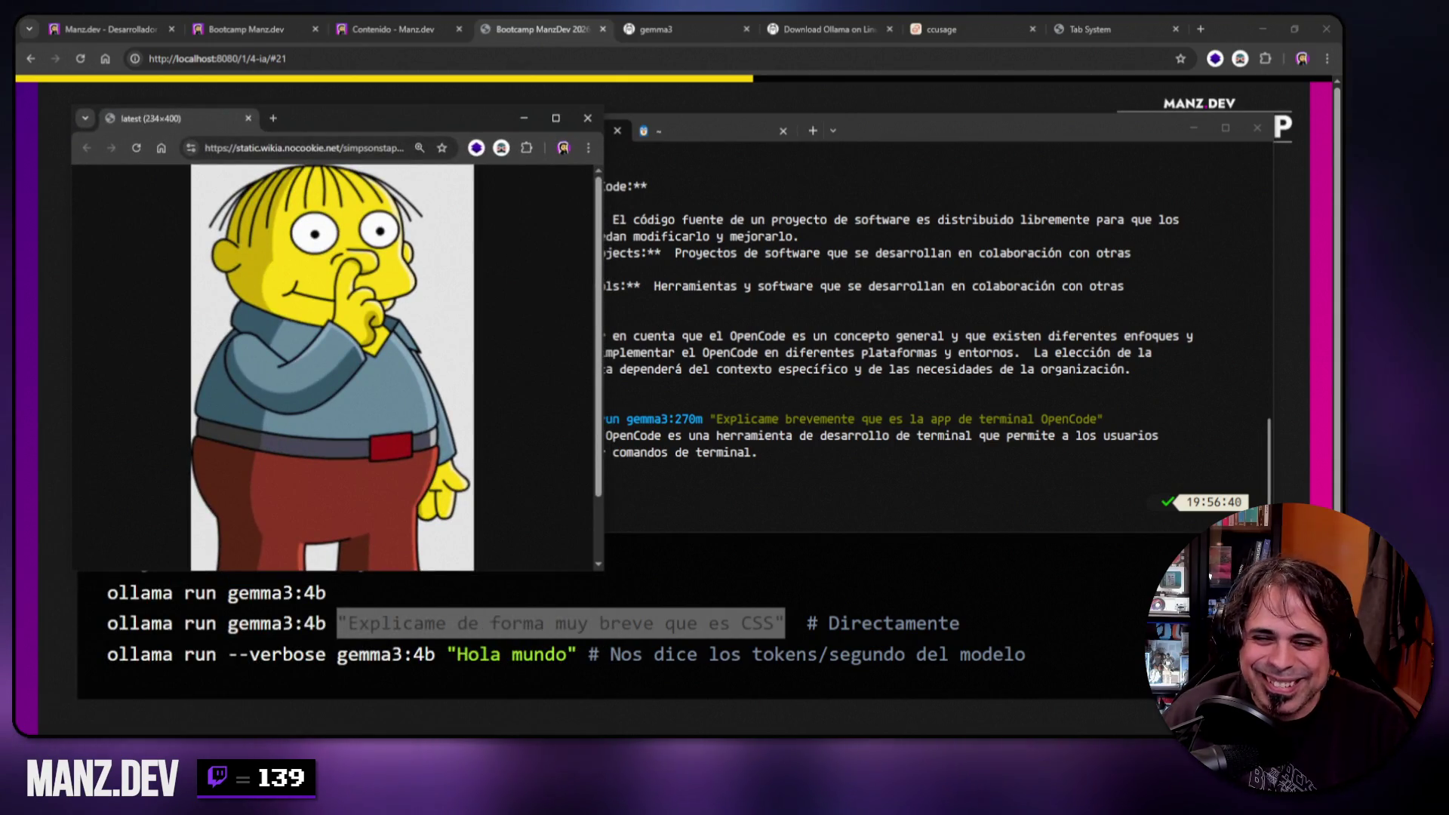
pyautogui.click(841, 158)
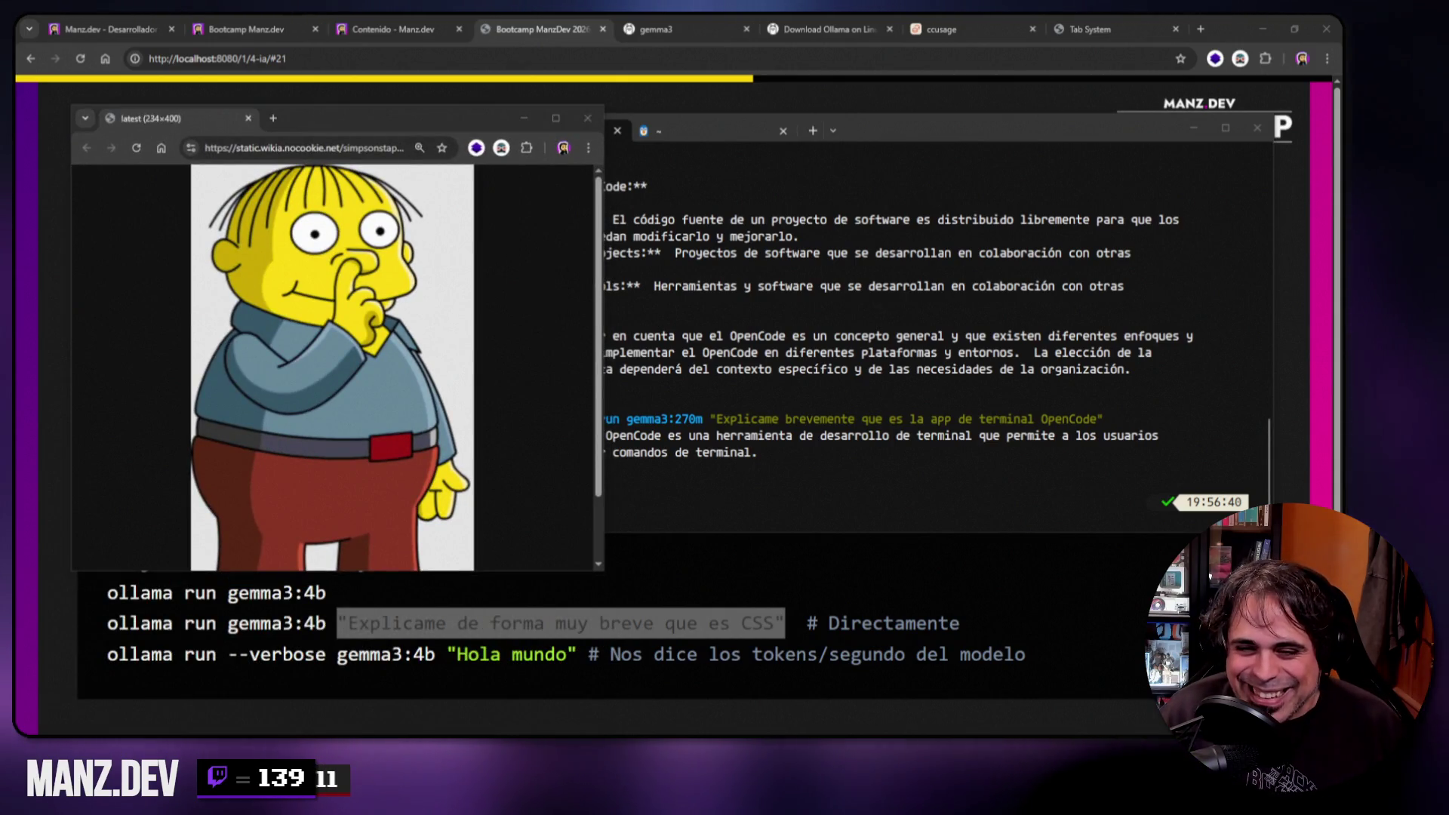
pyautogui.click(868, 139)
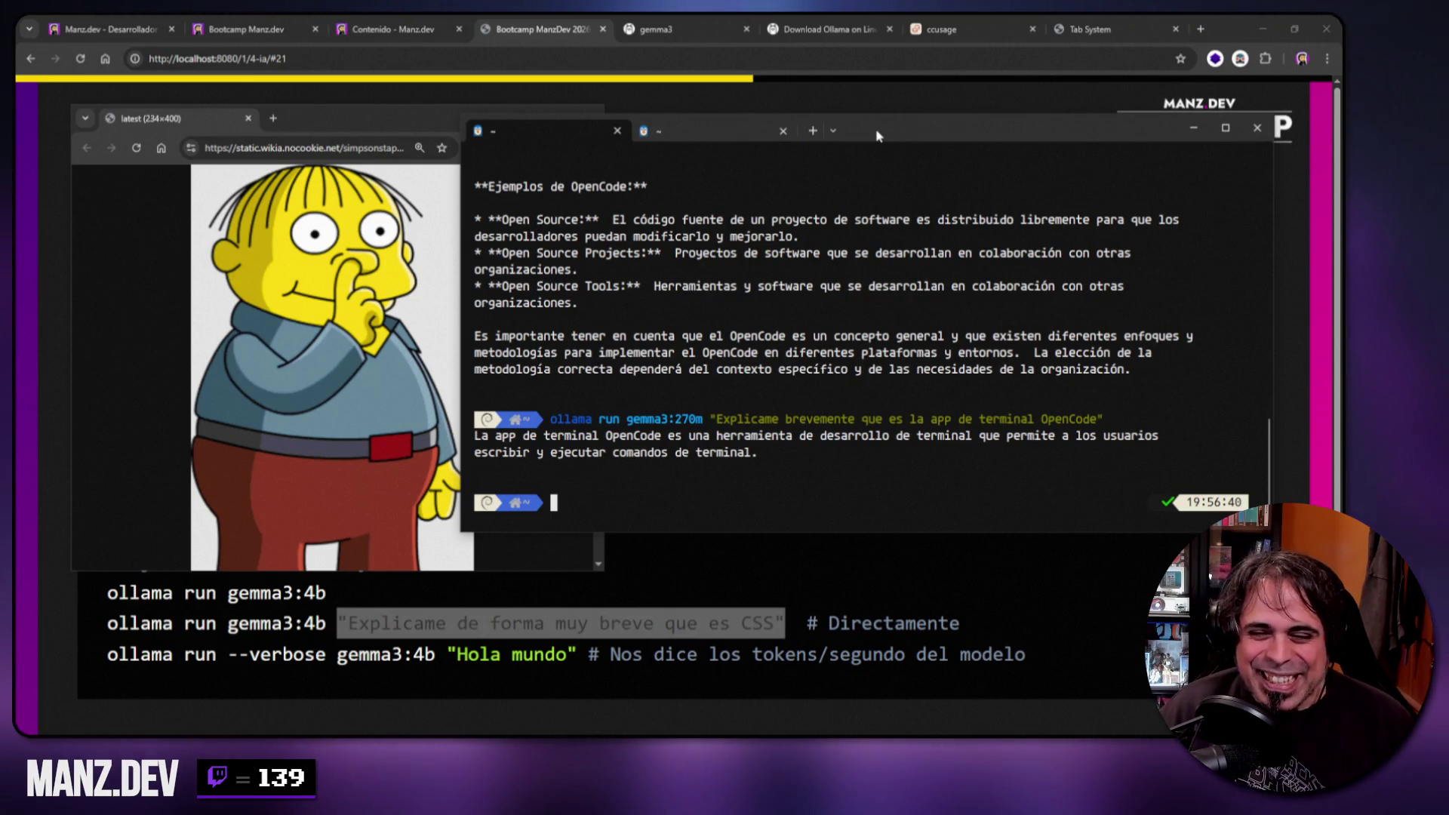
# Close the cartoon image window and type clear in the terminal
pyautogui.click(426, 116)
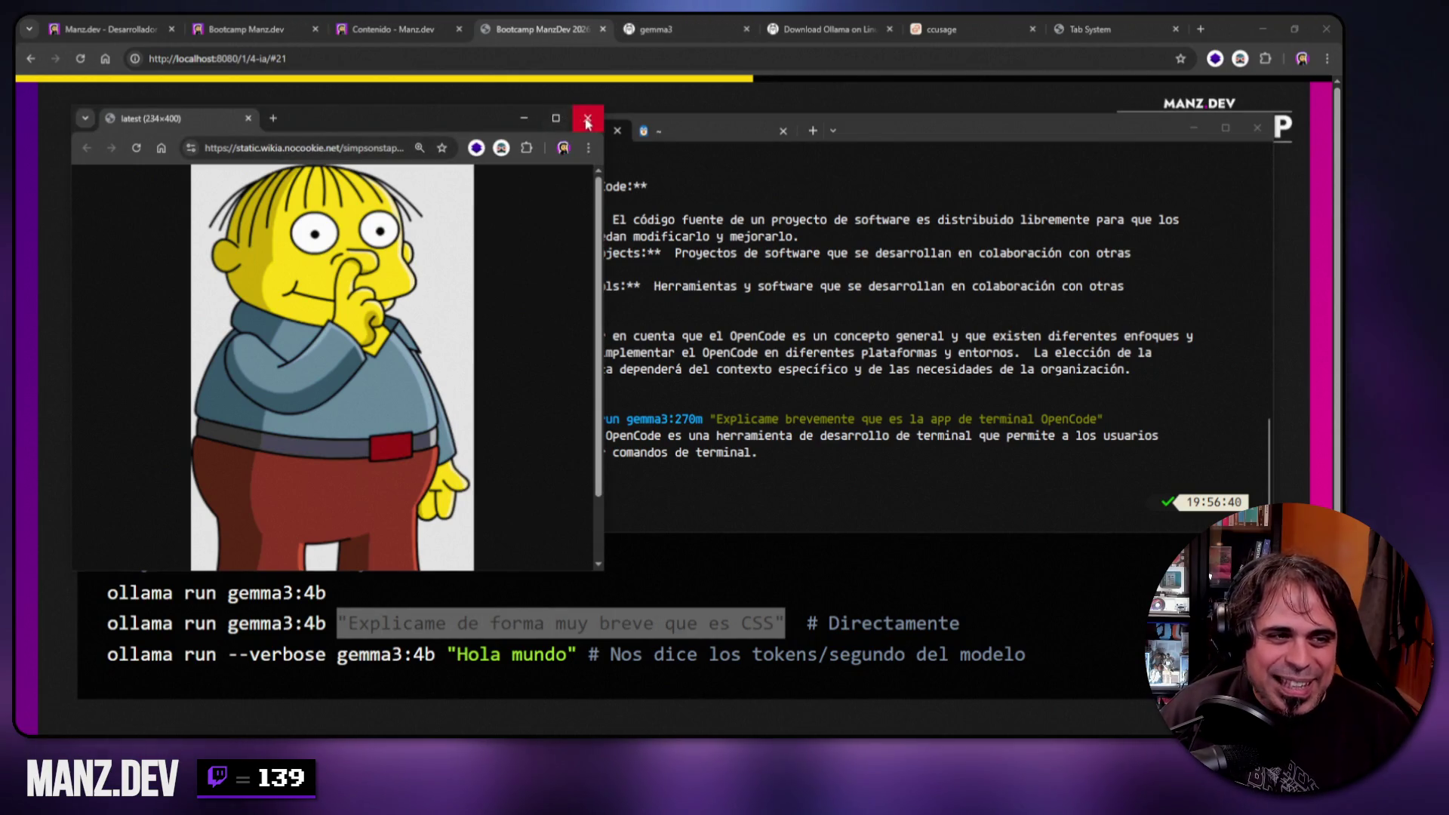
pyautogui.click(587, 118)
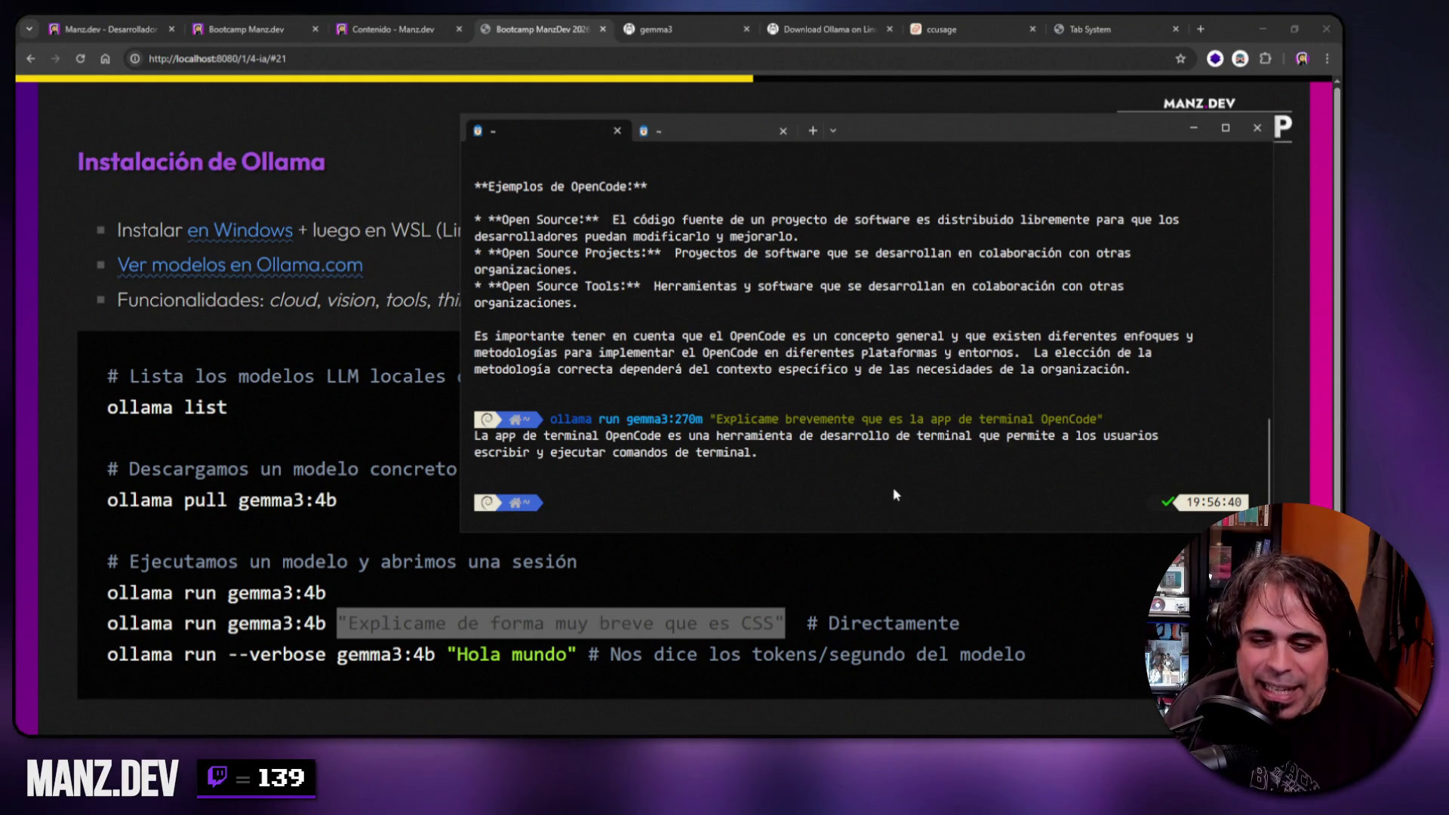
pyautogui.write('clear')
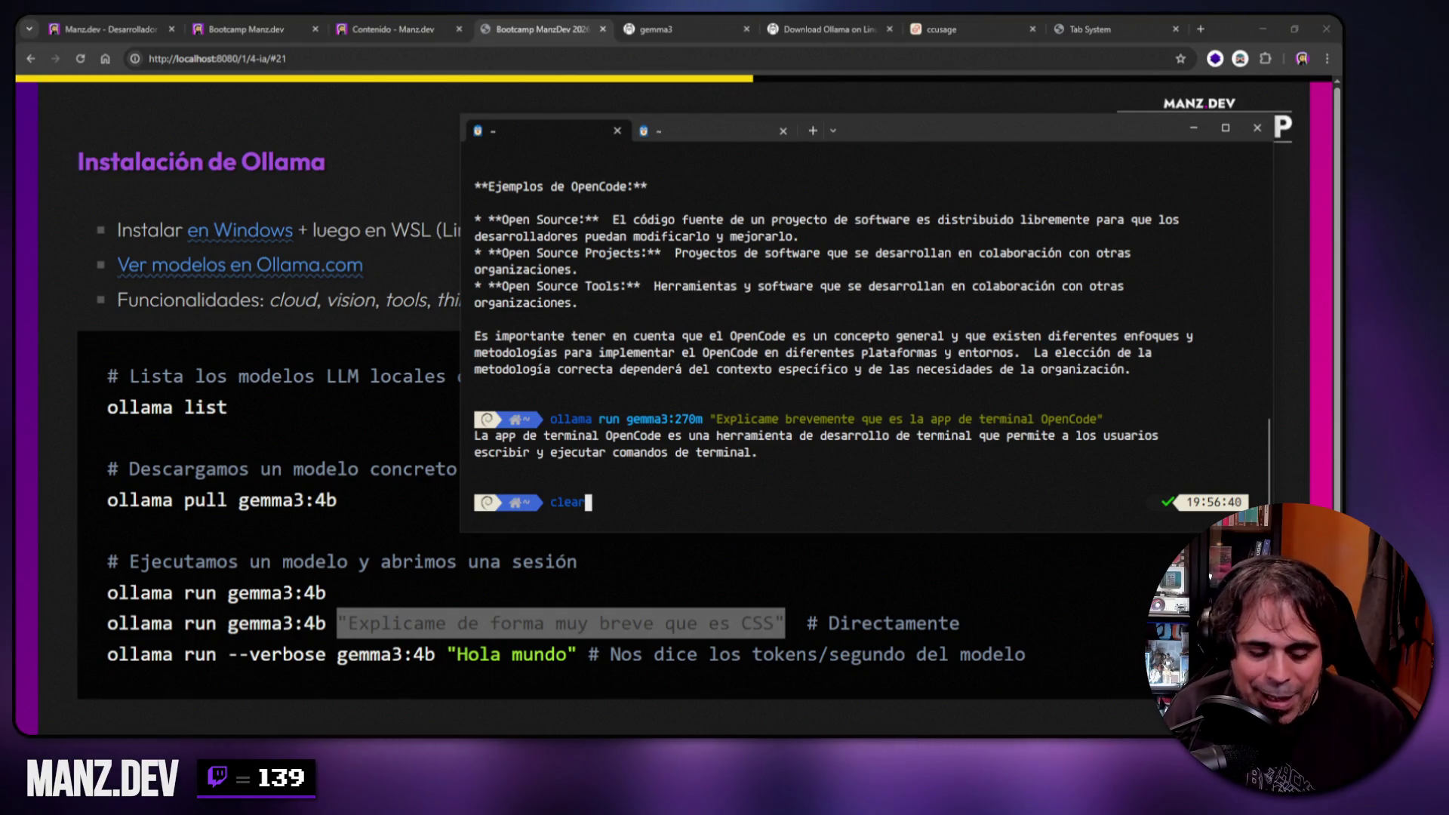
# Clear the screen and list the installed gemma models with ollama list | grep -i "gemma"
pyautogui.press('Return')
pyautogui.press('Up')
pyautogui.press('Up')
pyautogui.press('Up')
pyautogui.press('Up')
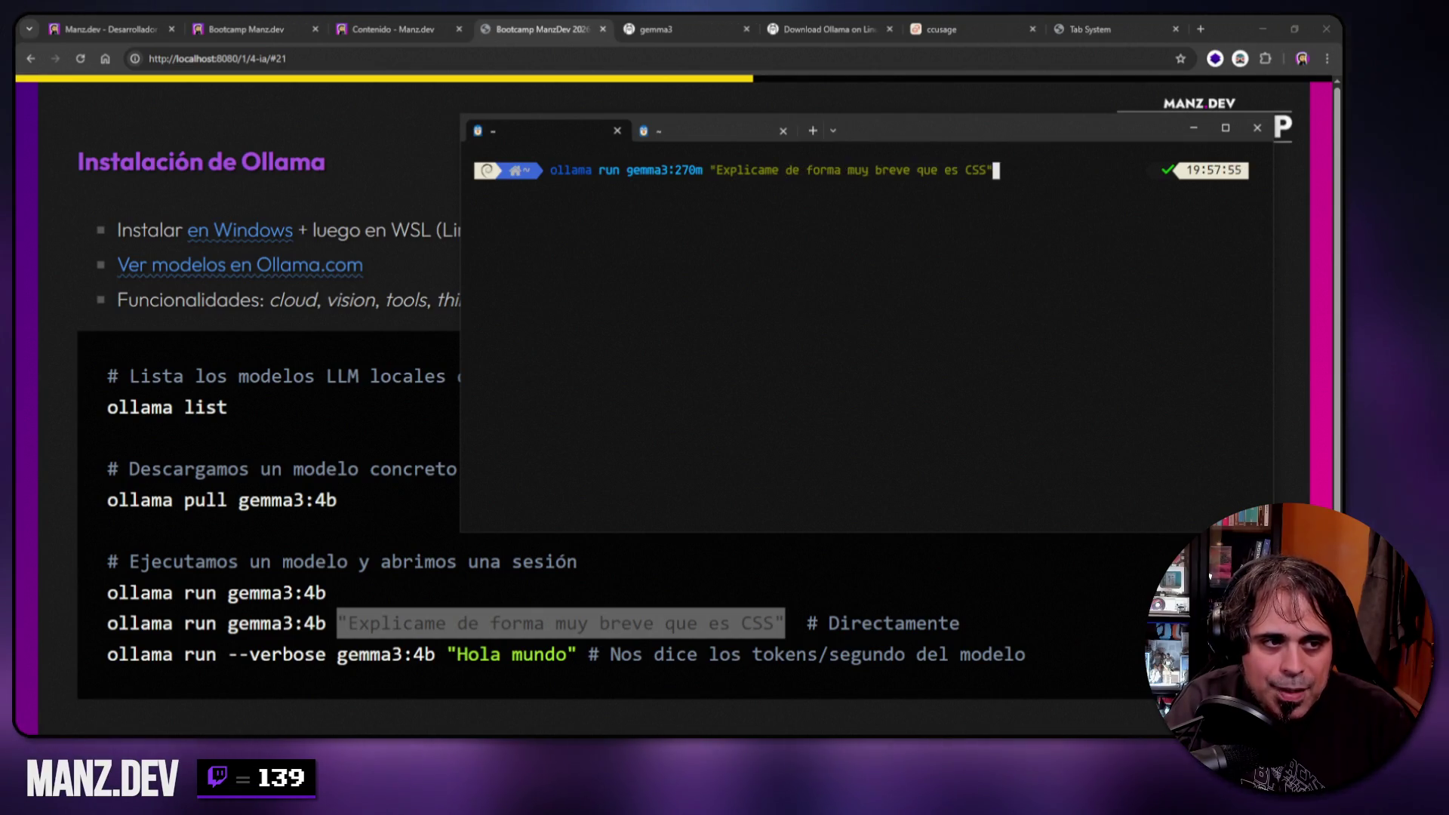
pyautogui.press('BackSpace')
pyautogui.press('BackSpace')
pyautogui.press('BackSpace')
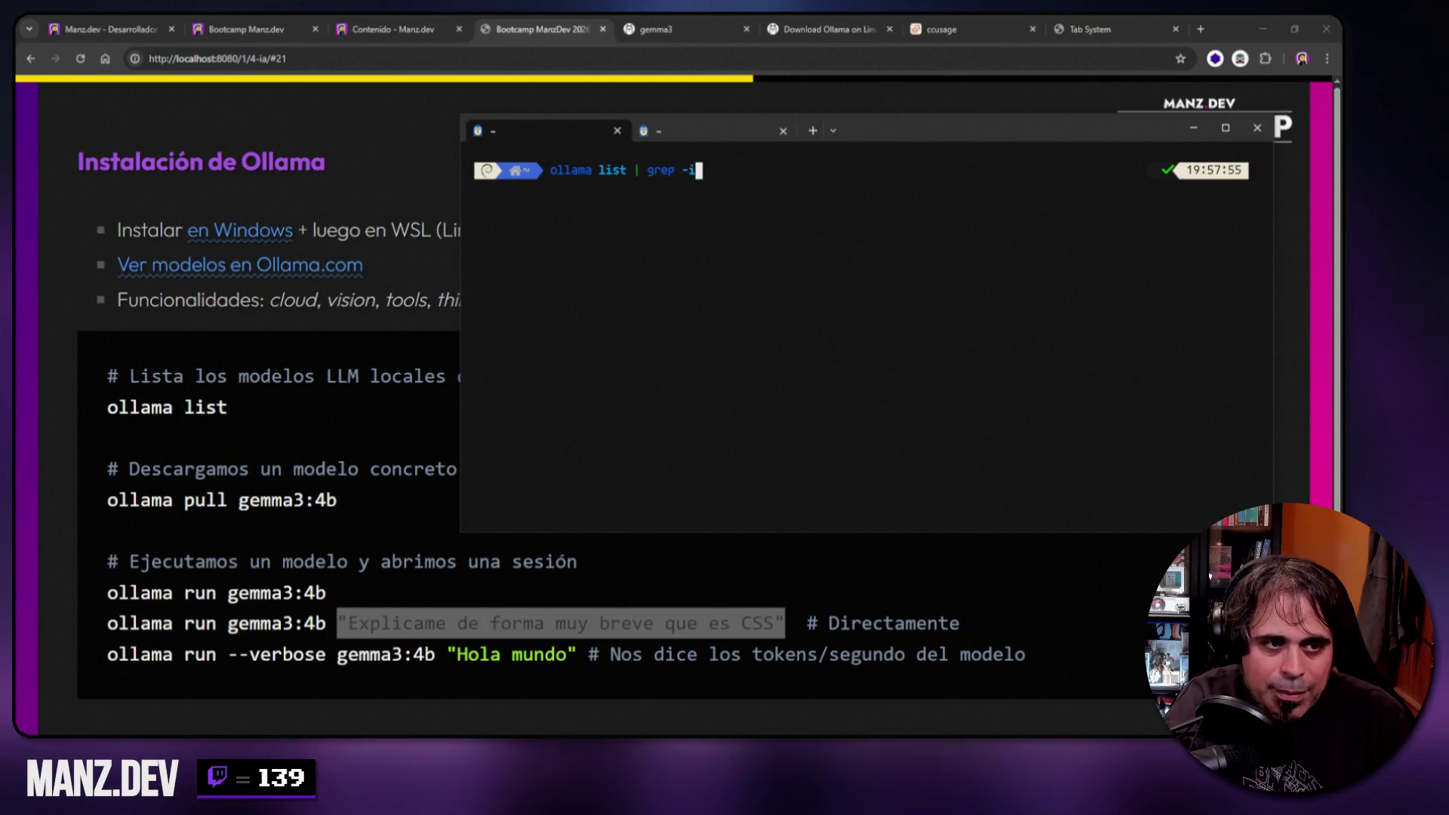
pyautogui.write('gemma"')
pyautogui.press('Return')
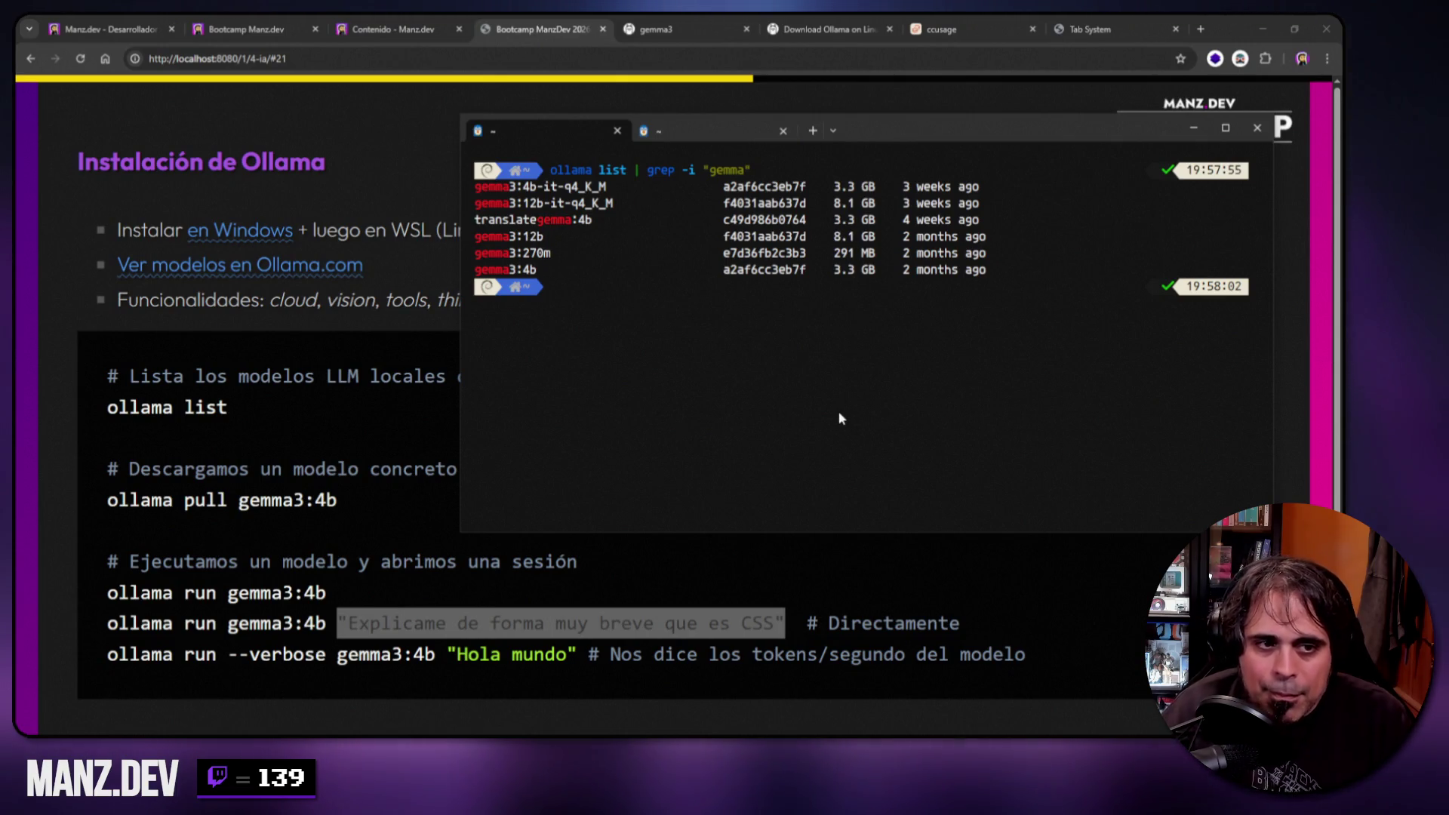
# Ask gemma3:12b 'Explicame de forma muy breve que es CSS', then clear the screen
pyautogui.write('clear')
pyautogui.press('Return')
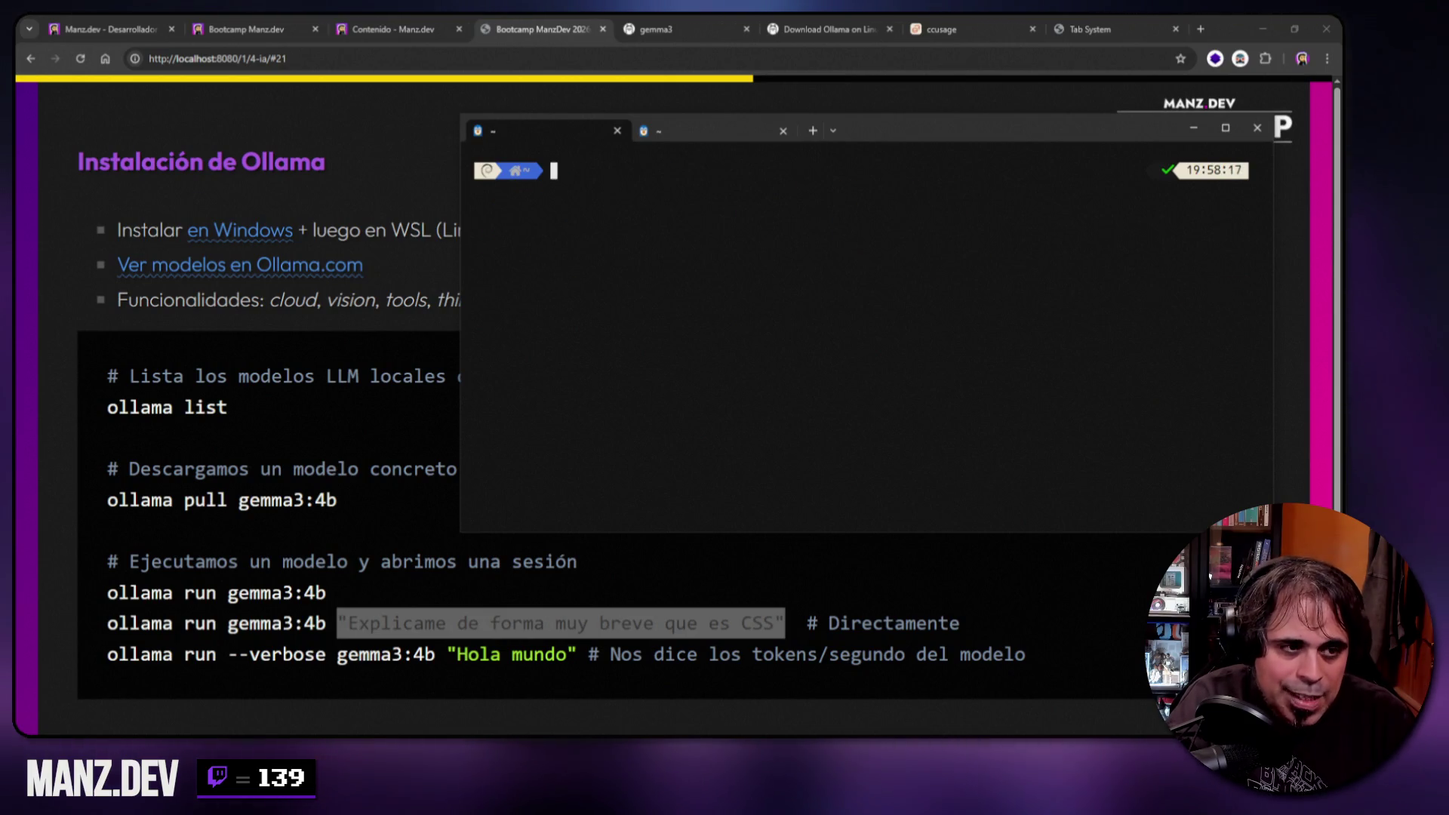
pyautogui.write('ollama ru')
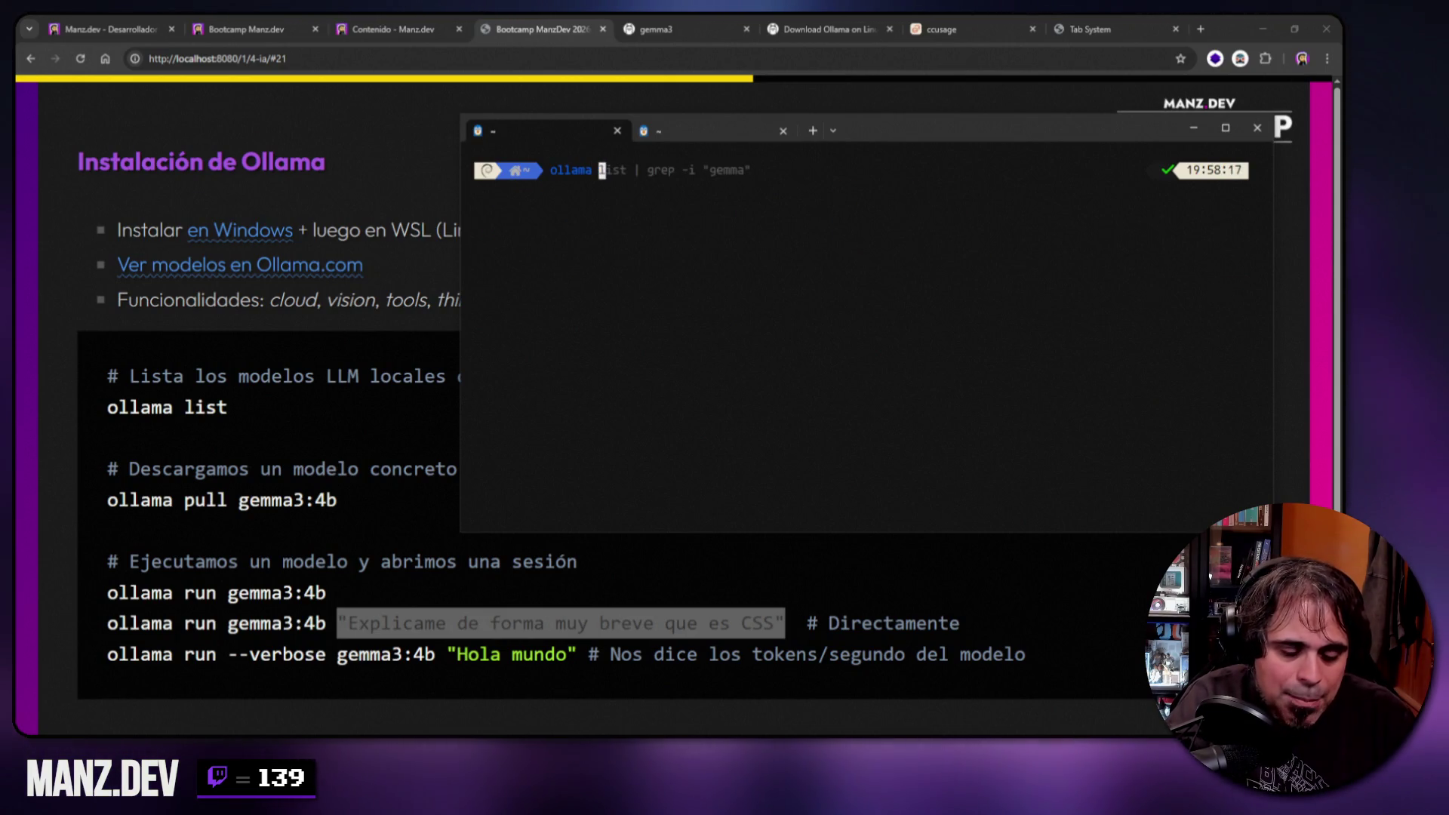
pyautogui.write('n gemma3:1')
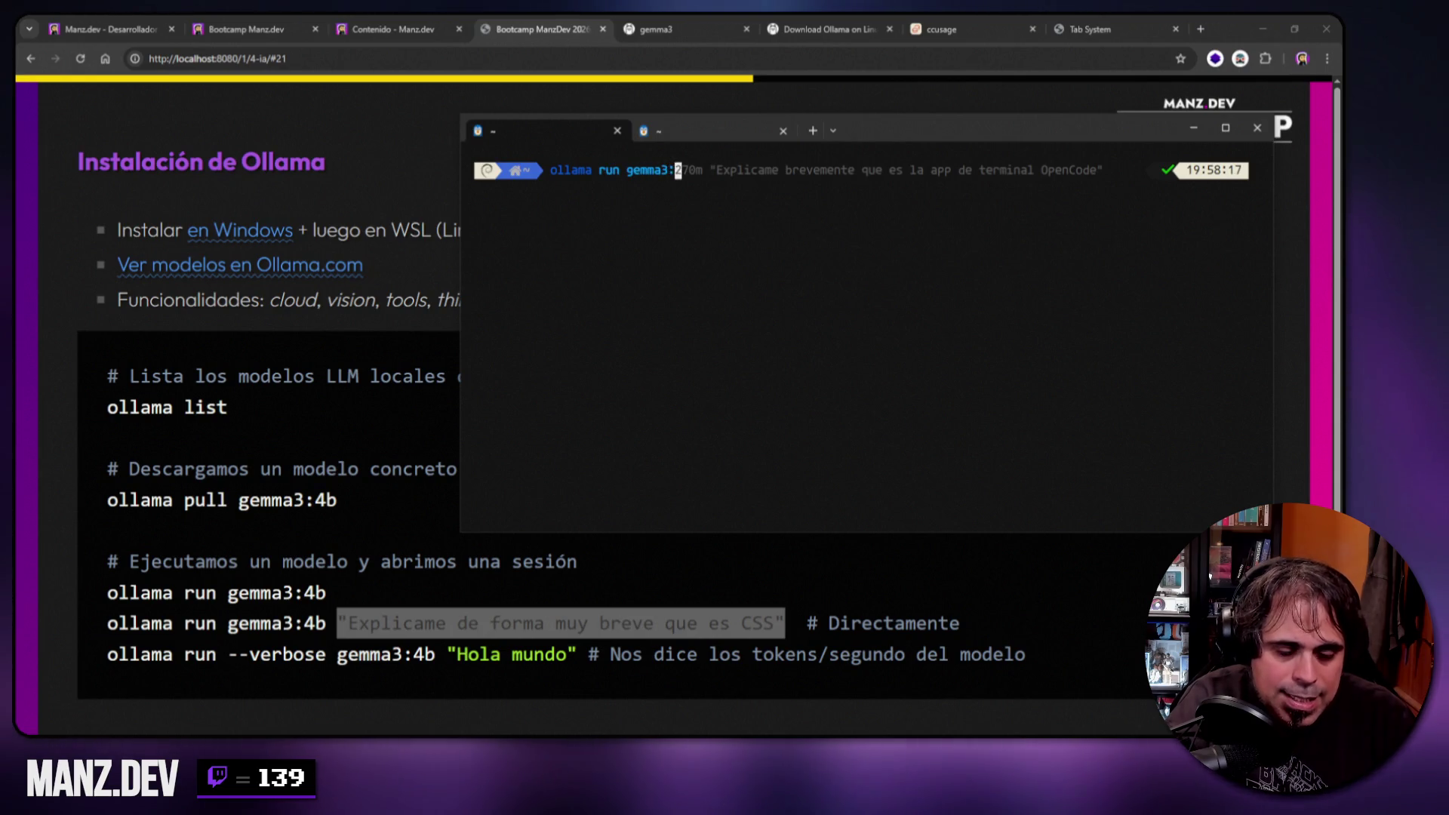
pyautogui.write('2b "Exp')
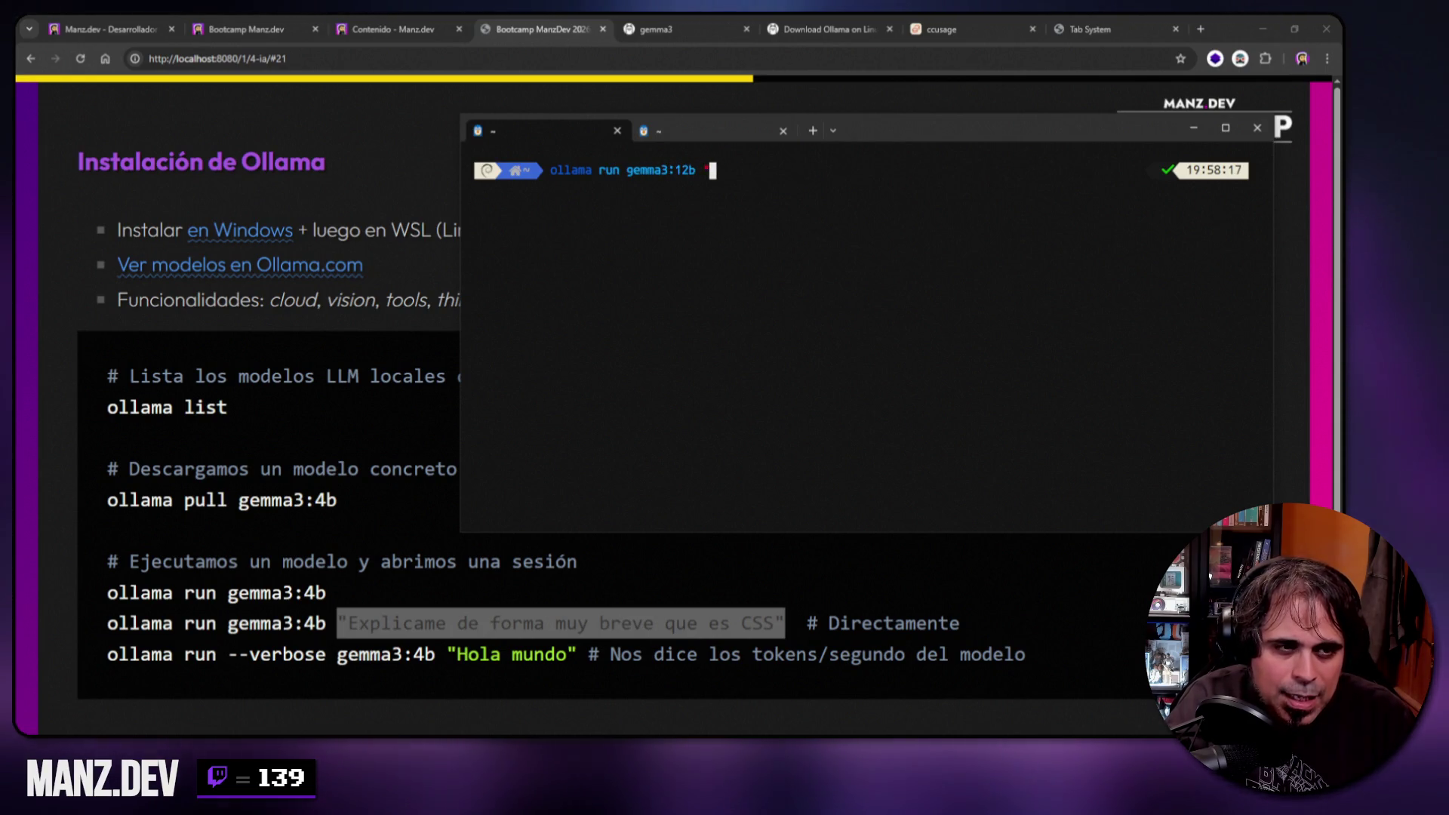
pyautogui.write('licame de fron')
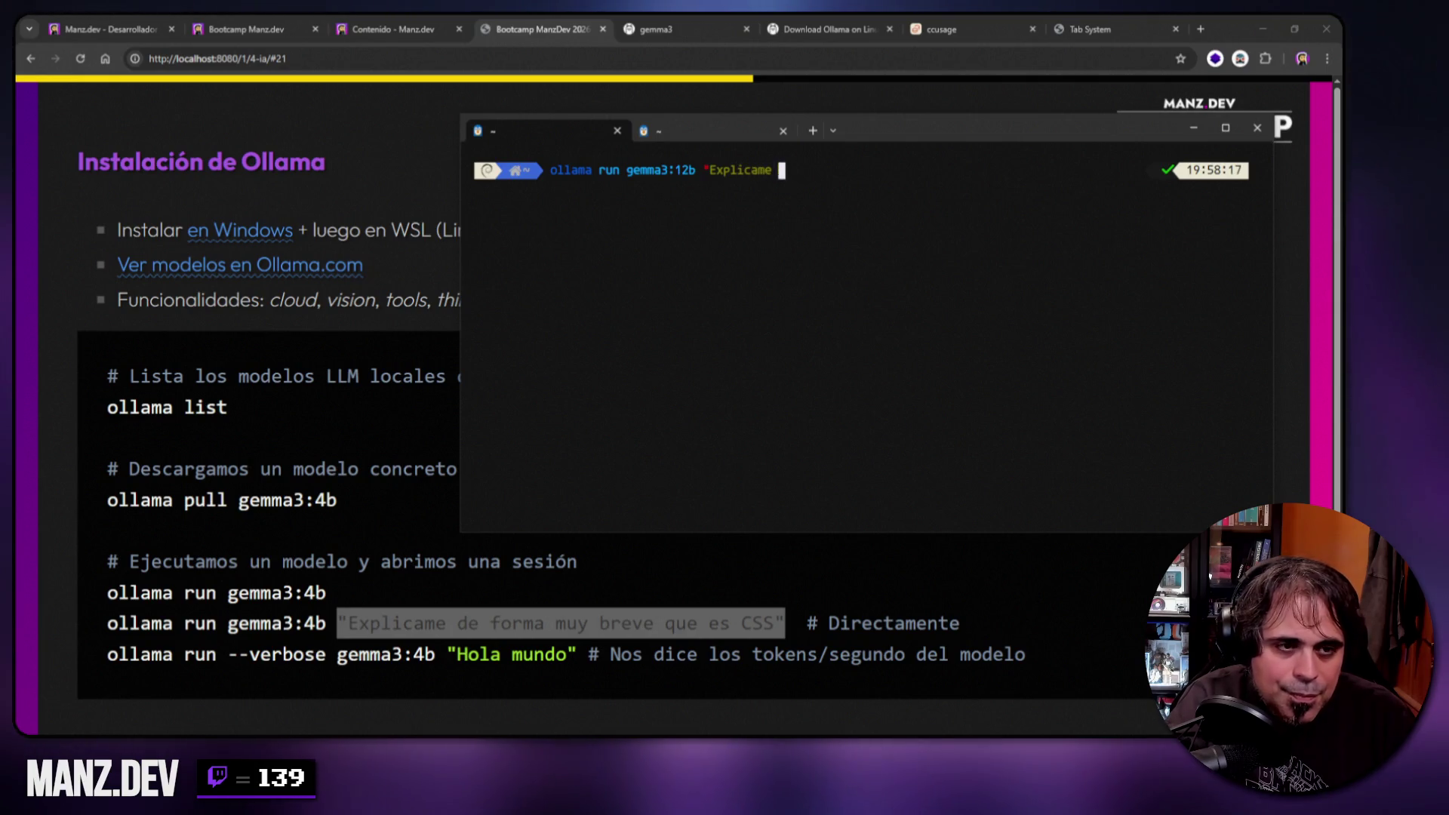
pyautogui.press('BackSpace')
pyautogui.press('BackSpace')
pyautogui.write('rma muy breve ')
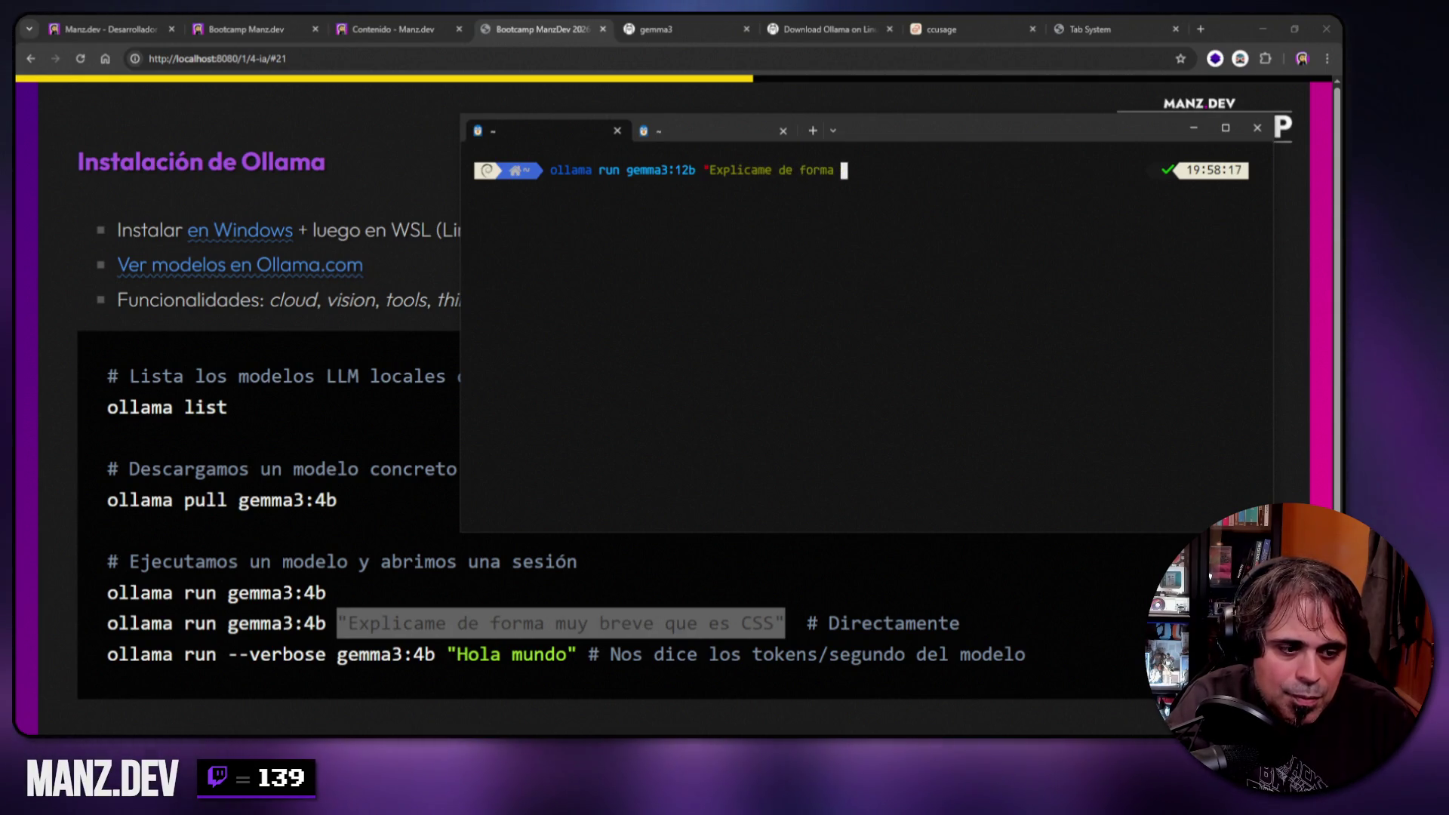
pyautogui.write('que es CSS"')
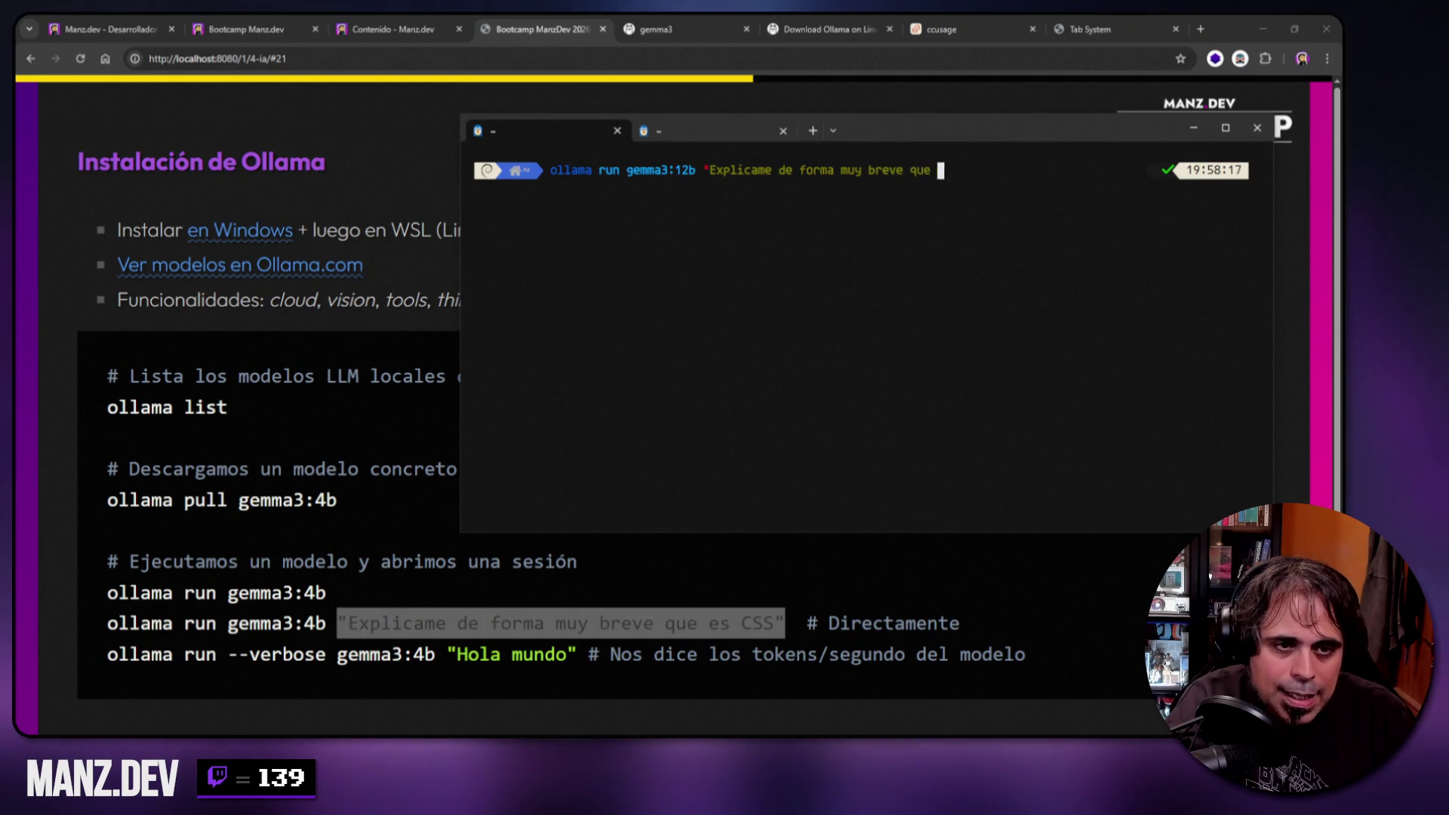
pyautogui.press('Return')
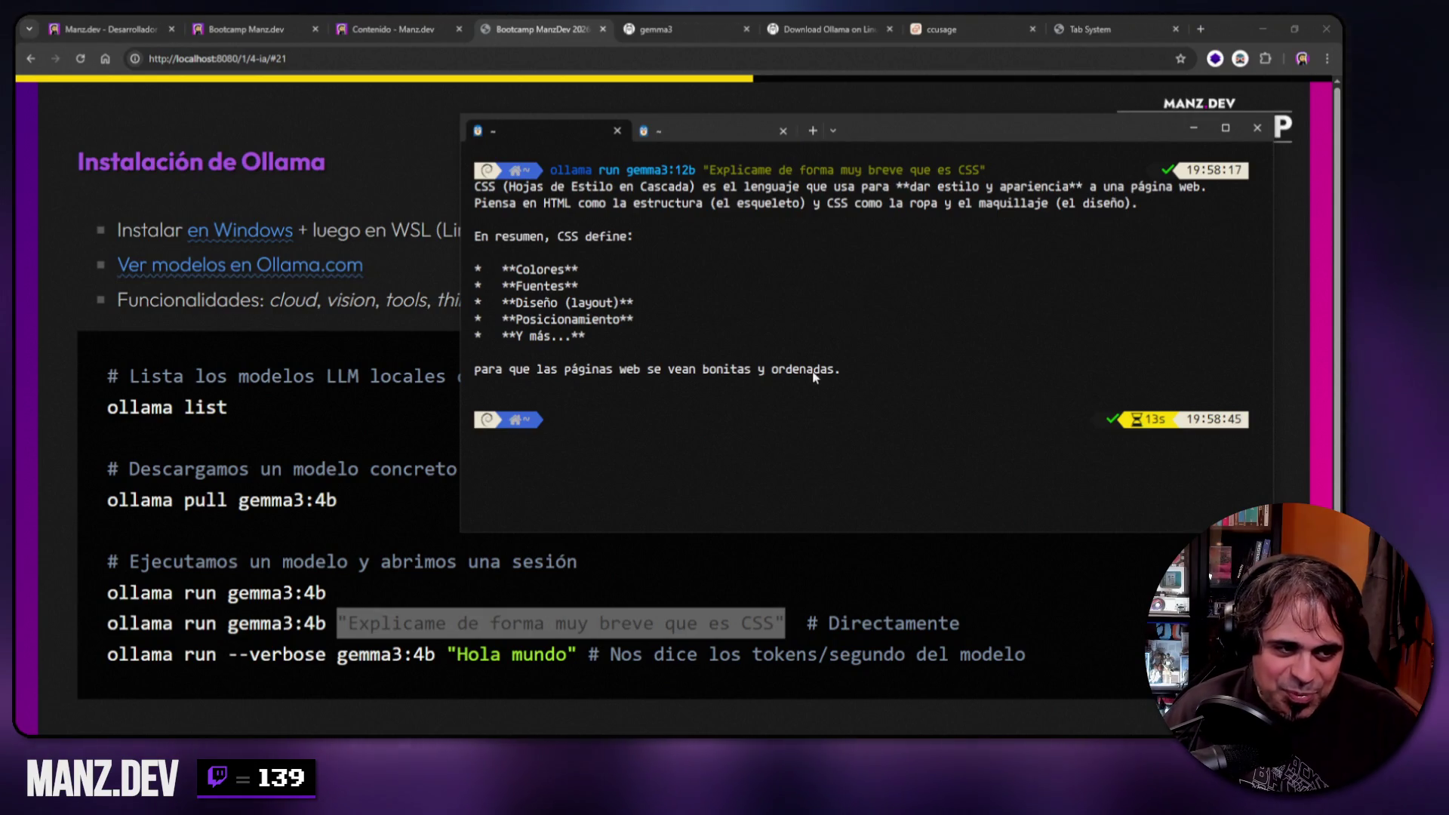
pyautogui.write('clear')
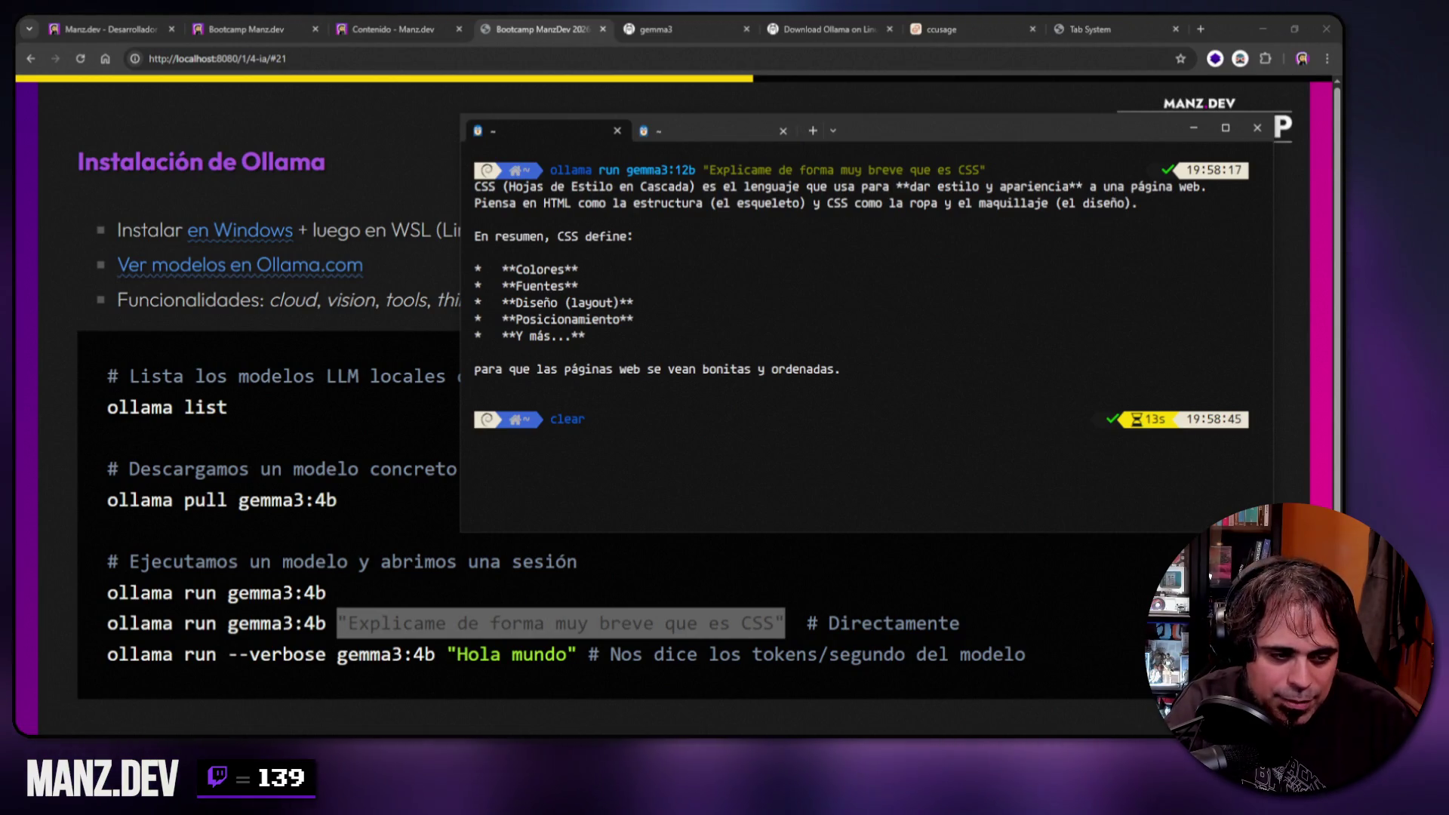
pyautogui.press('Return')
pyautogui.click(416, 251)
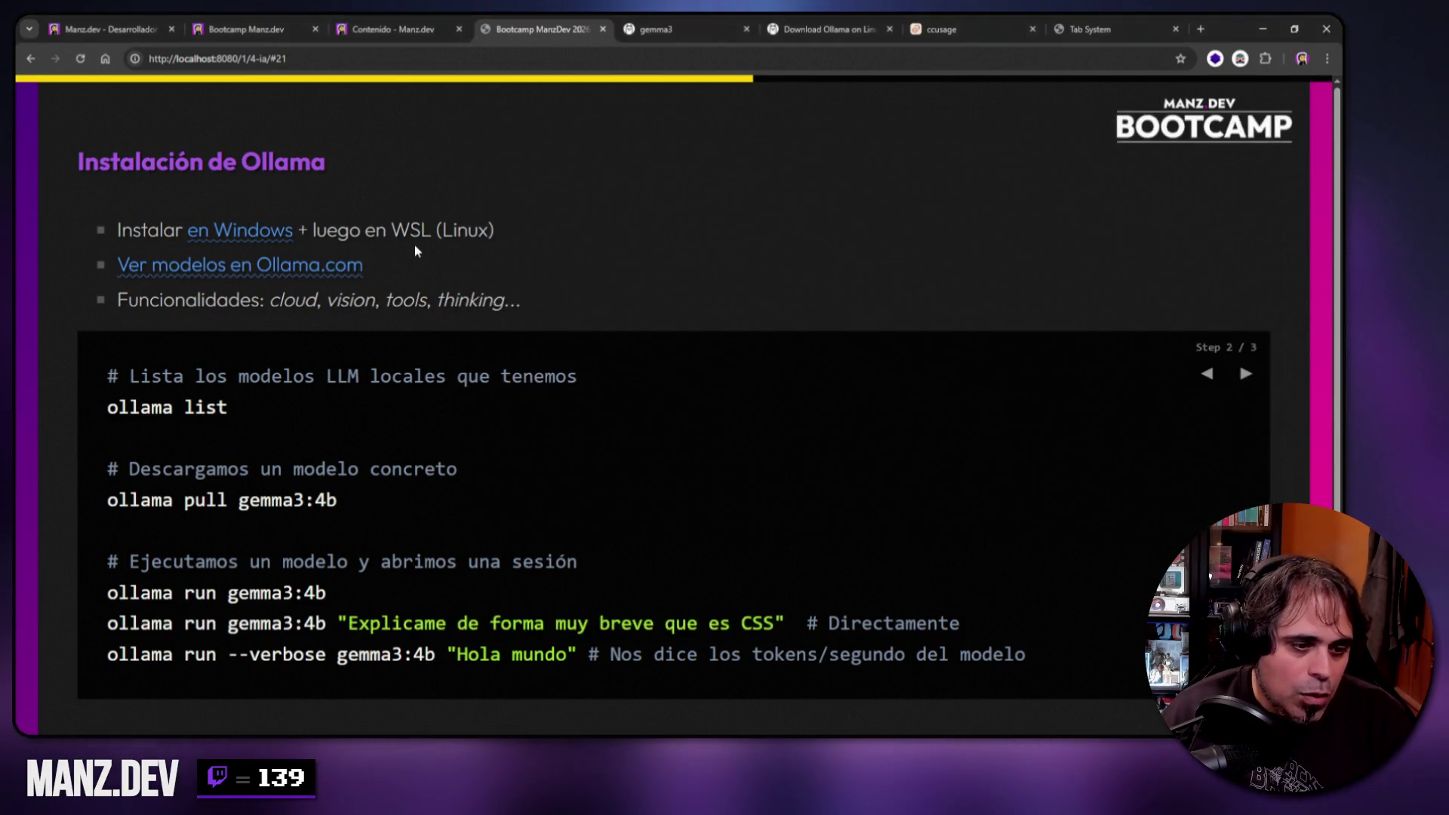
# Advance the slide to the llm script step and open the script as root with sudo vim $(which llm)
pyautogui.press('Right')
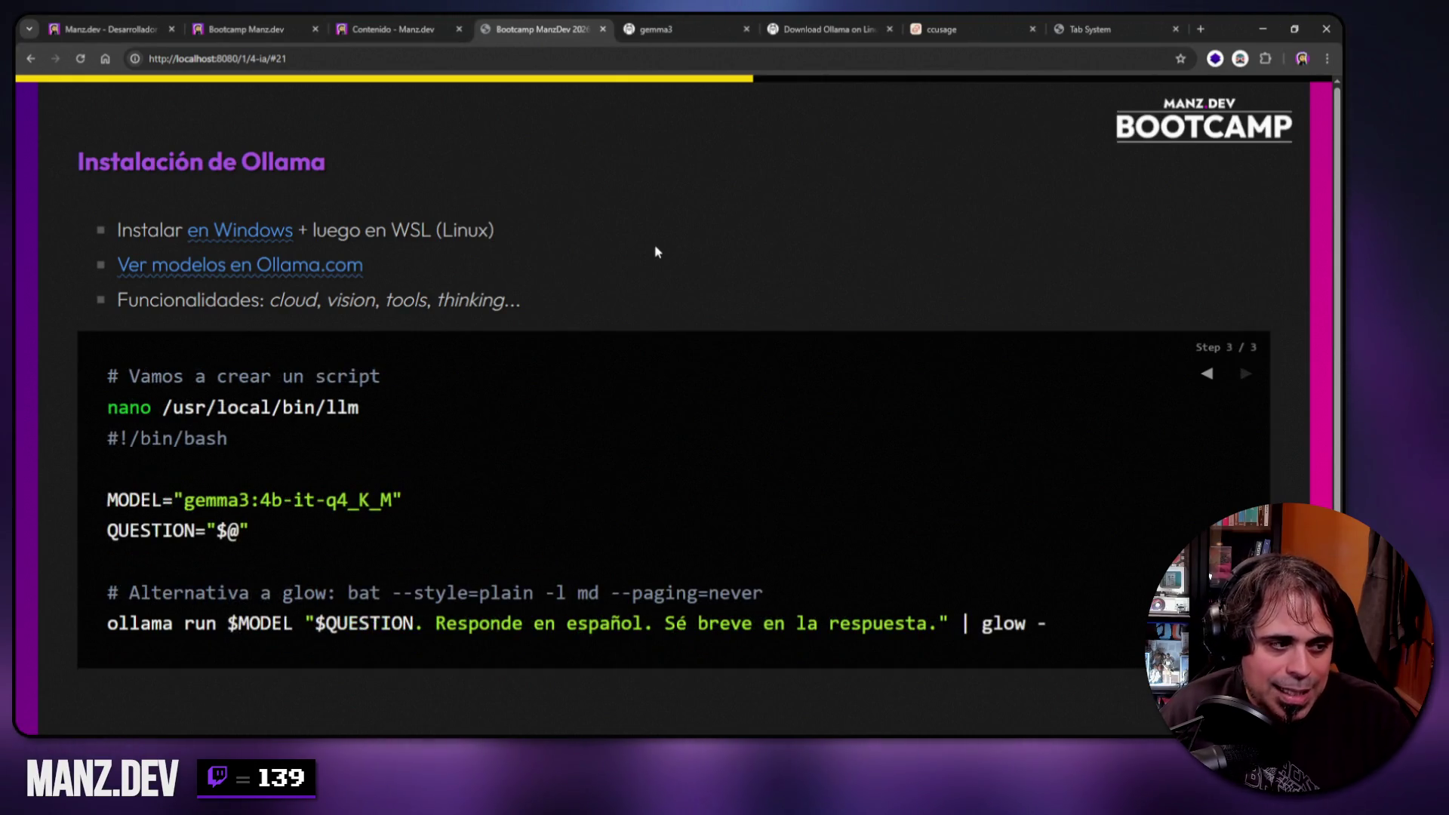
pyautogui.hotkey('alt', 'Tab')
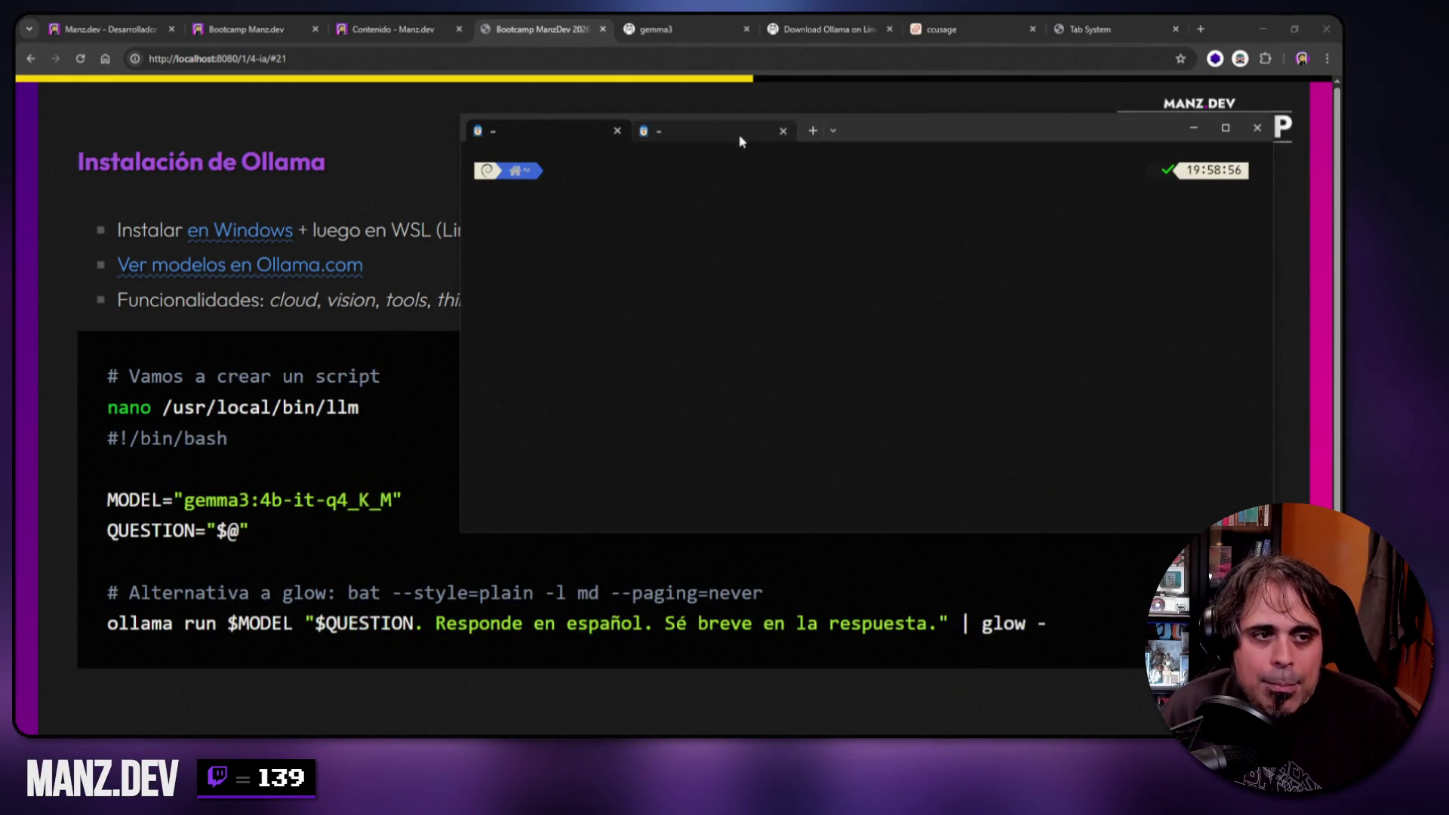
pyautogui.moveTo(898, 137); pyautogui.dragTo(940, 100)
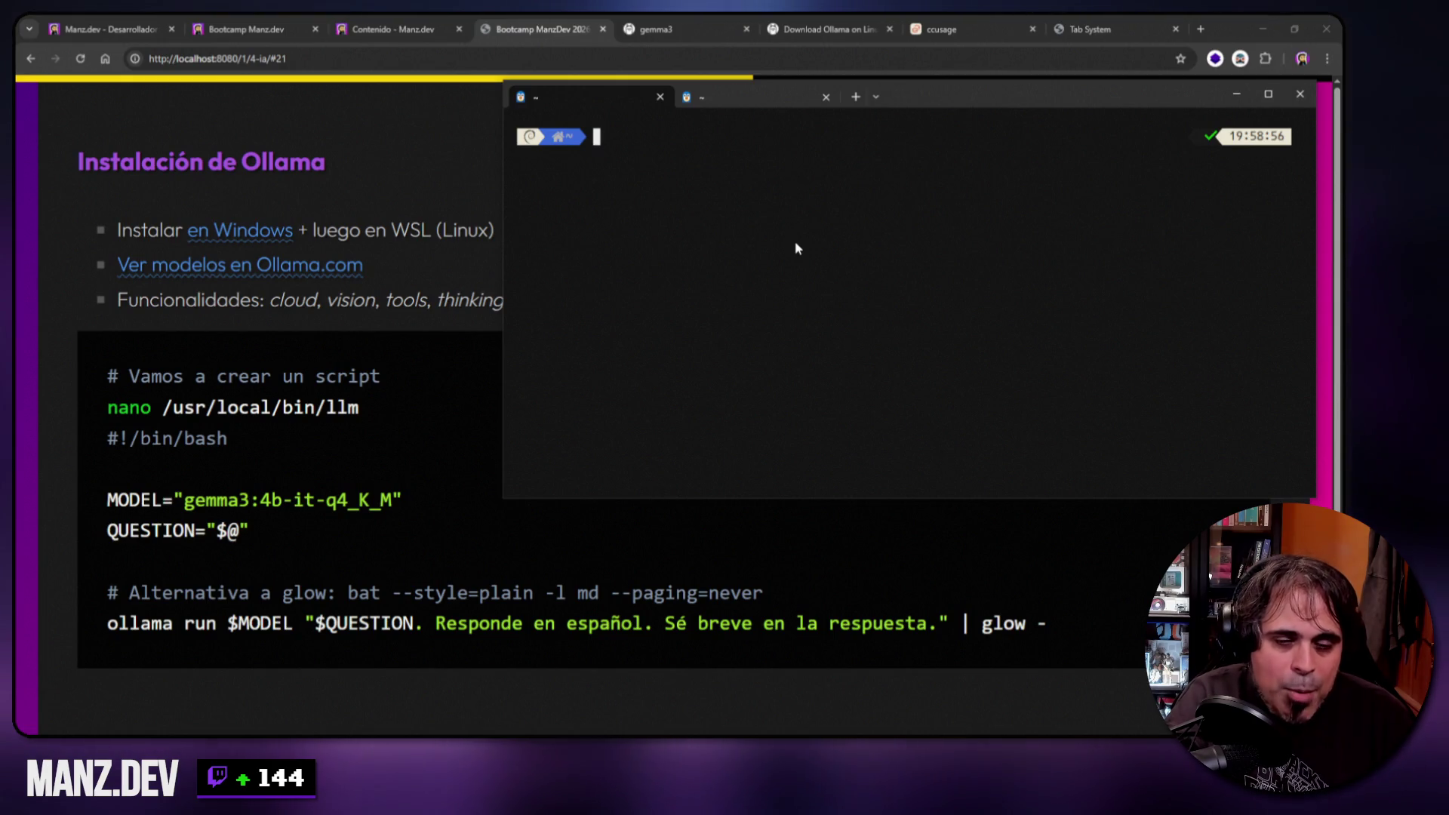
pyautogui.write('sudo ')
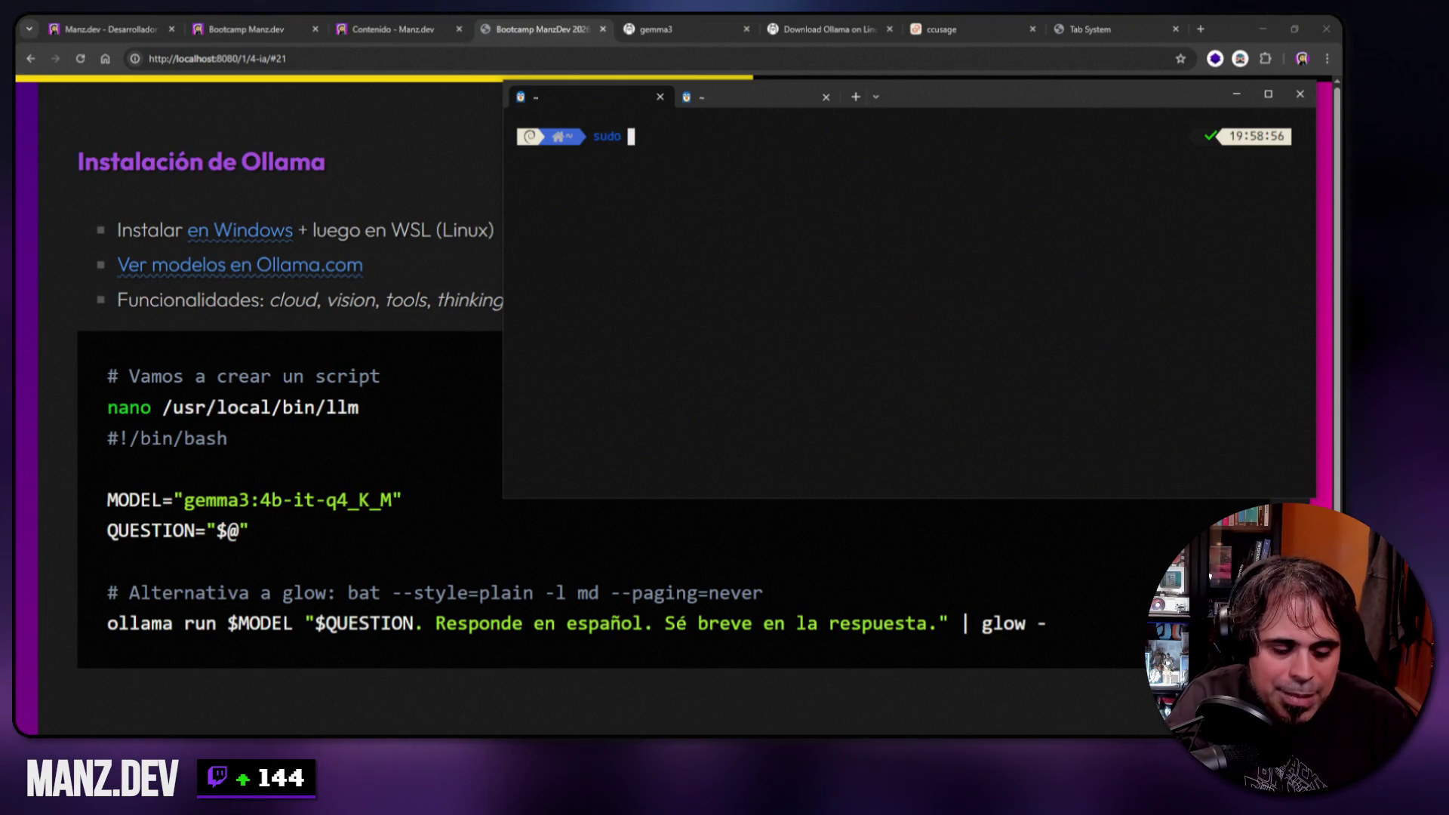
pyautogui.write('vim ')
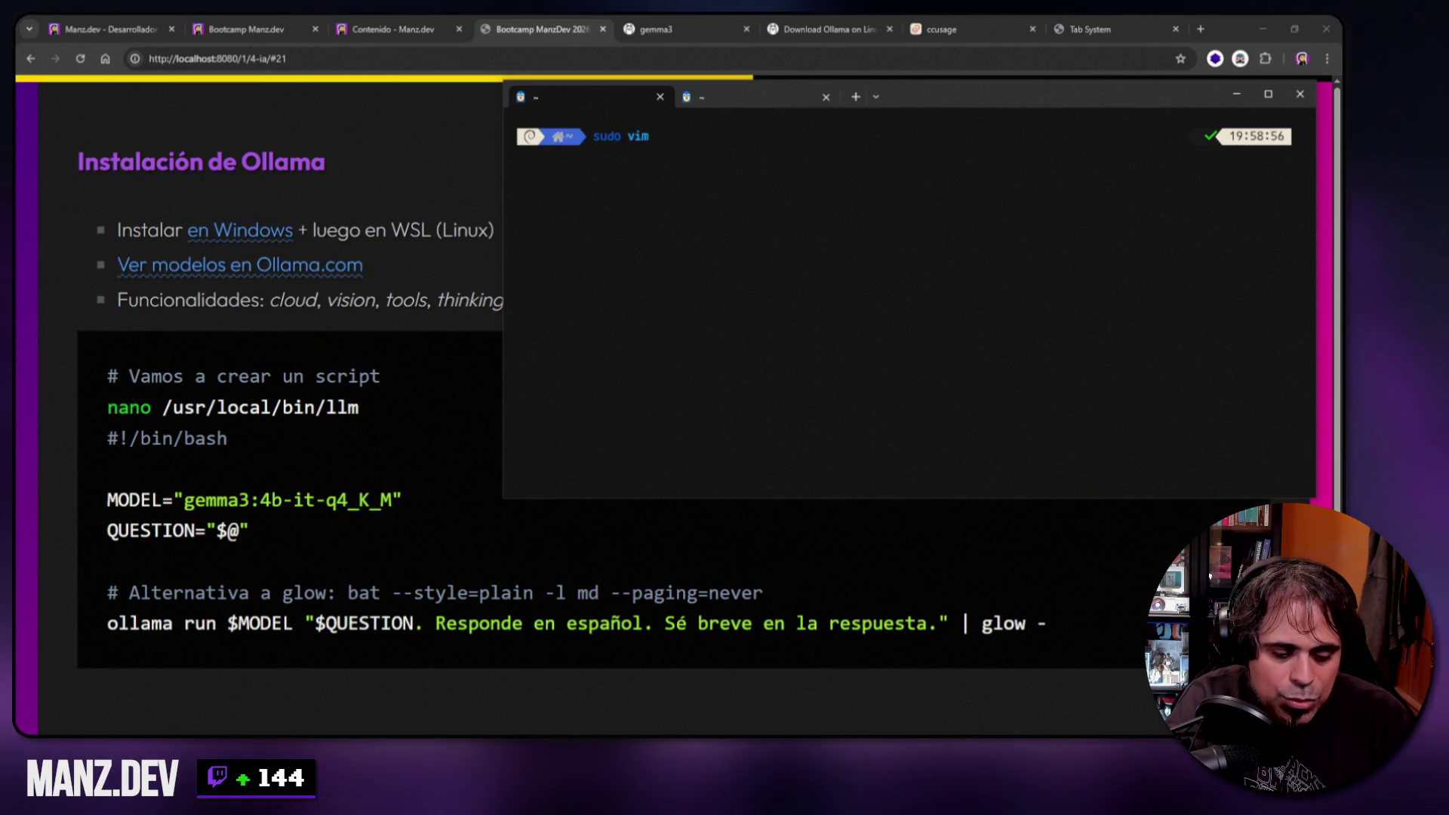
pyautogui.write('$(which llm')
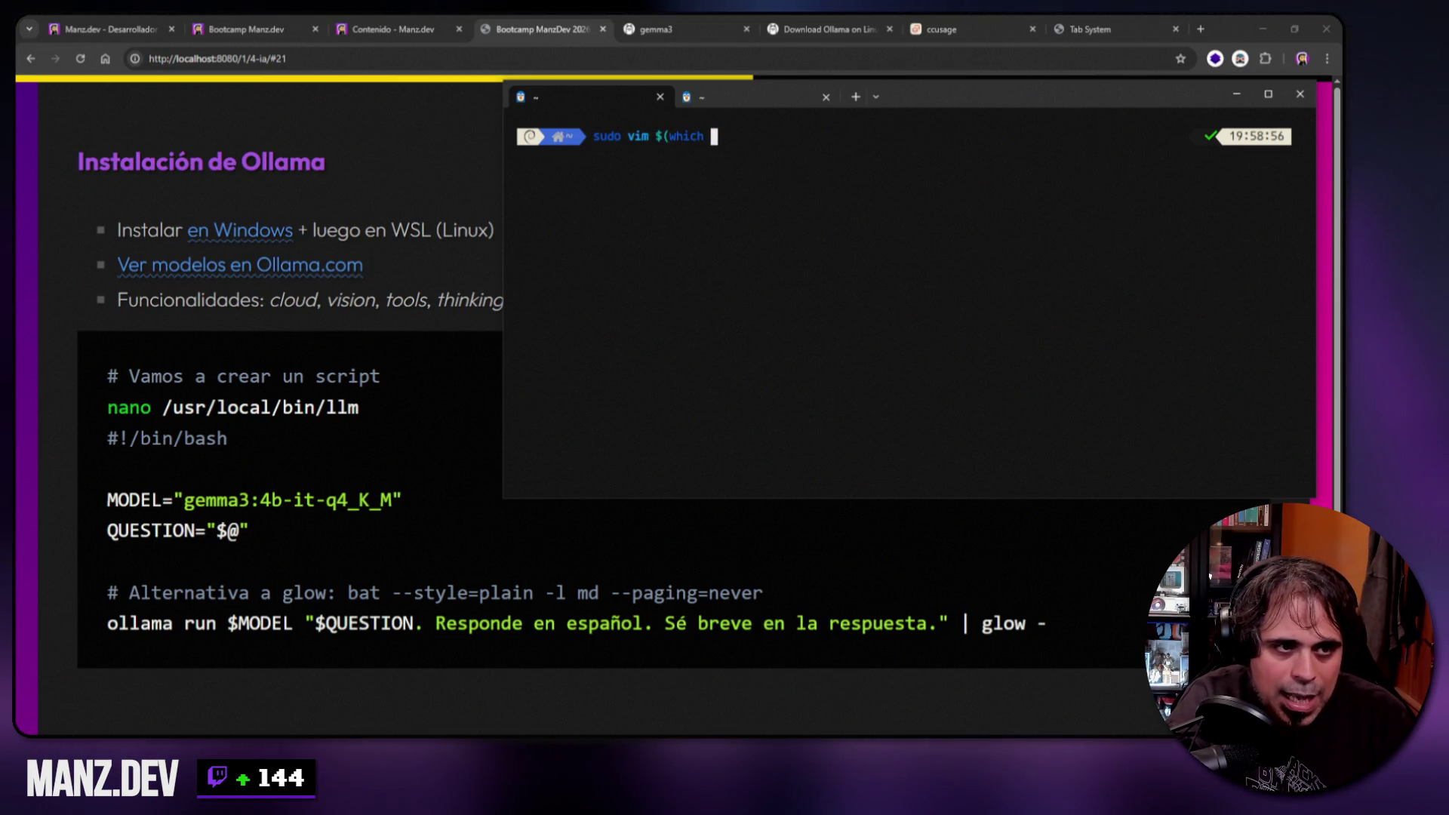
pyautogui.write(')')
pyautogui.press('Return')
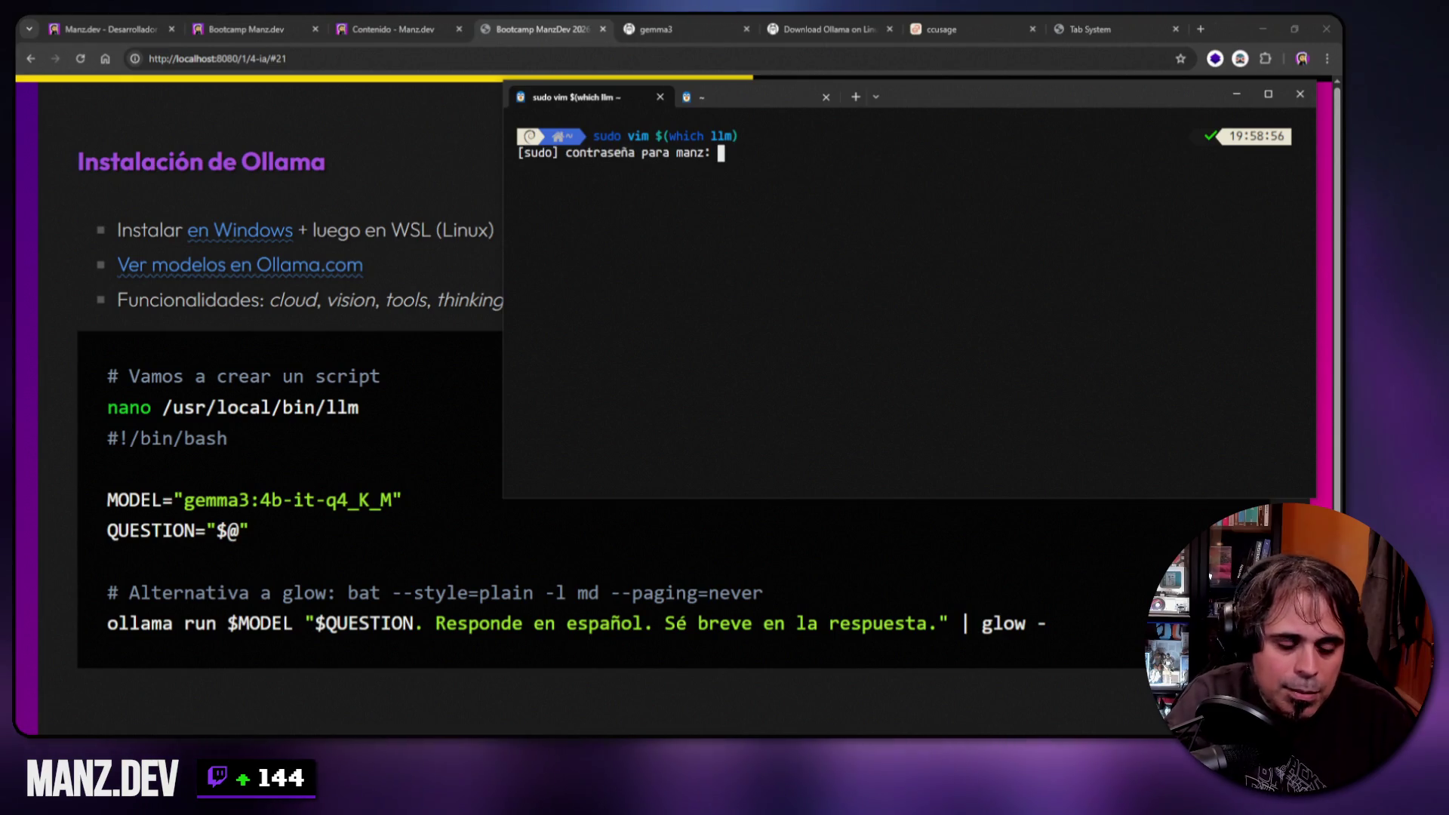
pyautogui.press('Return')
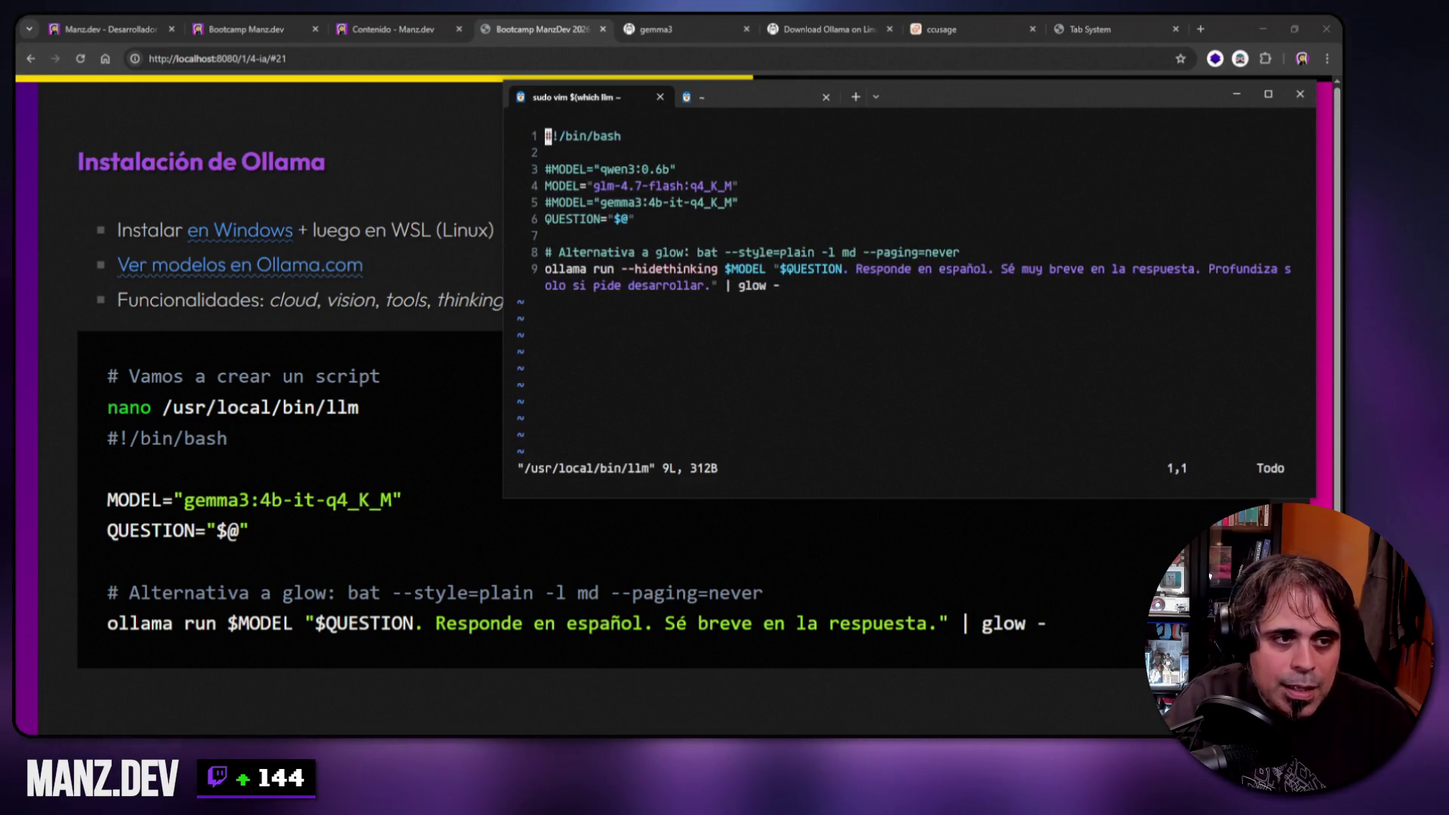
# Comment out the glm-4.7-flash:q4_K_M MODEL line and uncomment the gemma3:4b-it-q4_K_M line
pyautogui.press('Down')
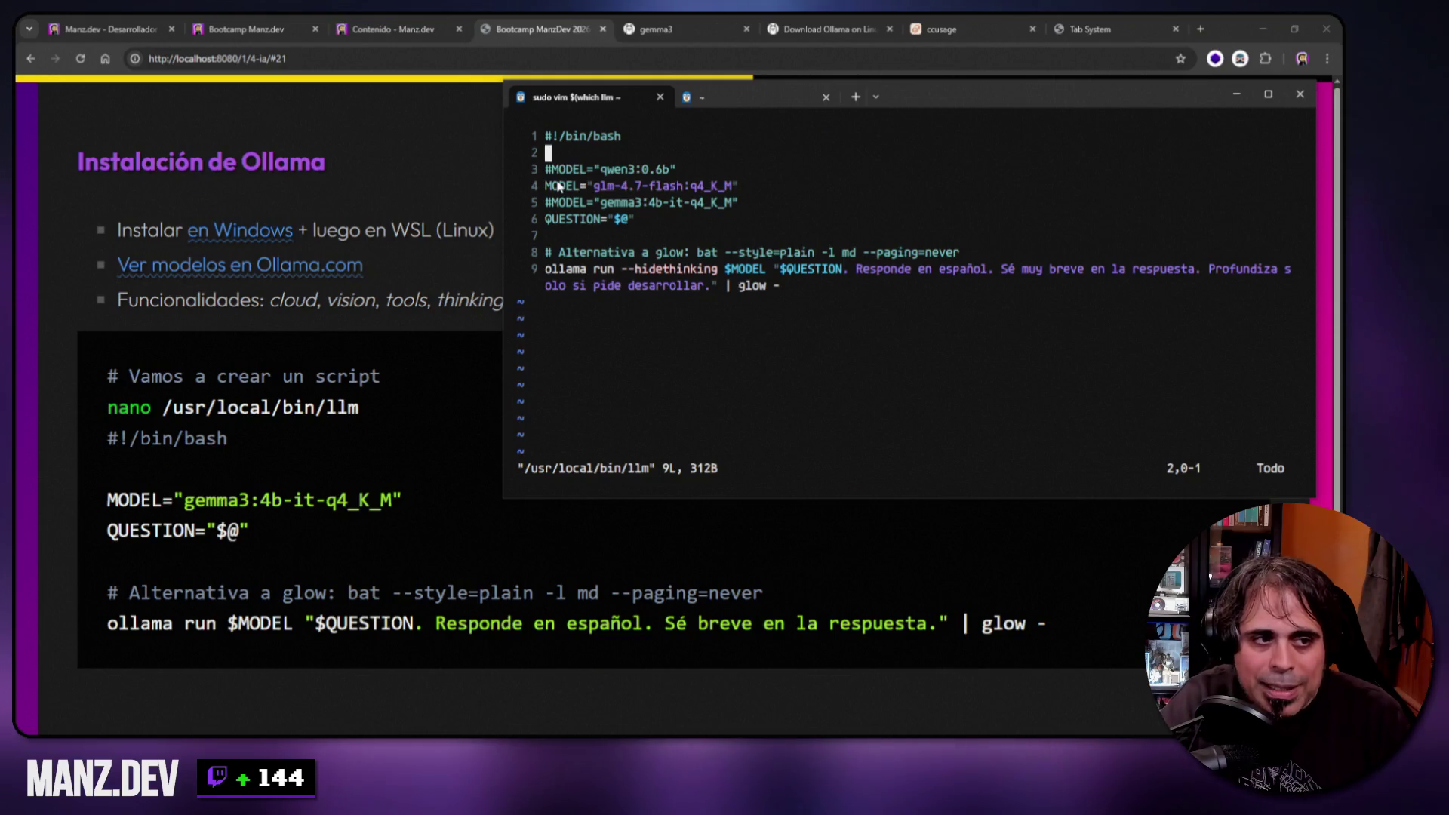
pyautogui.press('Down')
pyautogui.press('Down')
pyautogui.press('Down')
pyautogui.press('Up')
pyautogui.press('Up')
pyautogui.press('Down')
pyautogui.write('i')
pyautogui.write('#')
pyautogui.press('Down')
pyautogui.press('BackSpace')
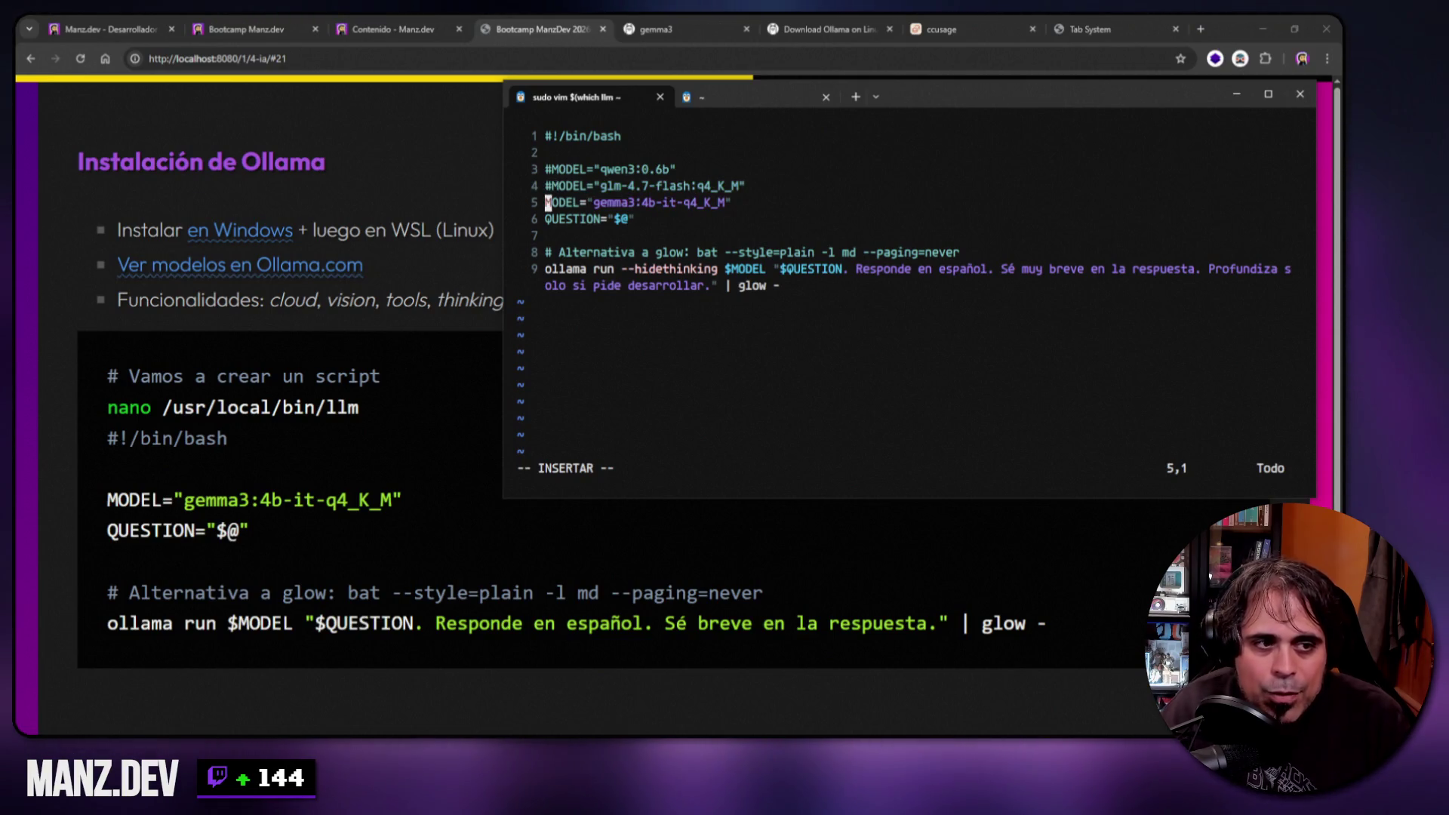
pyautogui.moveTo(670, 209); pyautogui.dragTo(722, 206)
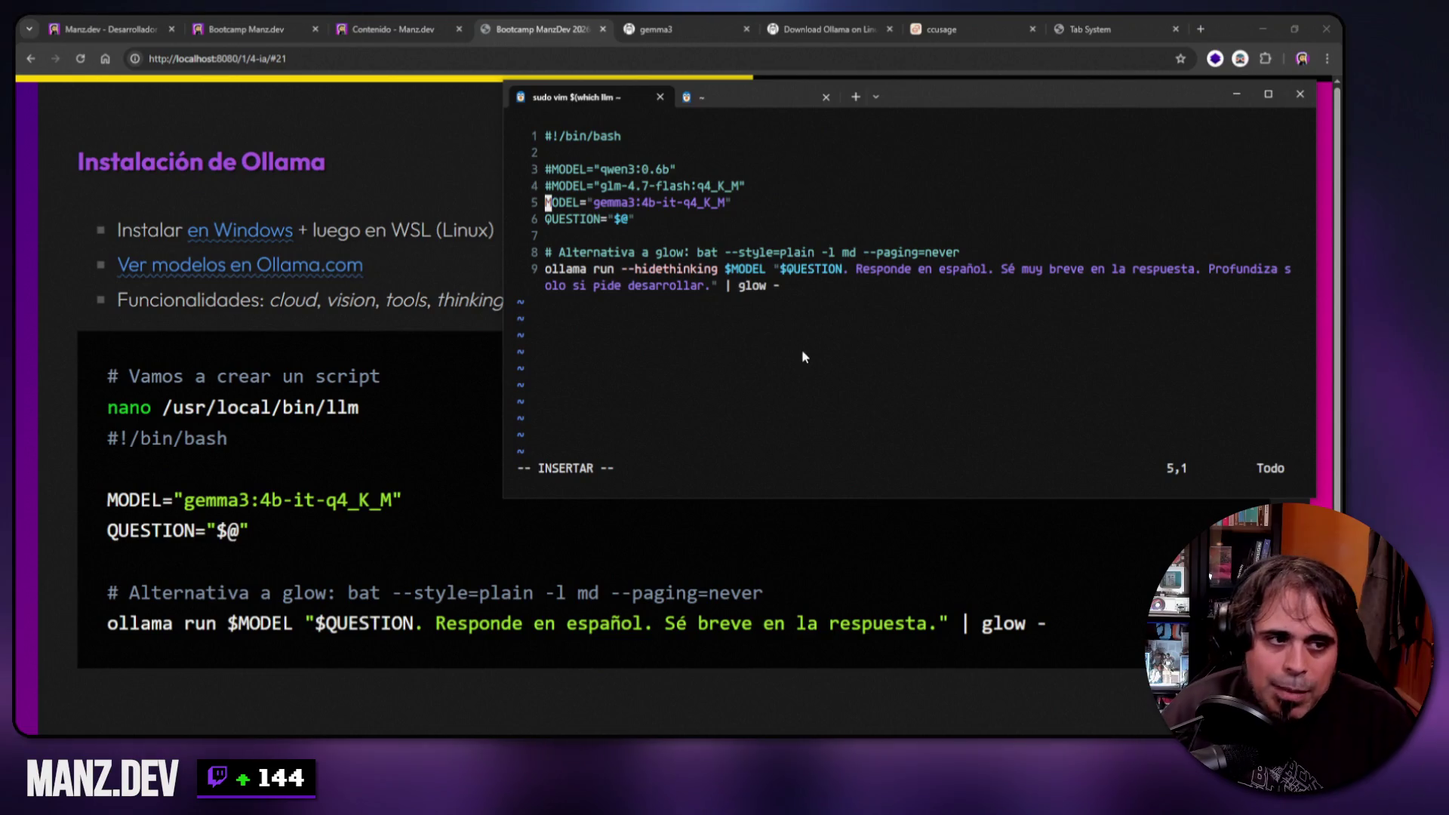
pyautogui.press('Escape')
# Save the llm script with :wq! and clear the terminal
pyautogui.write(':wq!')
pyautogui.press('Return')
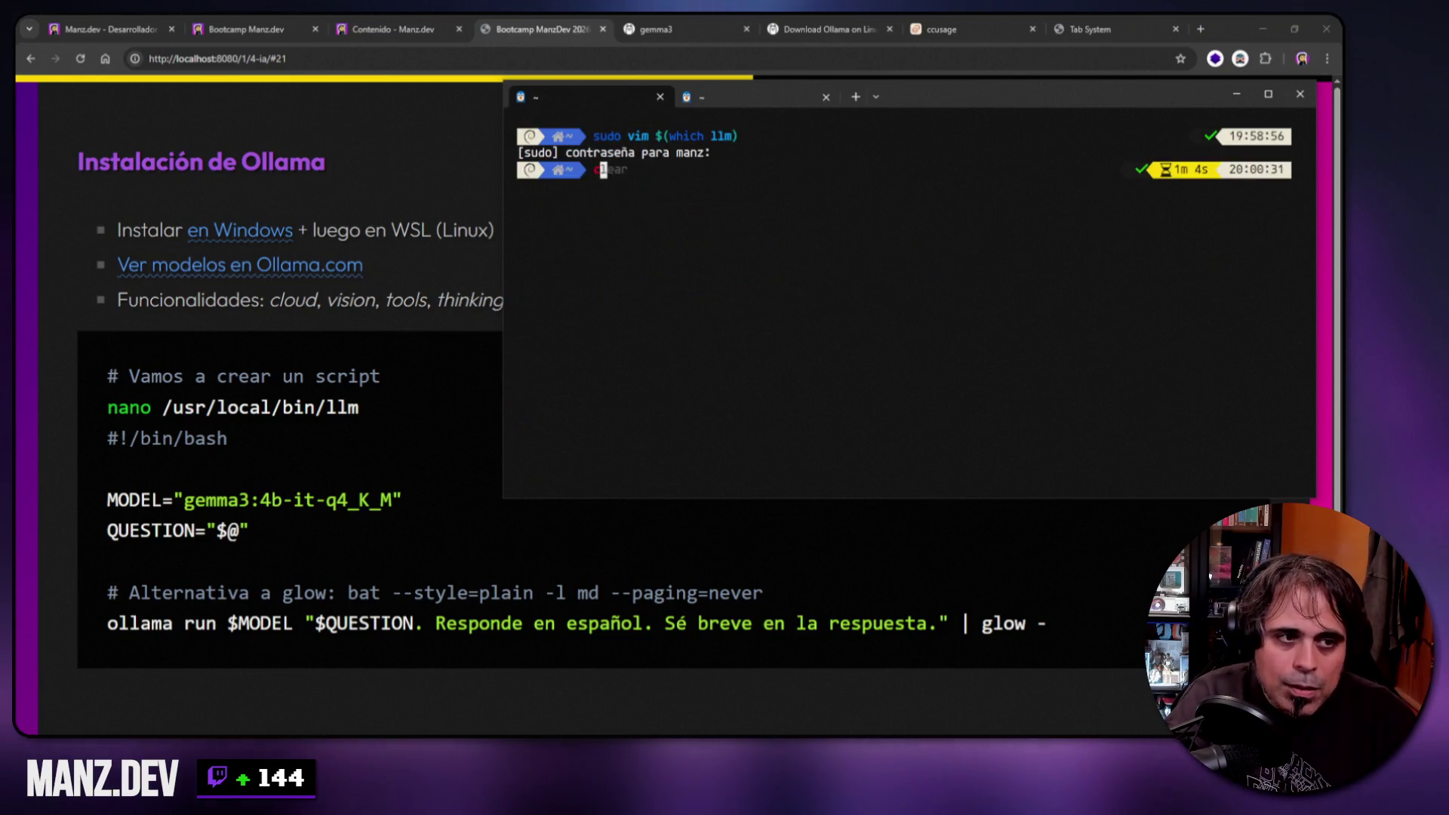
pyautogui.hotkey('ctrl', 'l')
# Run llm "Explicame que es CSS", checking the example prompt on the slide
pyautogui.write('llm')
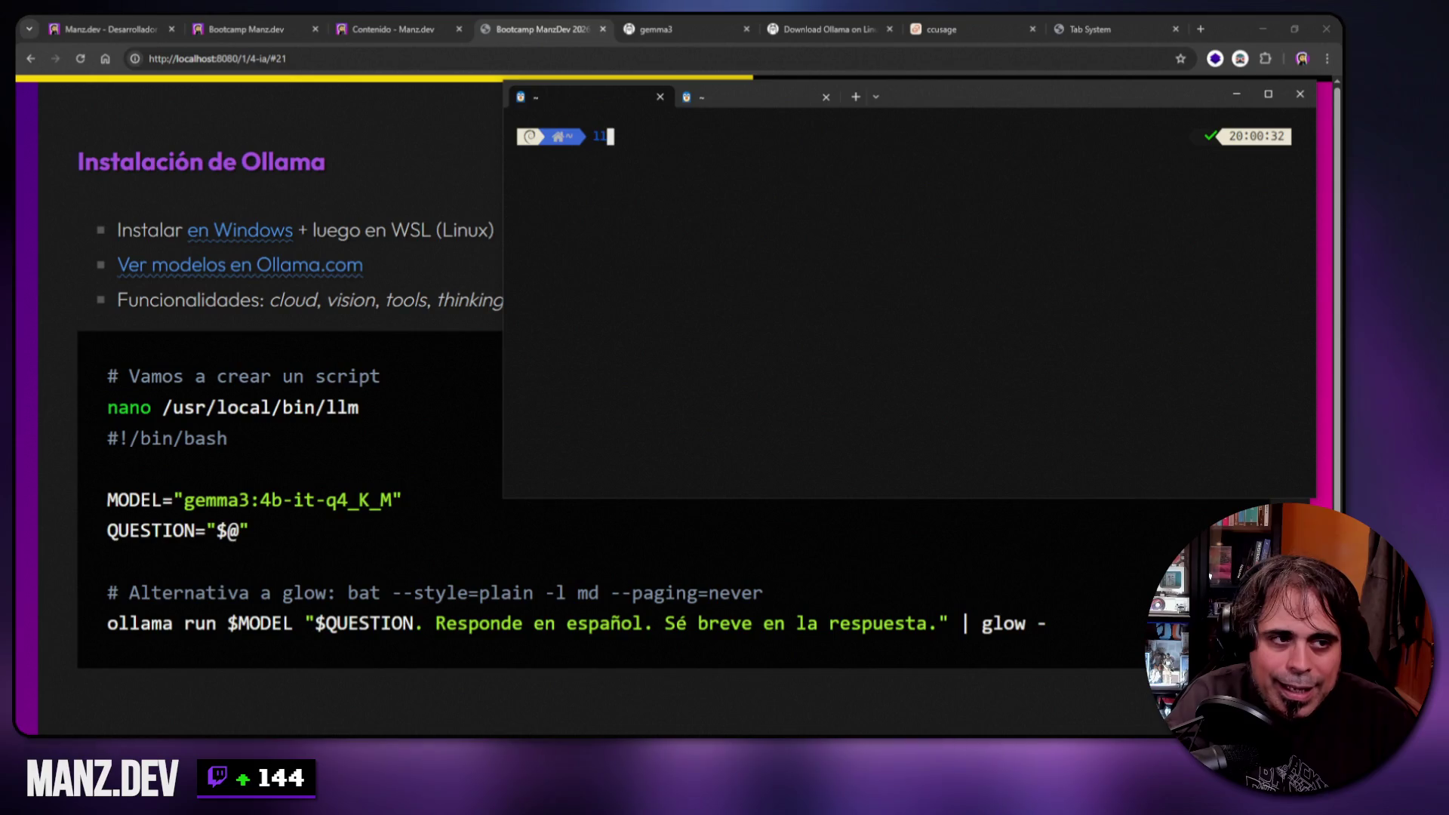
pyautogui.write(' "')
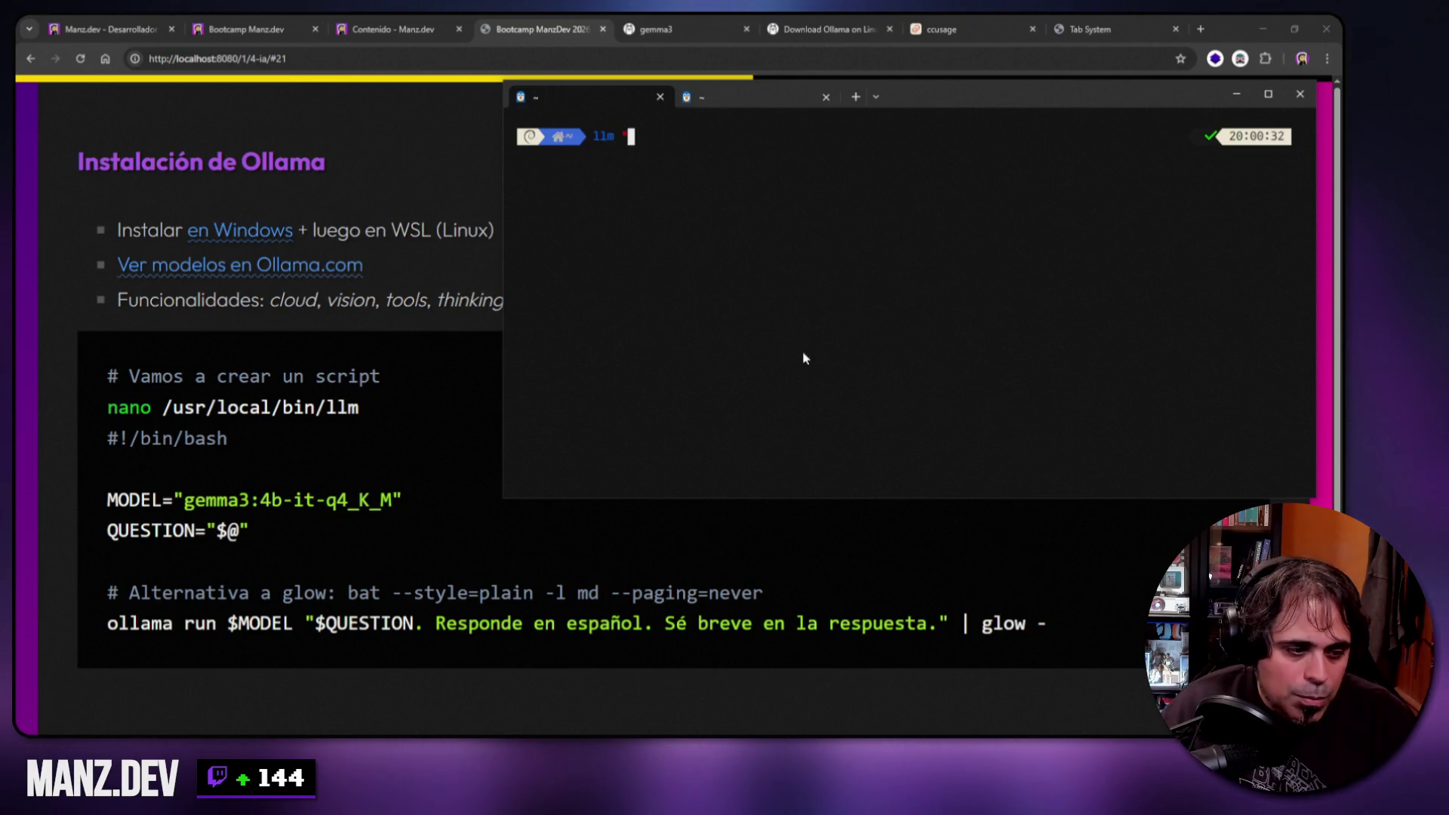
pyautogui.click(325, 464)
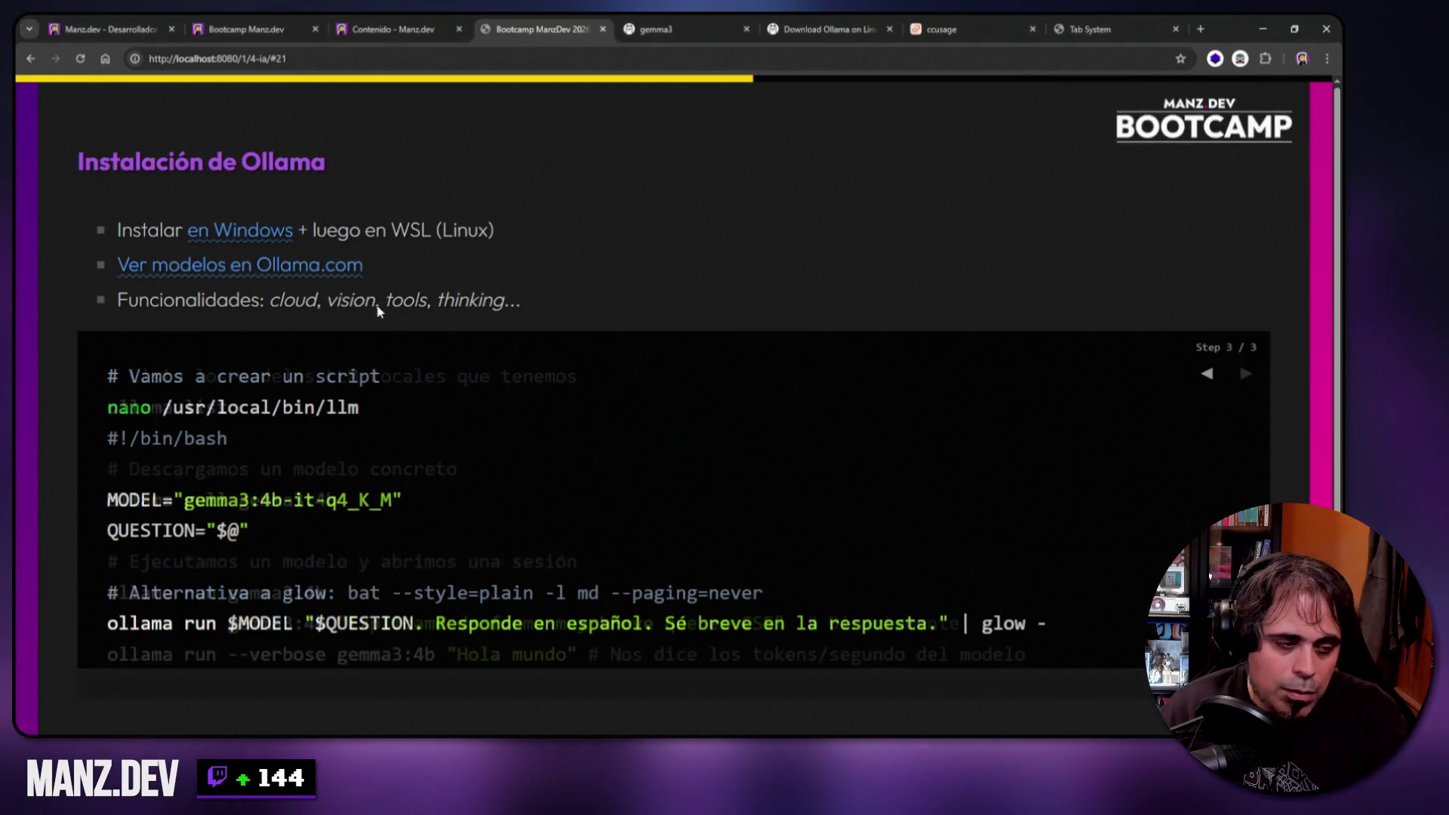
pyautogui.moveTo(348, 623); pyautogui.dragTo(436, 624)
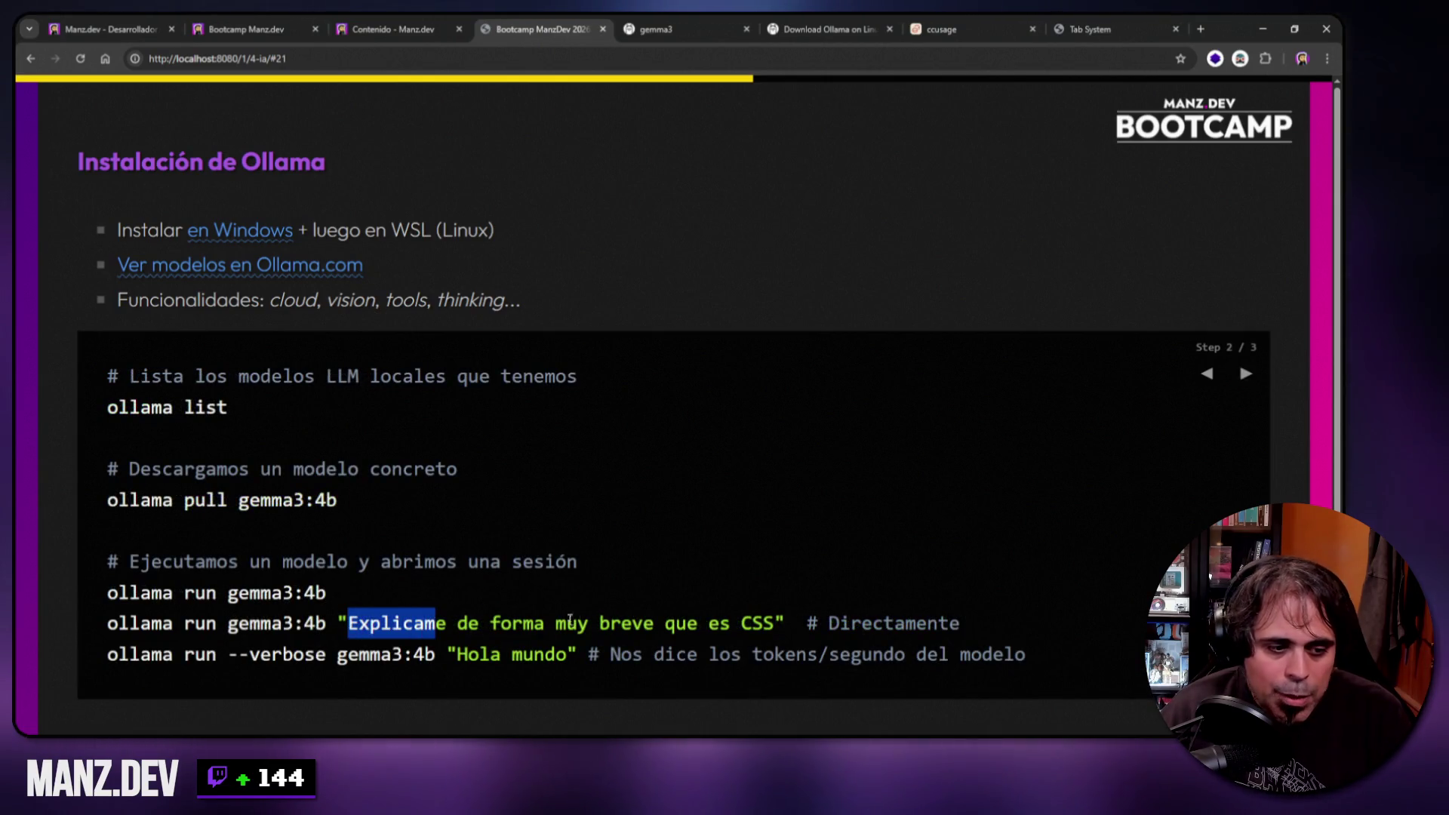
pyautogui.hotkey('alt', 'Tab')
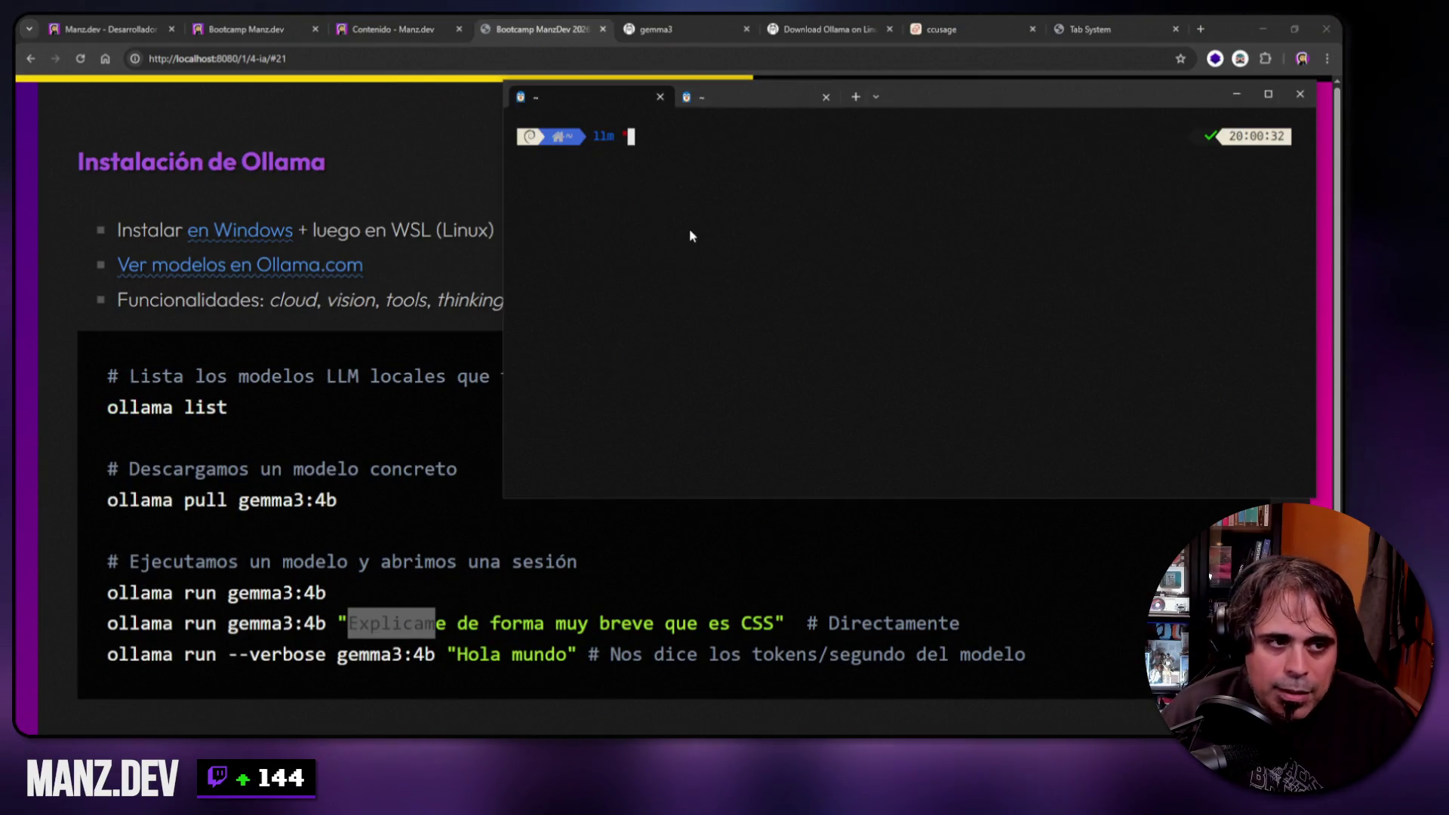
pyautogui.write('Explicame q')
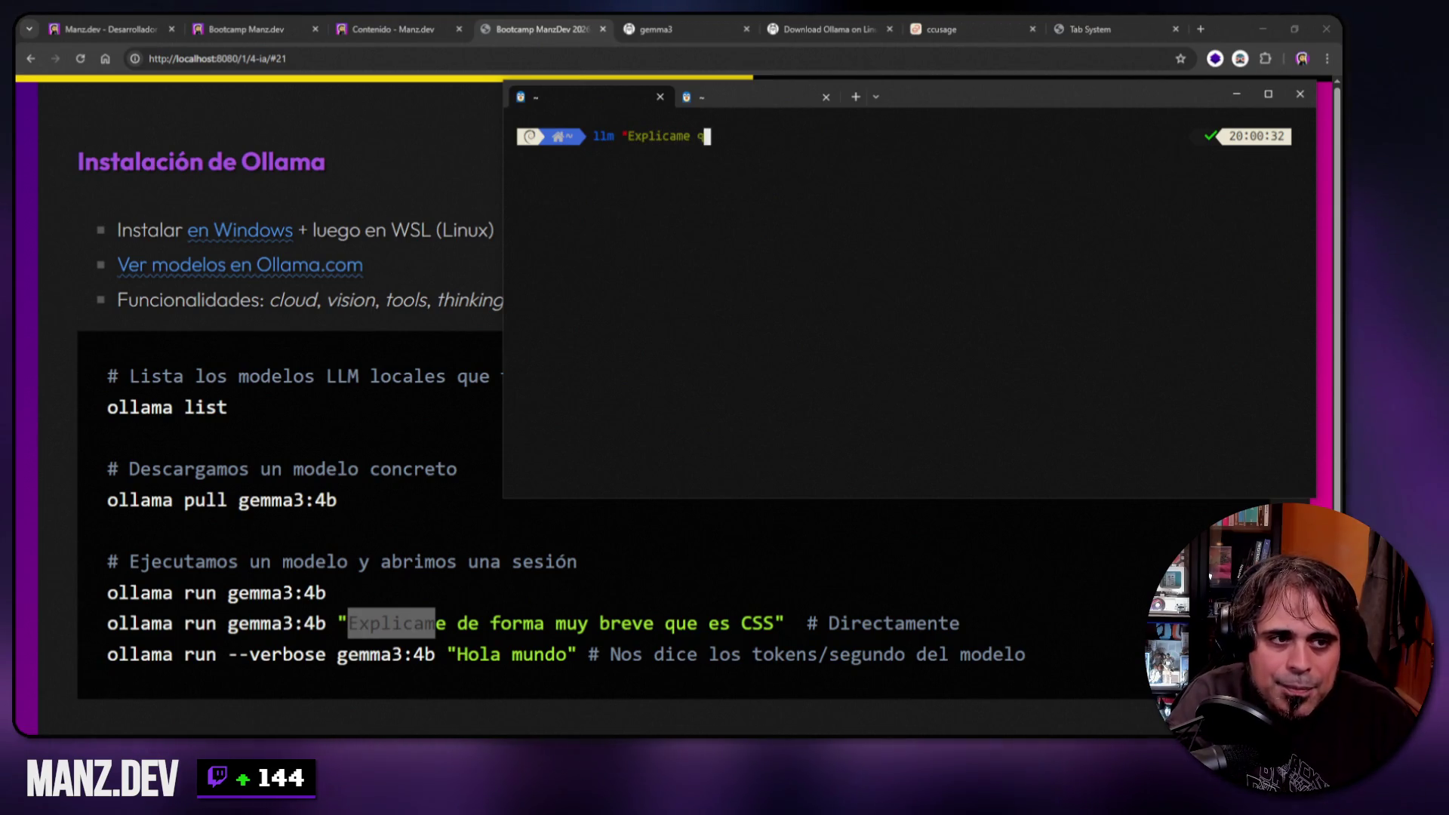
pyautogui.write('ue es CSS"')
pyautogui.press('Return')
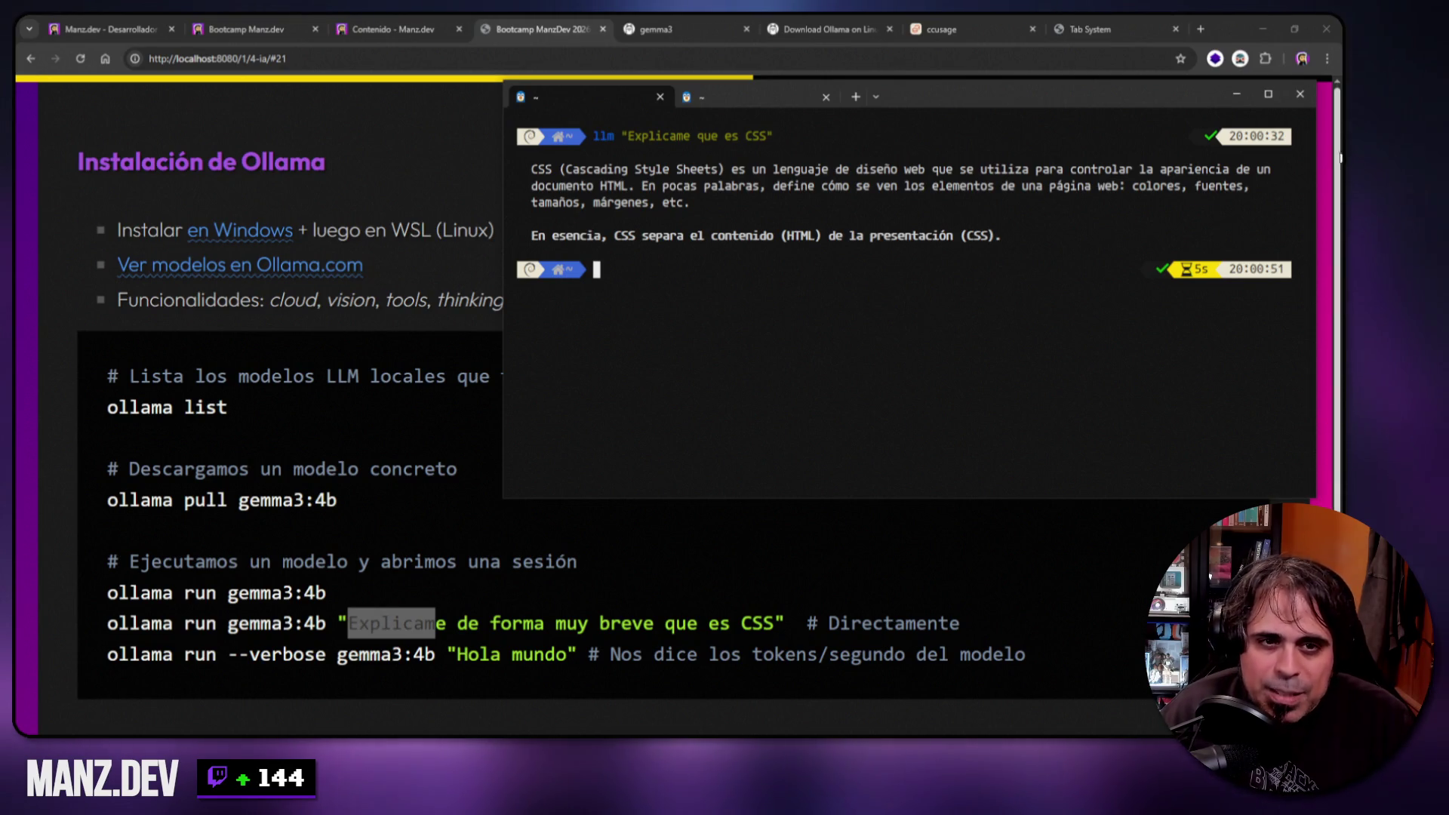
# Rerun the question with '. Profundiza un poco.' appended, then clear the screen
pyautogui.press('Up')
pyautogui.press('Left')
pyautogui.write('. Profu')
pyautogui.write('ndiza un poco')
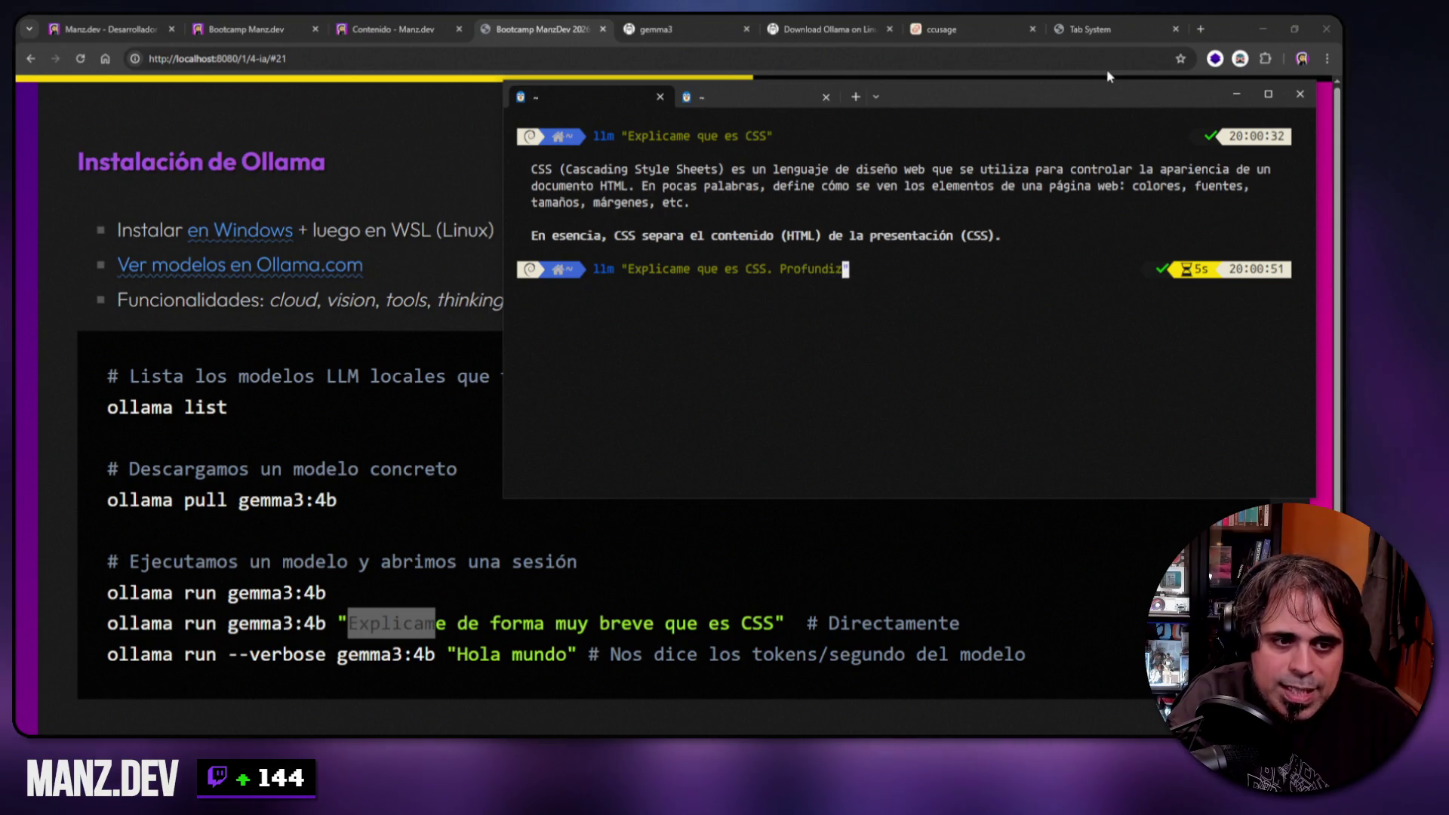
pyautogui.write('.')
pyautogui.press('Return')
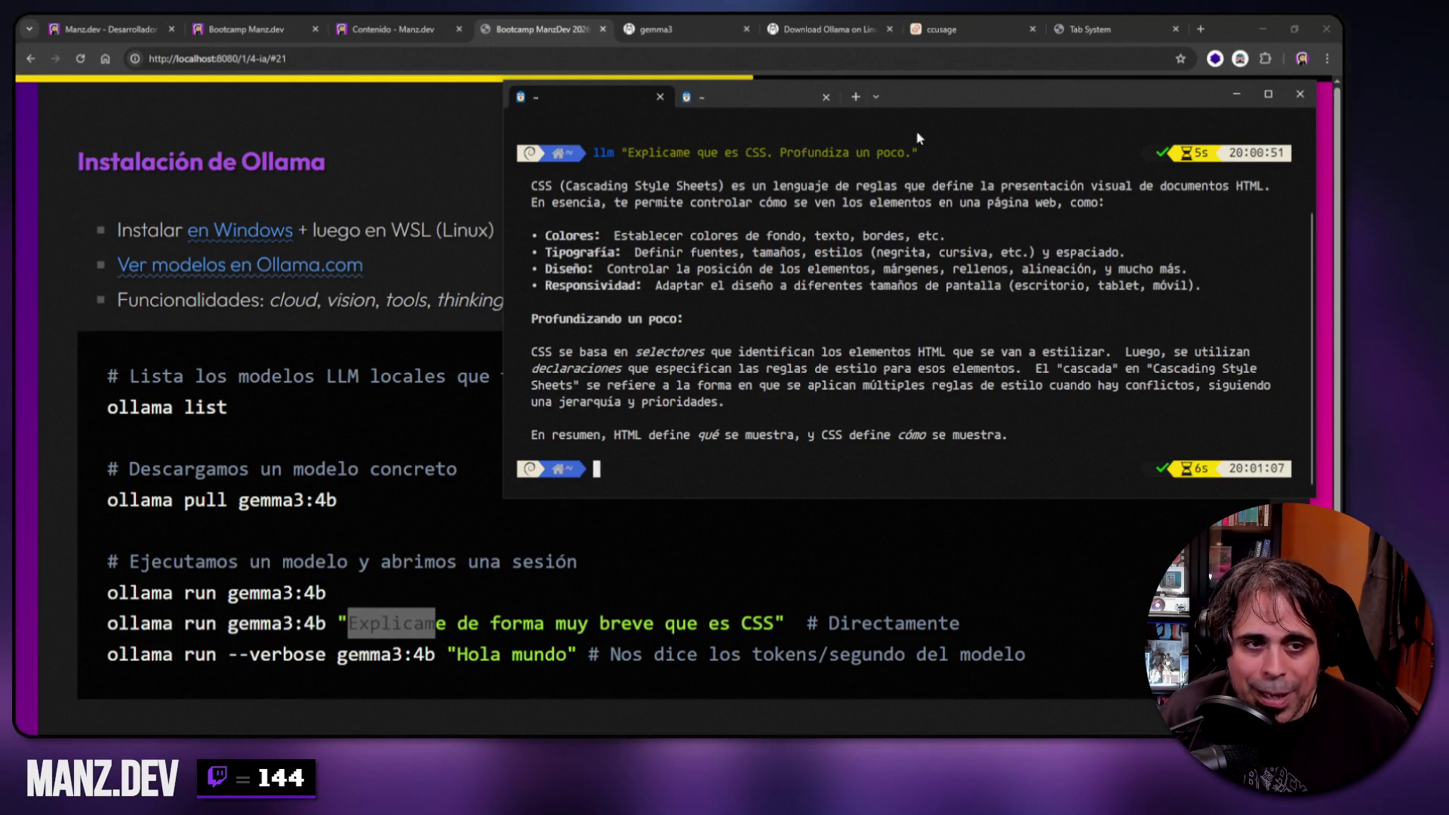
pyautogui.hotkey('ctrl', 'l')
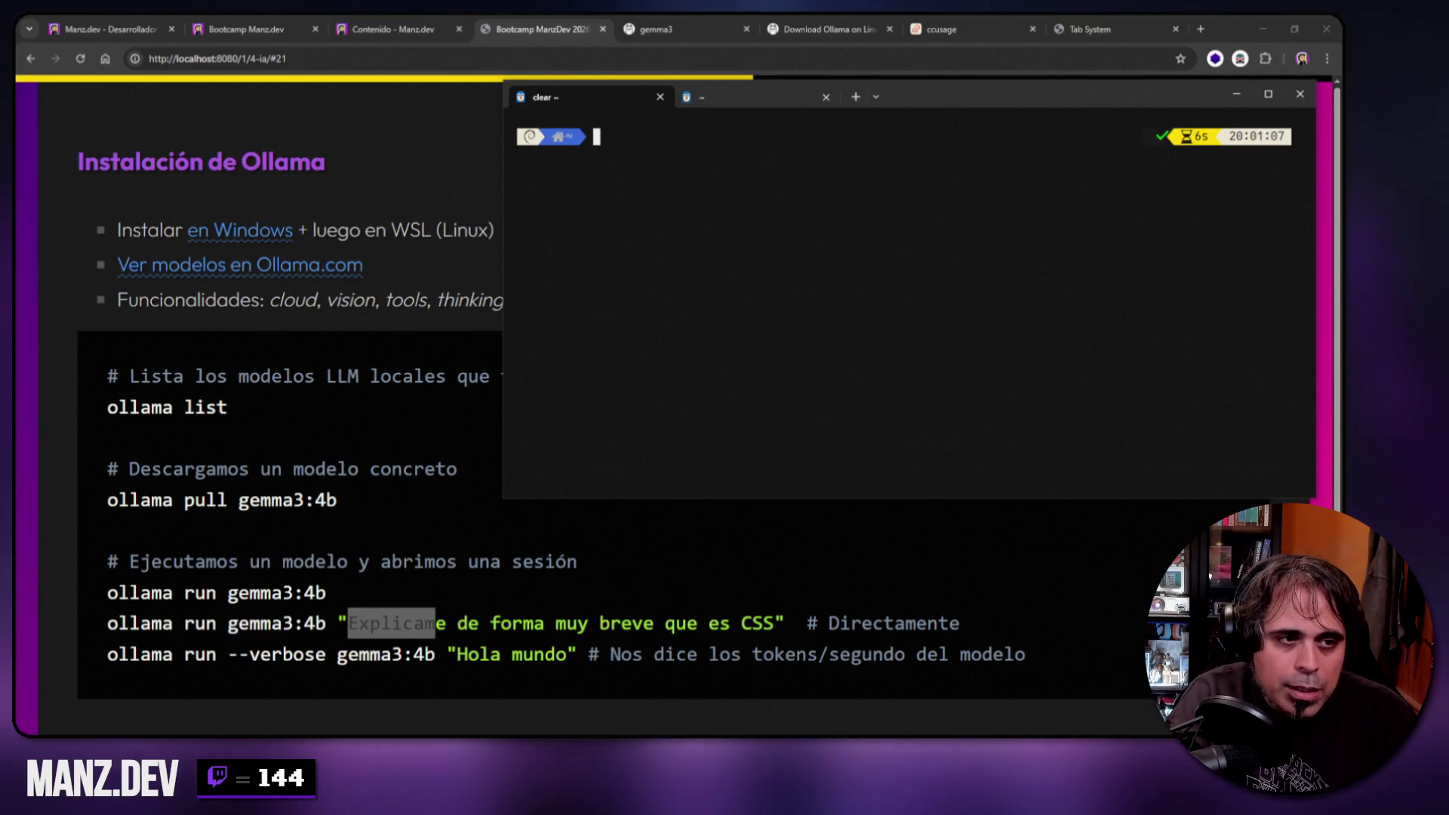
# Ask llm 'Dime como comprimir con .tar.gz en linux' and make the terminal taller to read the answer
pyautogui.write('llm "')
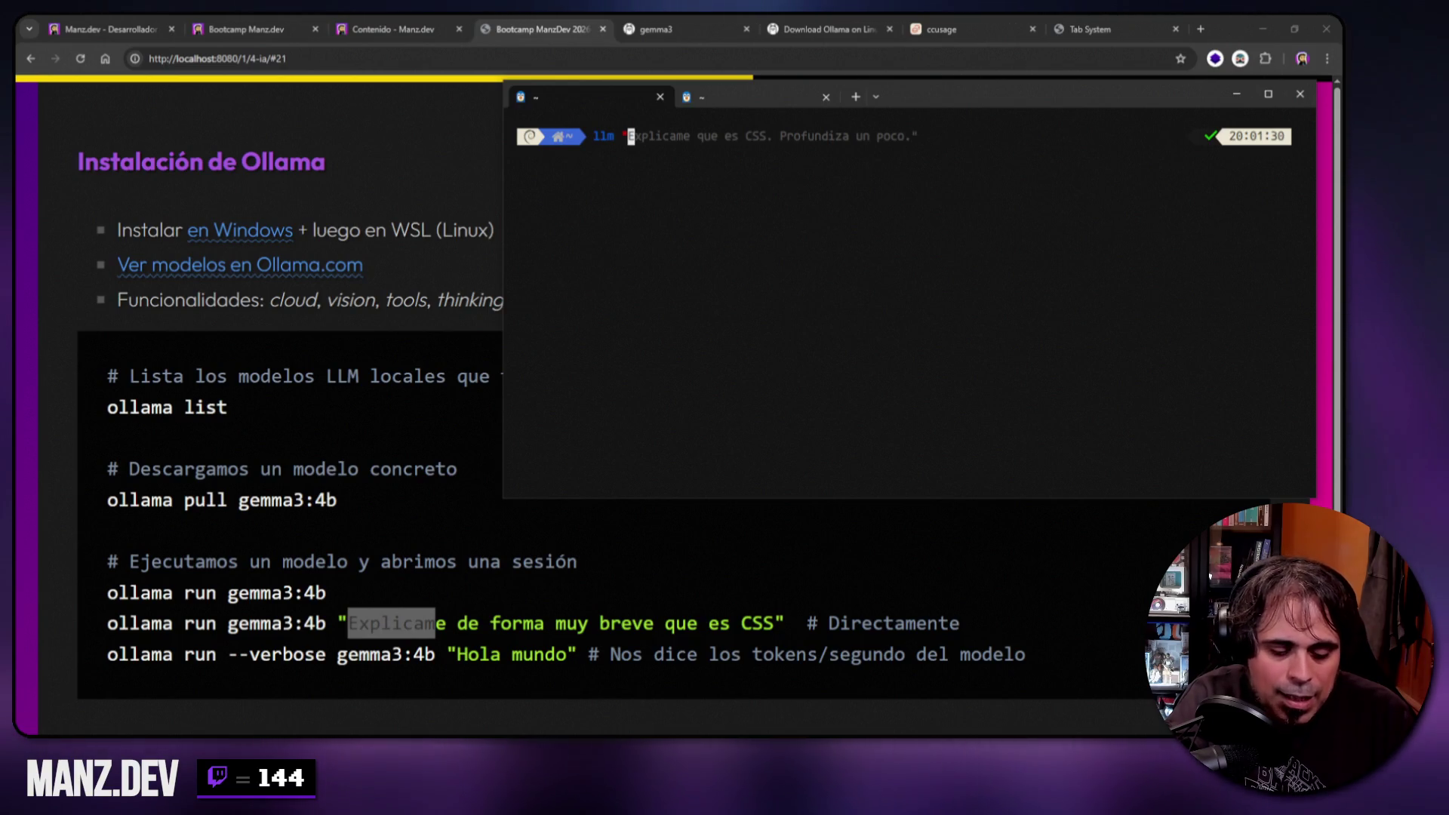
pyautogui.write('Dime como compri')
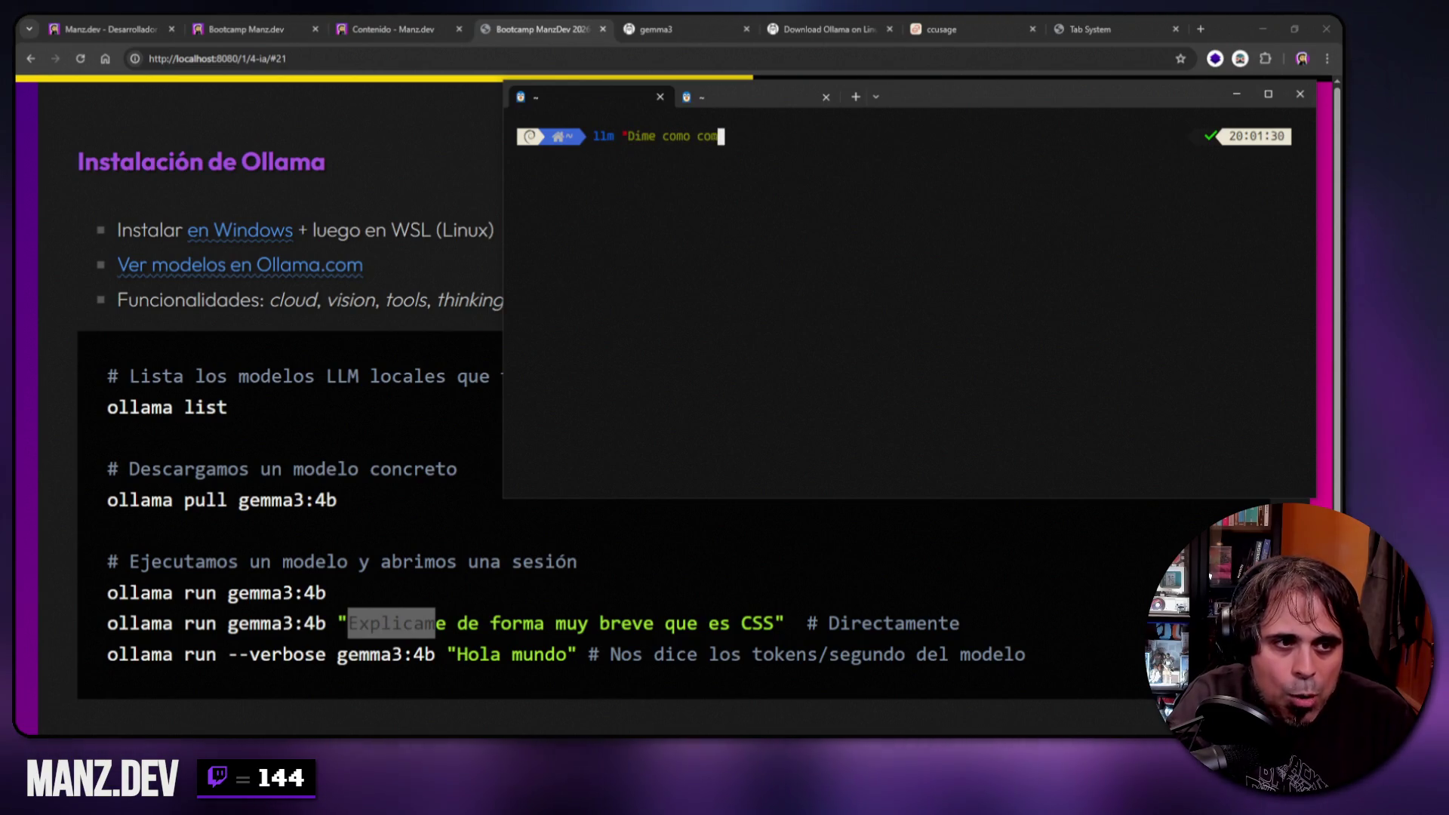
pyautogui.write('mir con .targ')
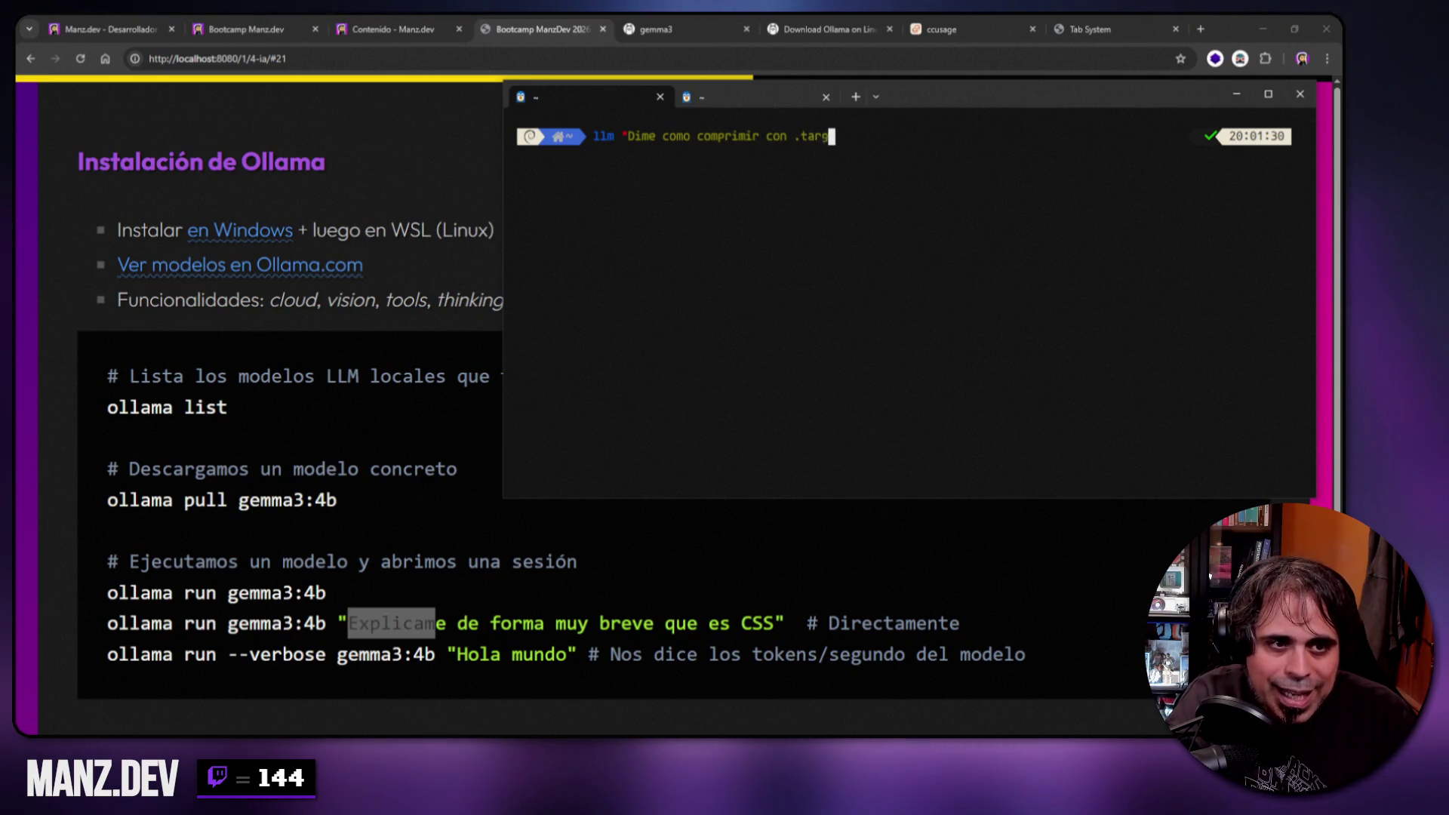
pyautogui.press('BackSpace')
pyautogui.write('.gz en linux"')
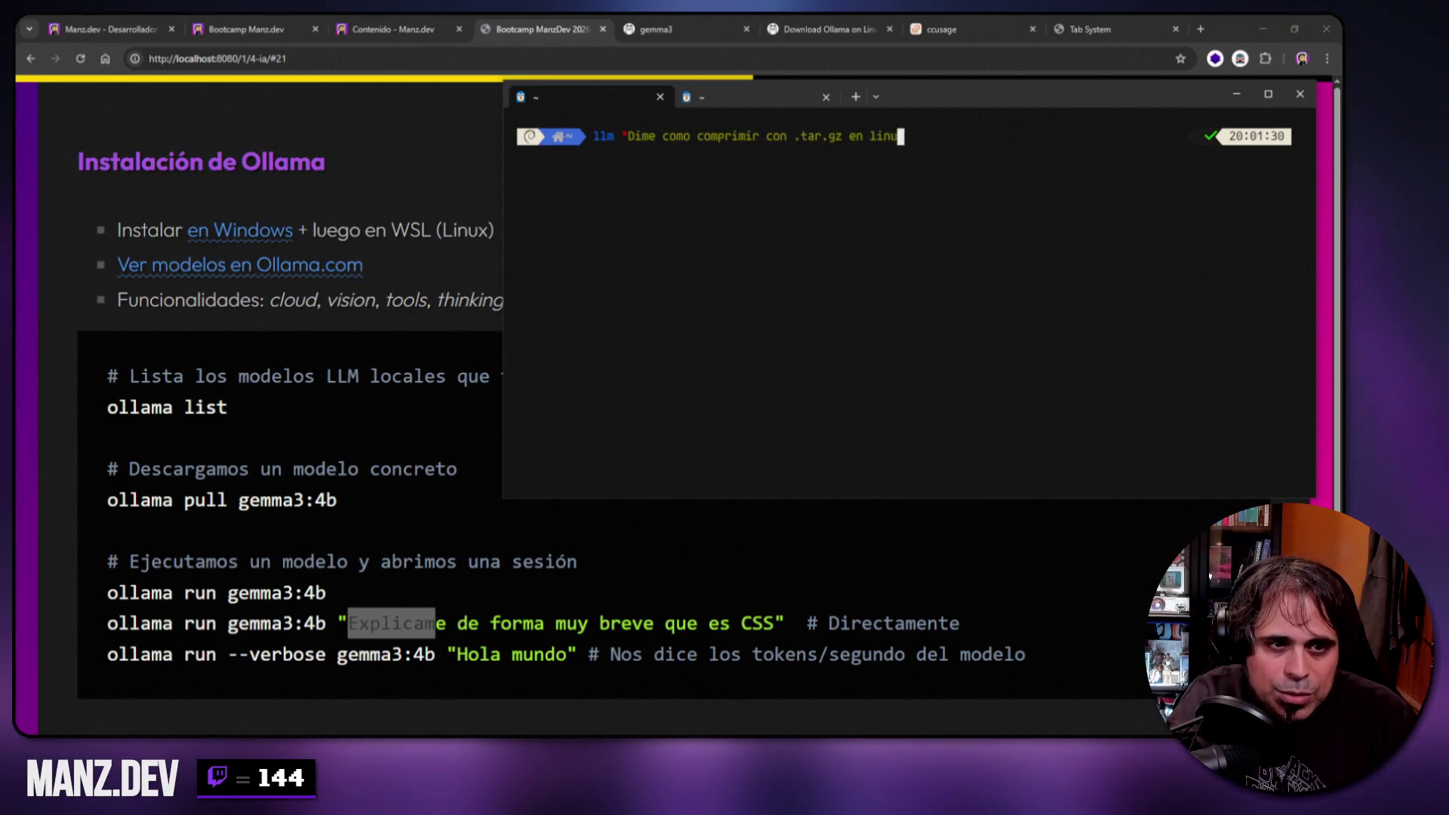
pyautogui.press('Return')
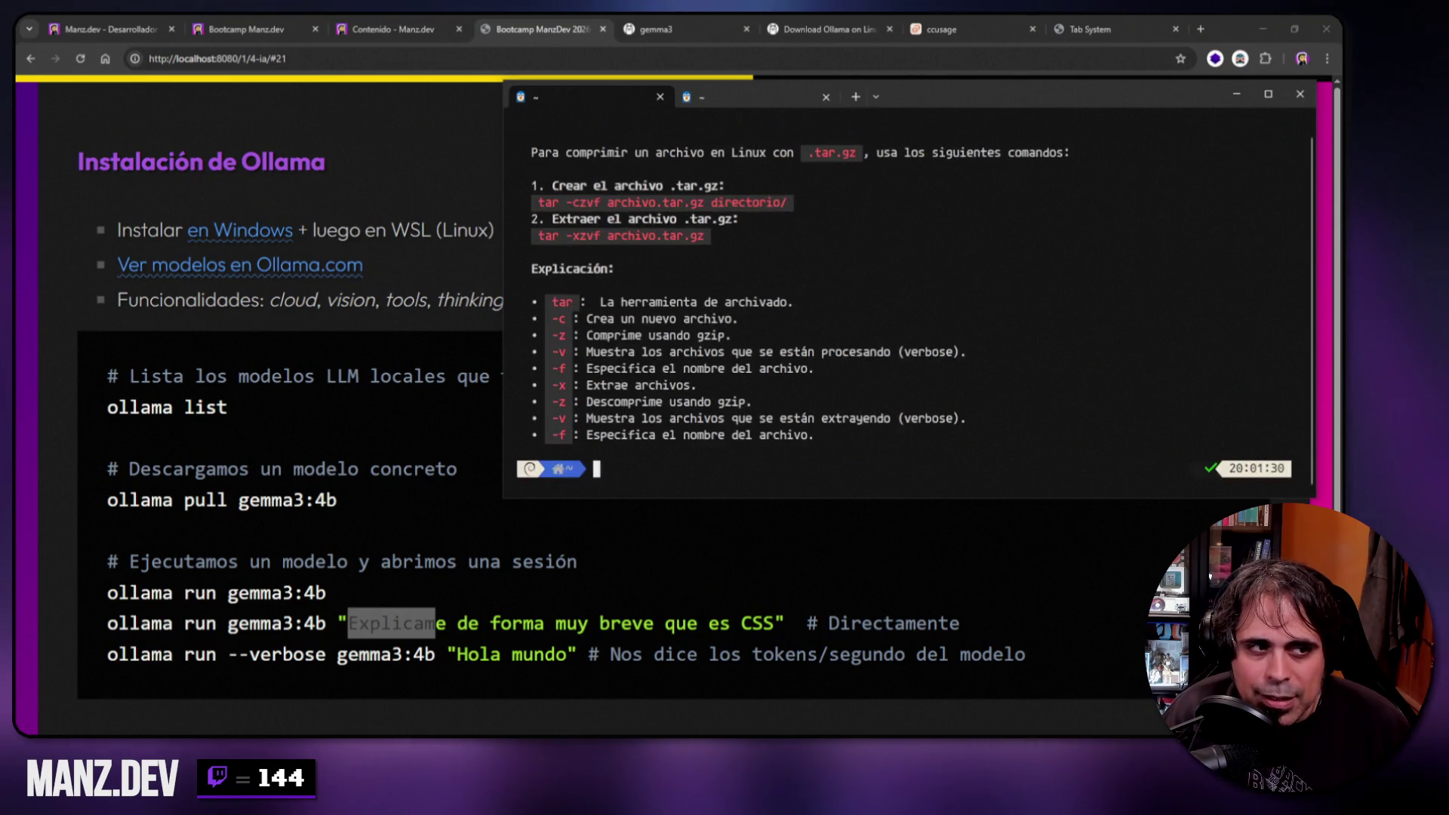
pyautogui.scroll(1, 928, 227)
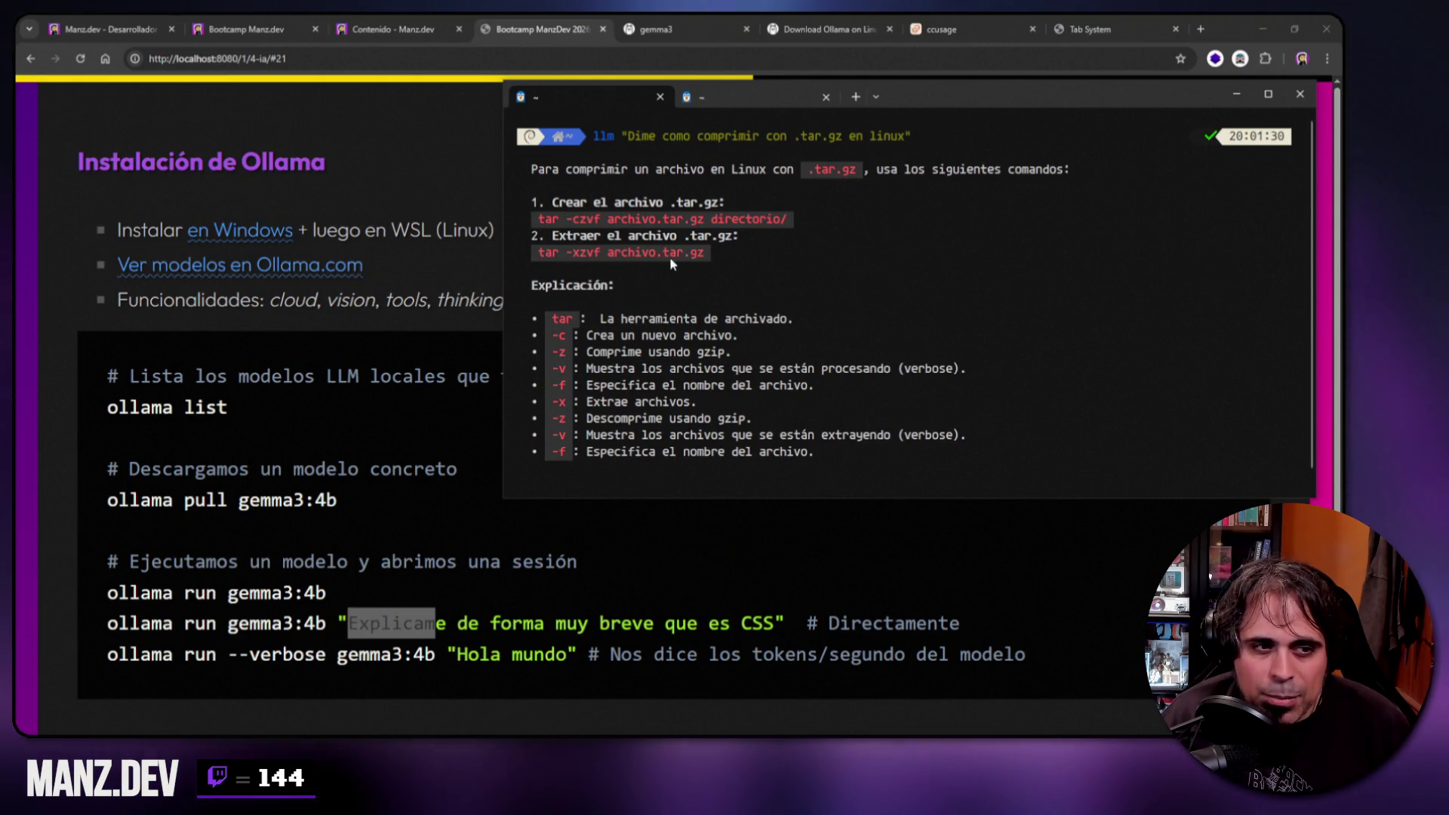
pyautogui.scroll(-1, 551, 328)
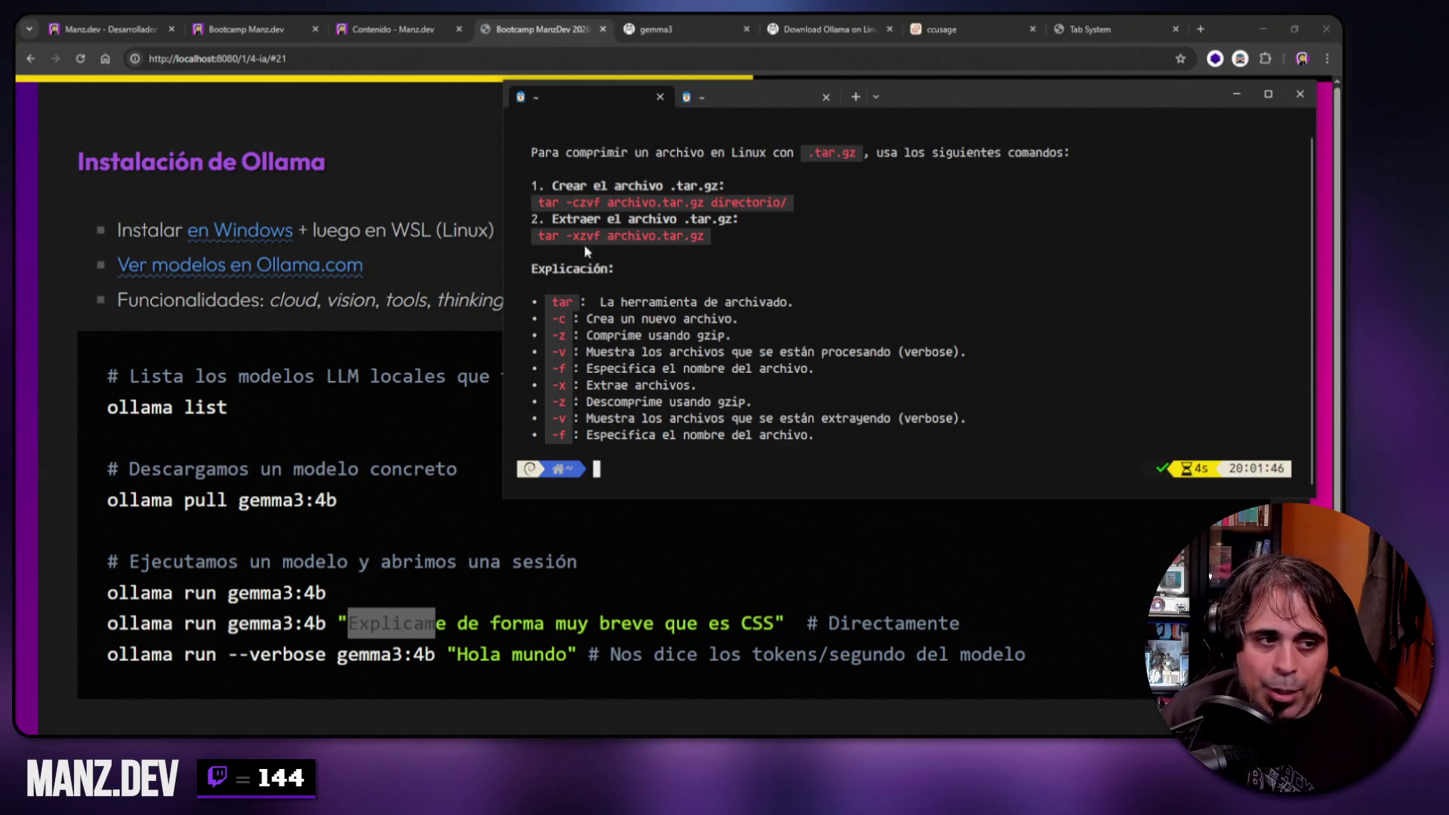
pyautogui.scroll(1, 895, 296)
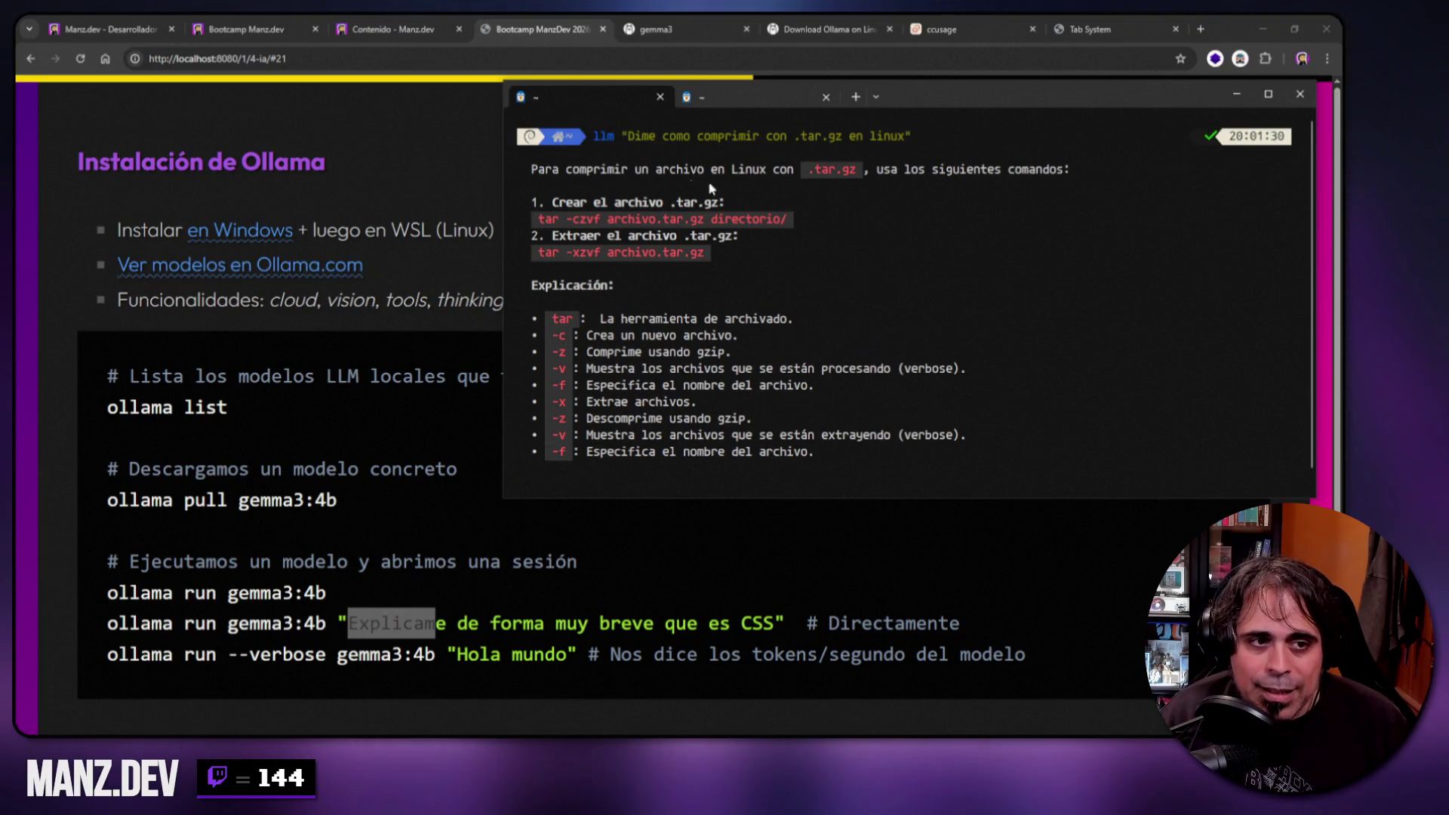
pyautogui.moveTo(862, 499); pyautogui.dragTo(858, 550)
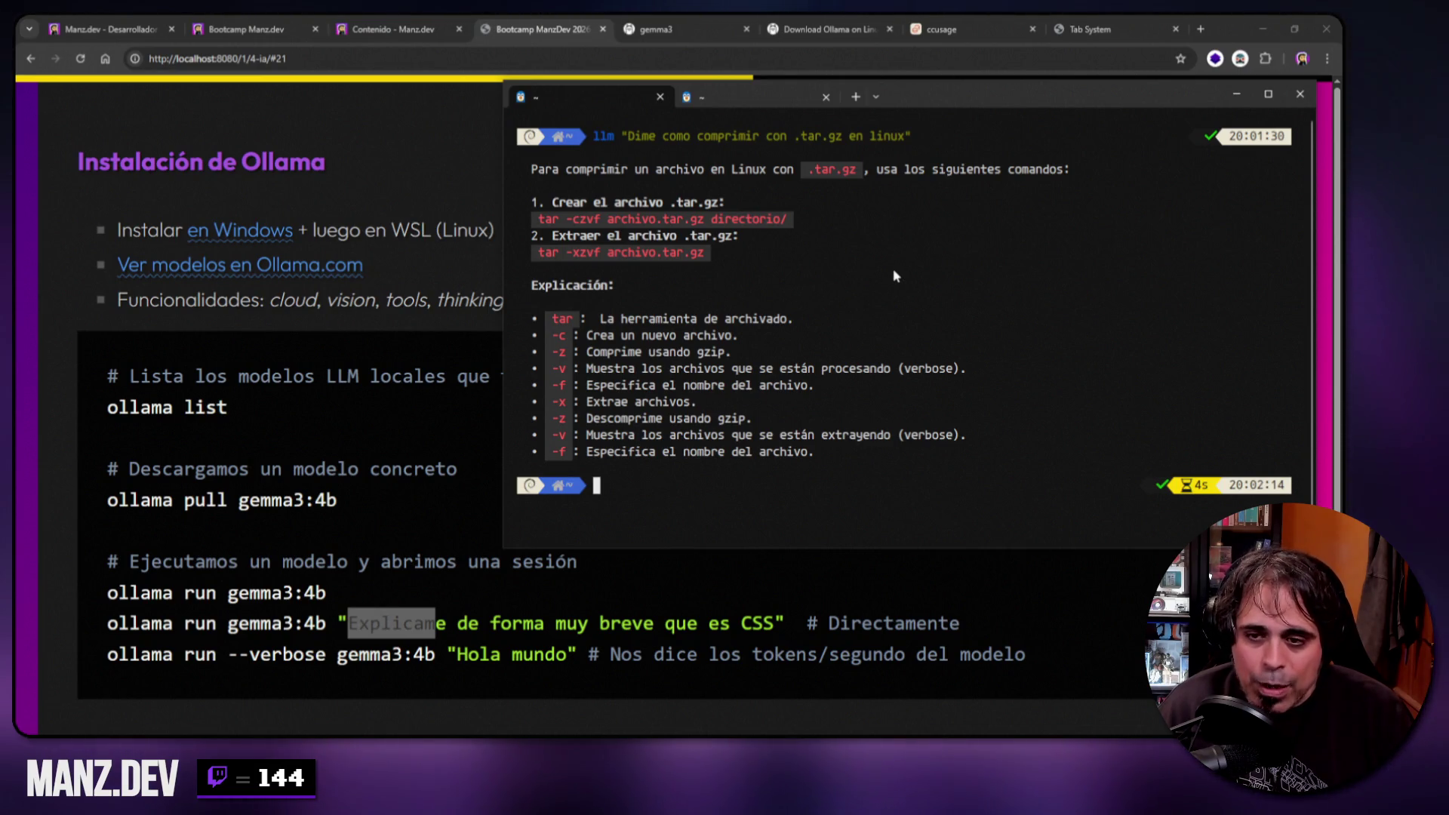
pyautogui.scroll(-1, 1080, 169)
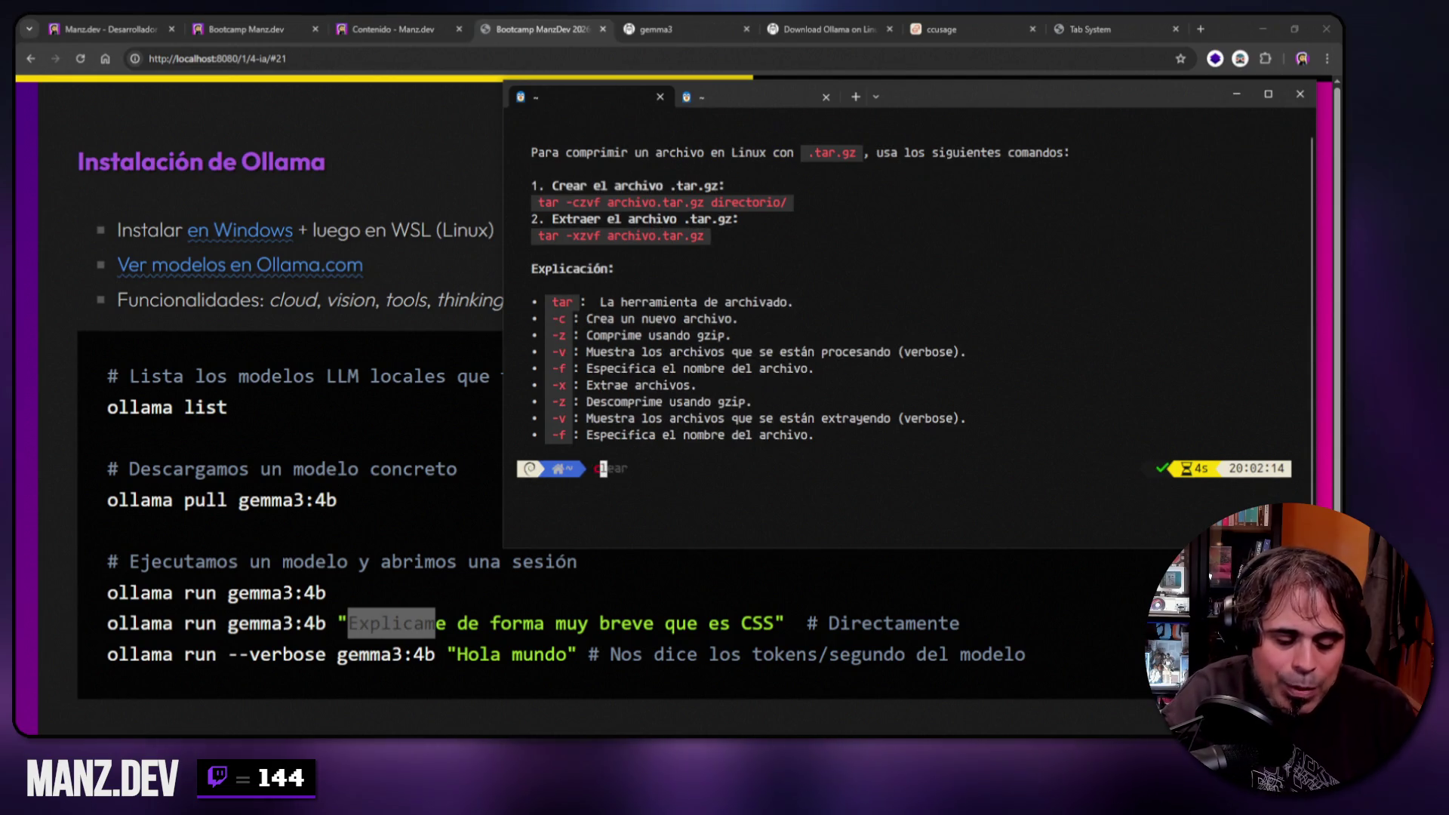
# Clear the screen and rerun the same .tar.gz compression question
pyautogui.write('clear')
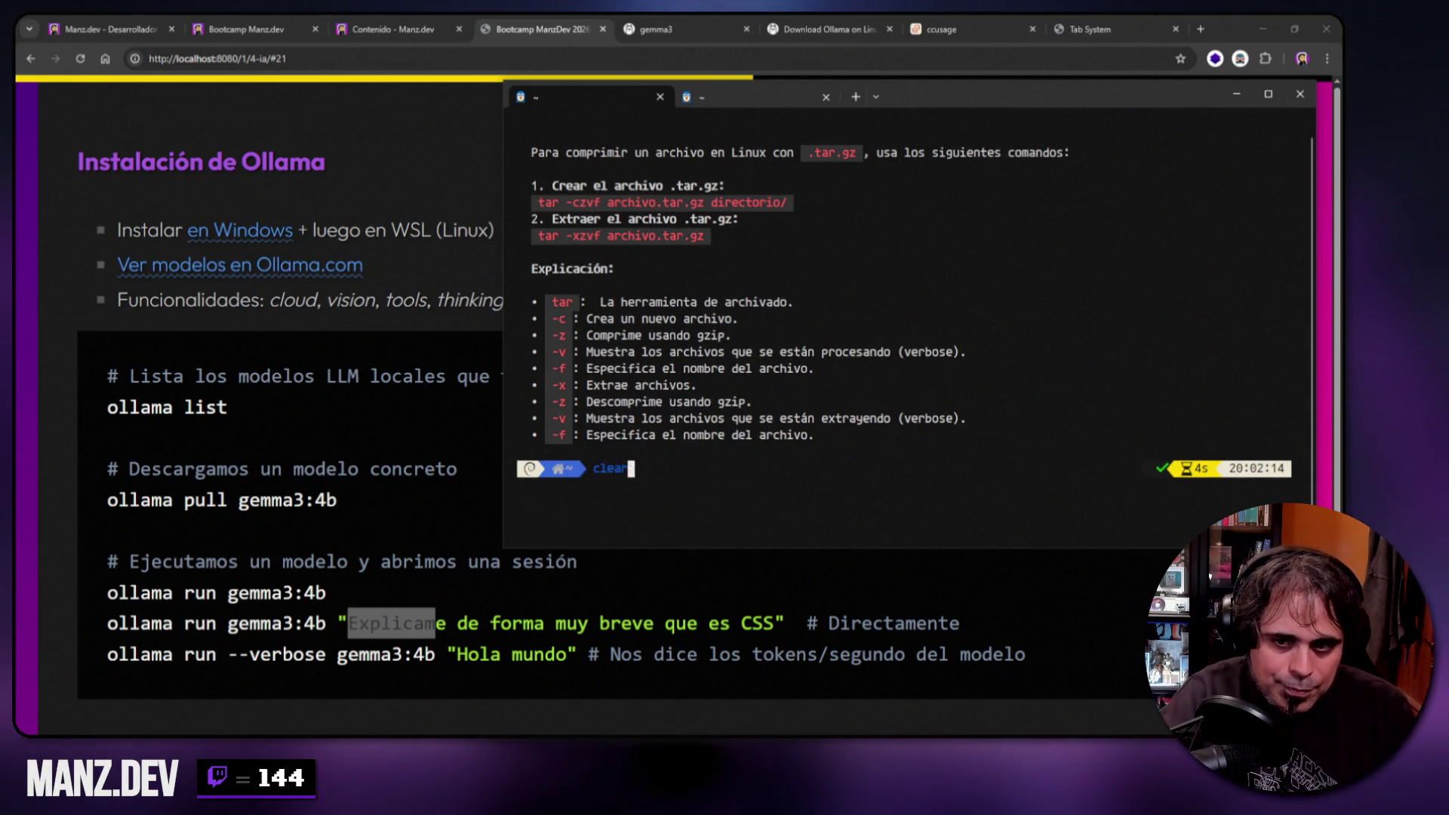
pyautogui.press('Return')
pyautogui.press('Up')
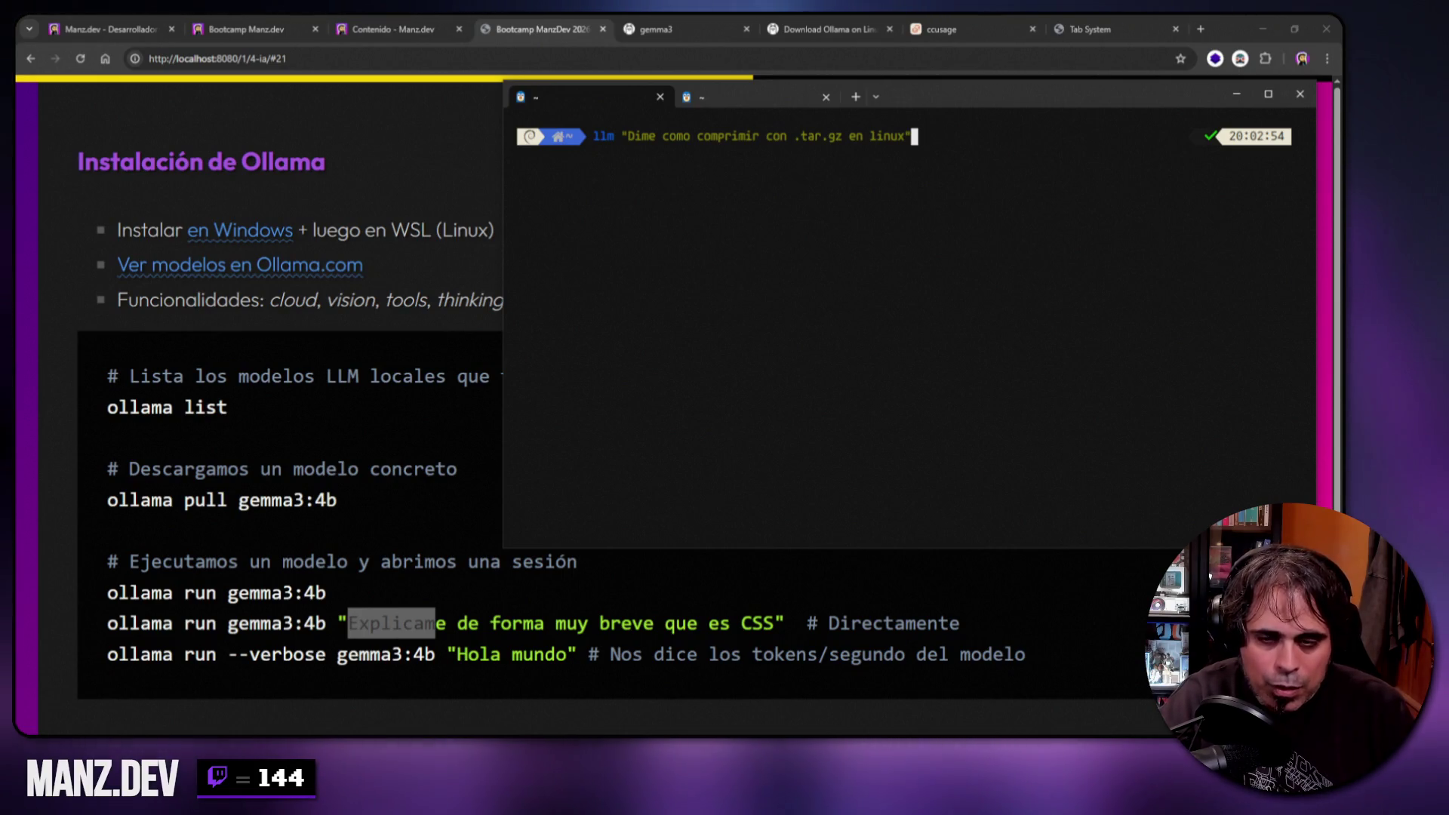
pyautogui.press('Return')
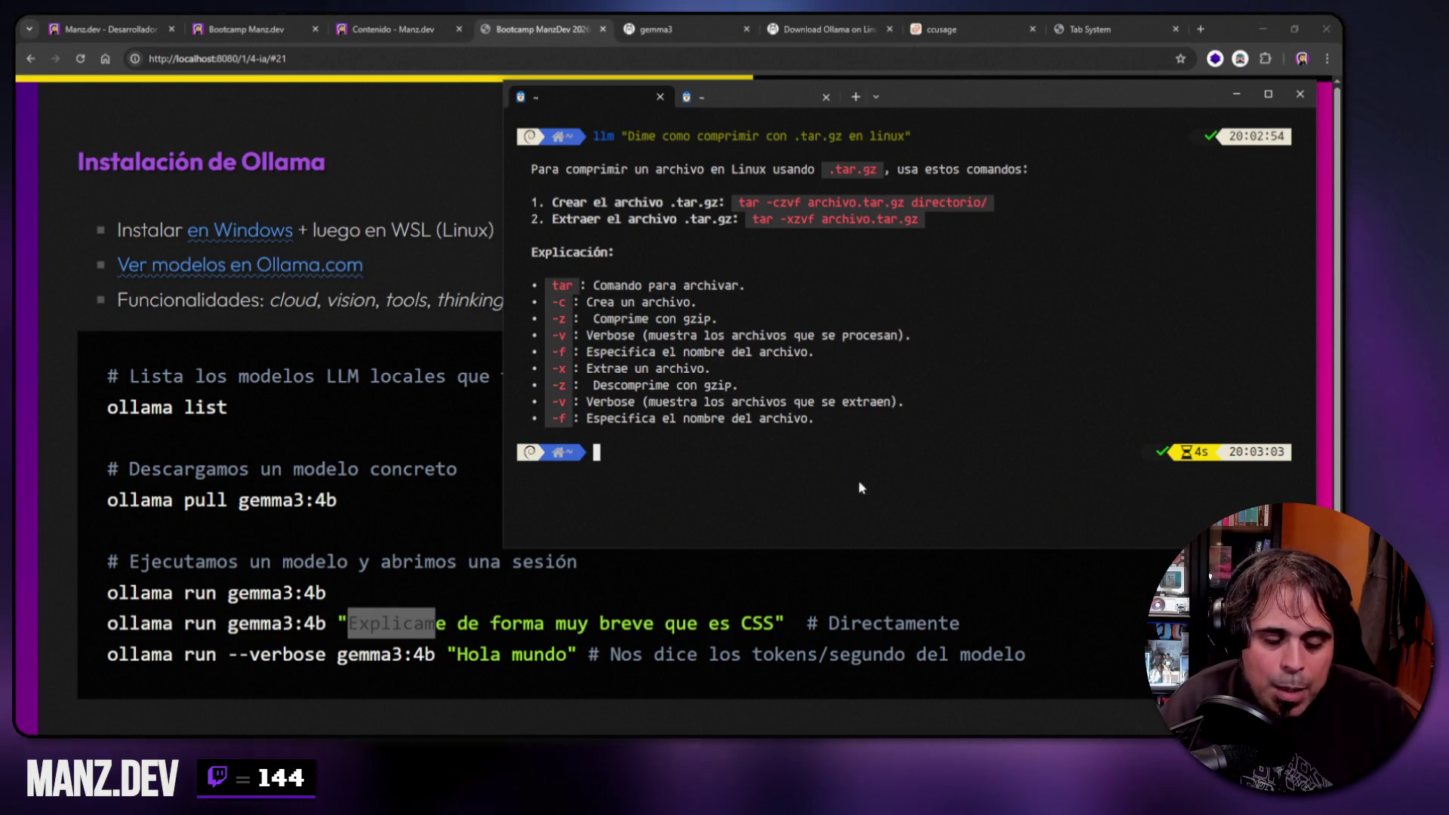
# Reopen the llm script in vim by recalling sudo vim $(which llm)
pyautogui.press('Up')
pyautogui.press('Up')
pyautogui.press('Up')
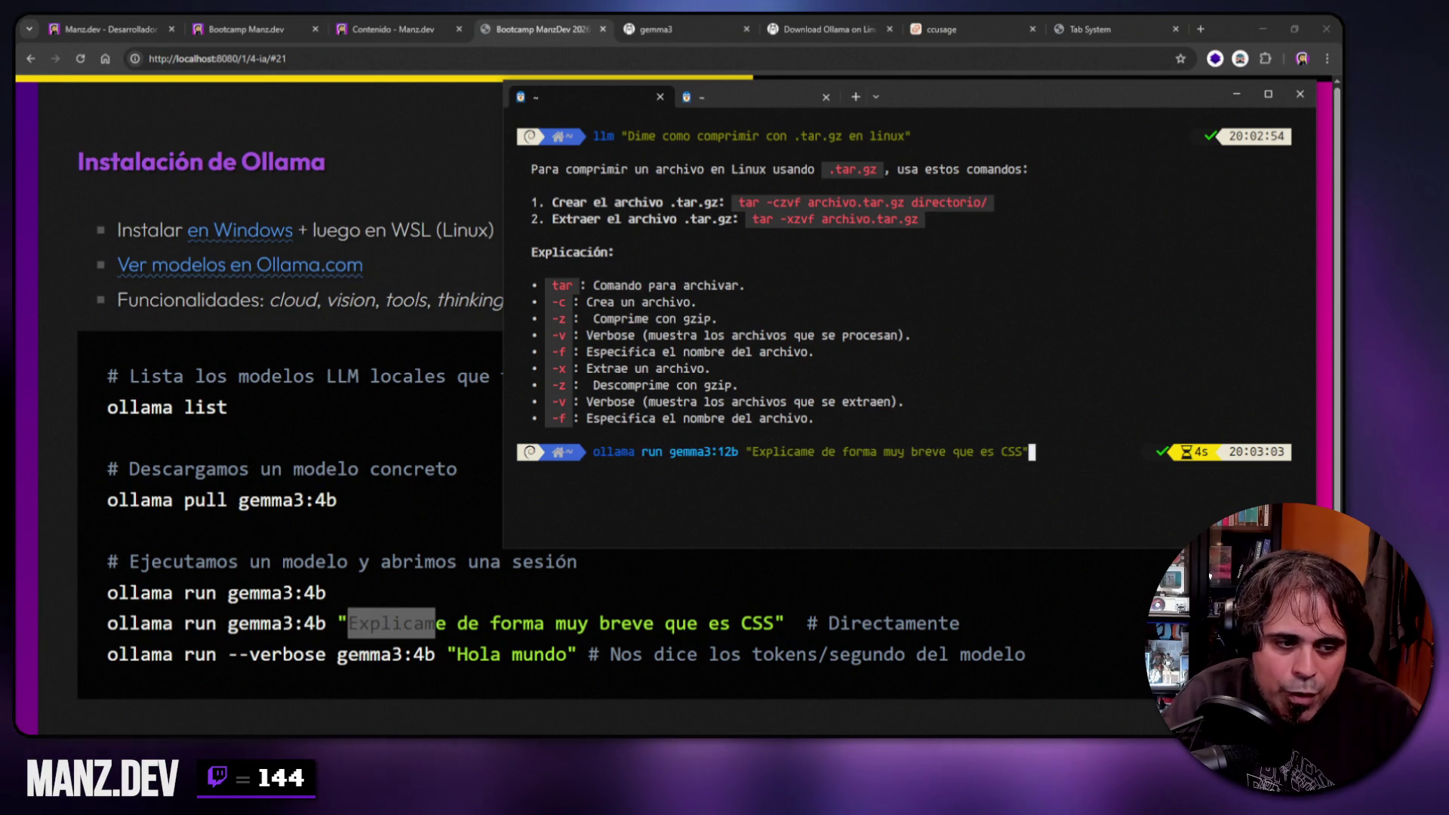
pyautogui.press('Up')
pyautogui.press('Return')
pyautogui.press('Down')
pyautogui.press('Down')
pyautogui.press('Down')
pyautogui.press('Down')
pyautogui.press('Down')
# Comment out the ollama run line and move the bat --style command onto its own line
pyautogui.write('i')
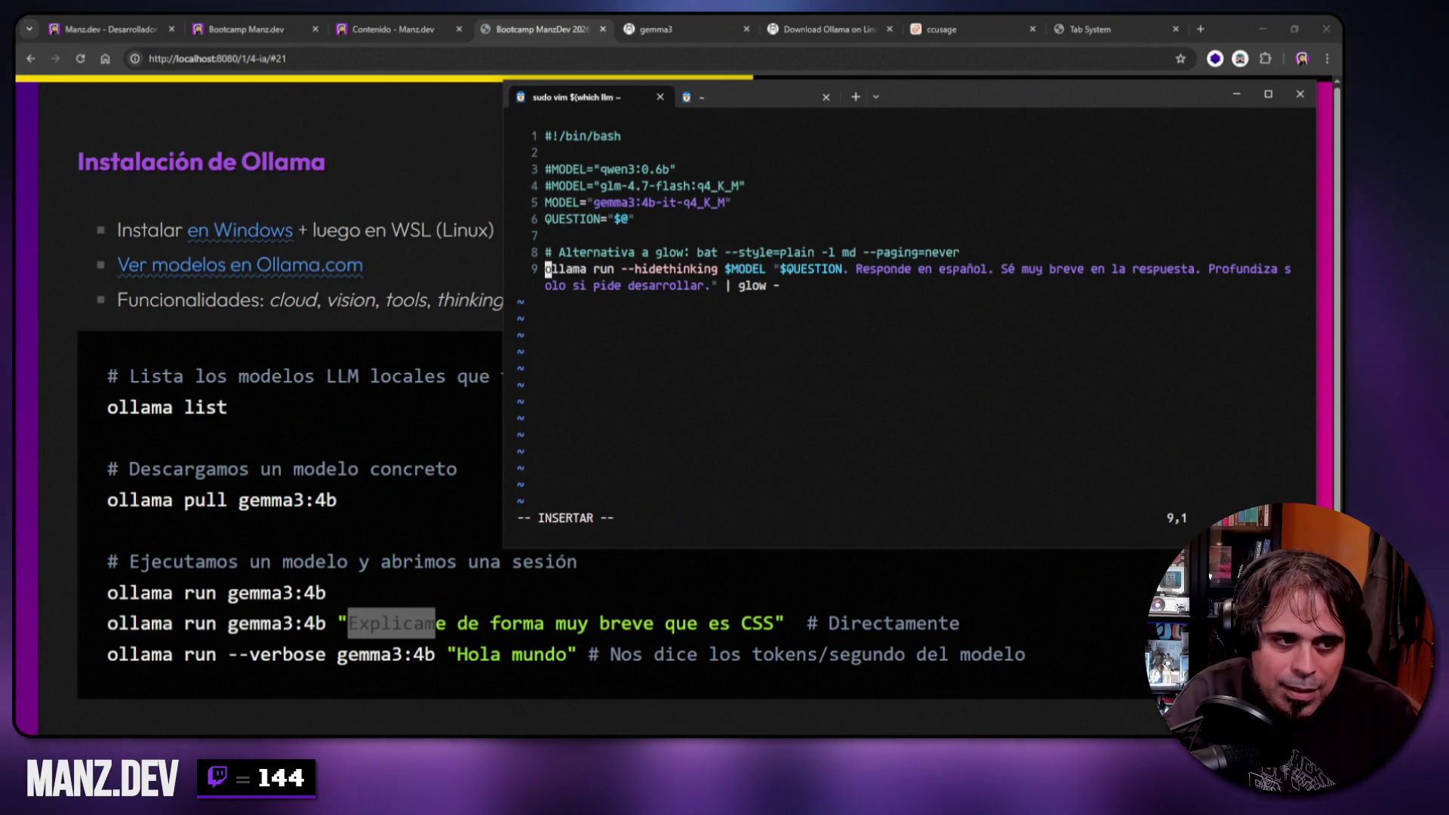
pyautogui.write('#')
pyautogui.press('Up')
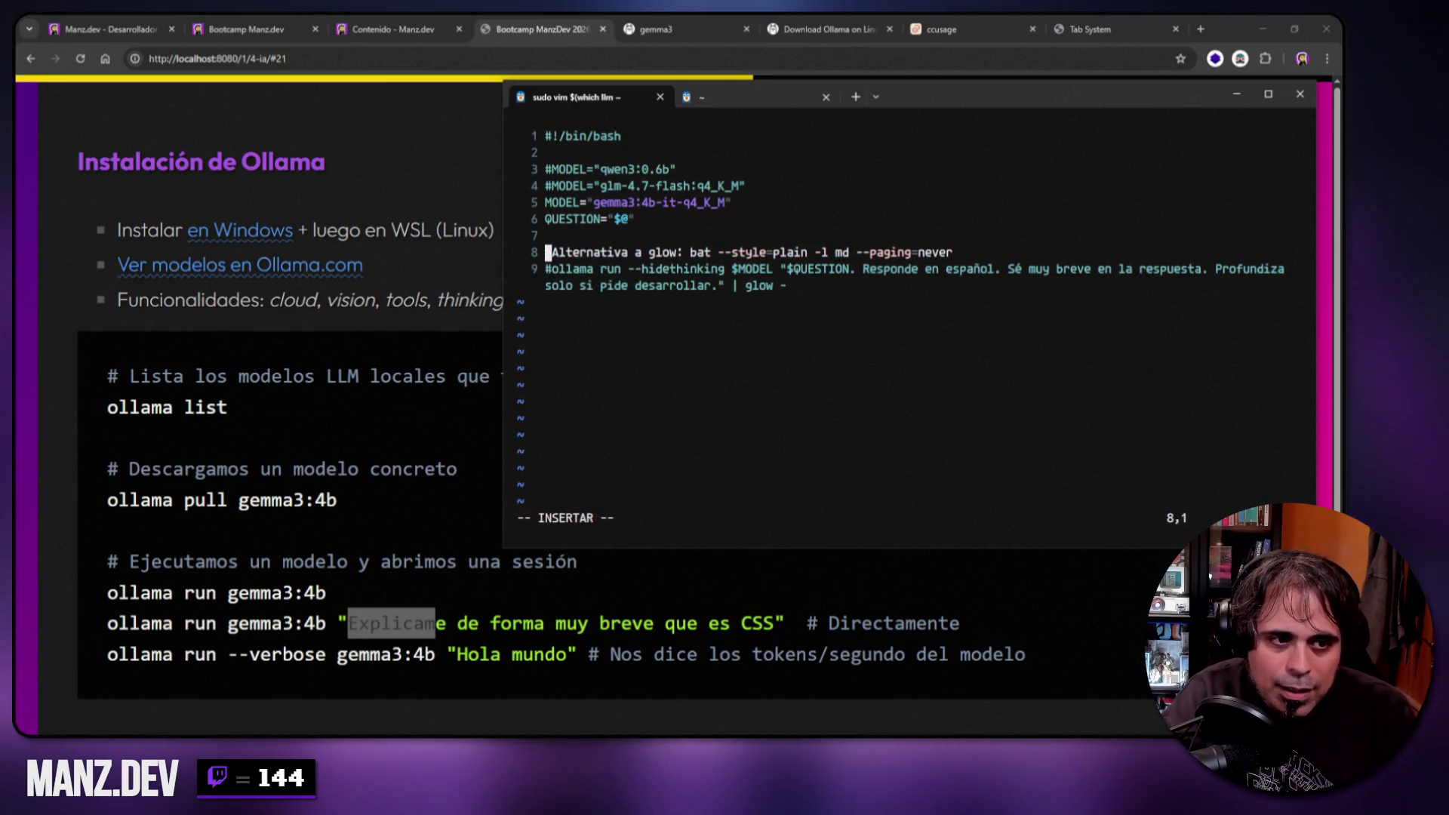
pyautogui.press('Right')
pyautogui.press('Right')
pyautogui.press('Right')
pyautogui.press('Right')
pyautogui.press('Right')
pyautogui.press('Right')
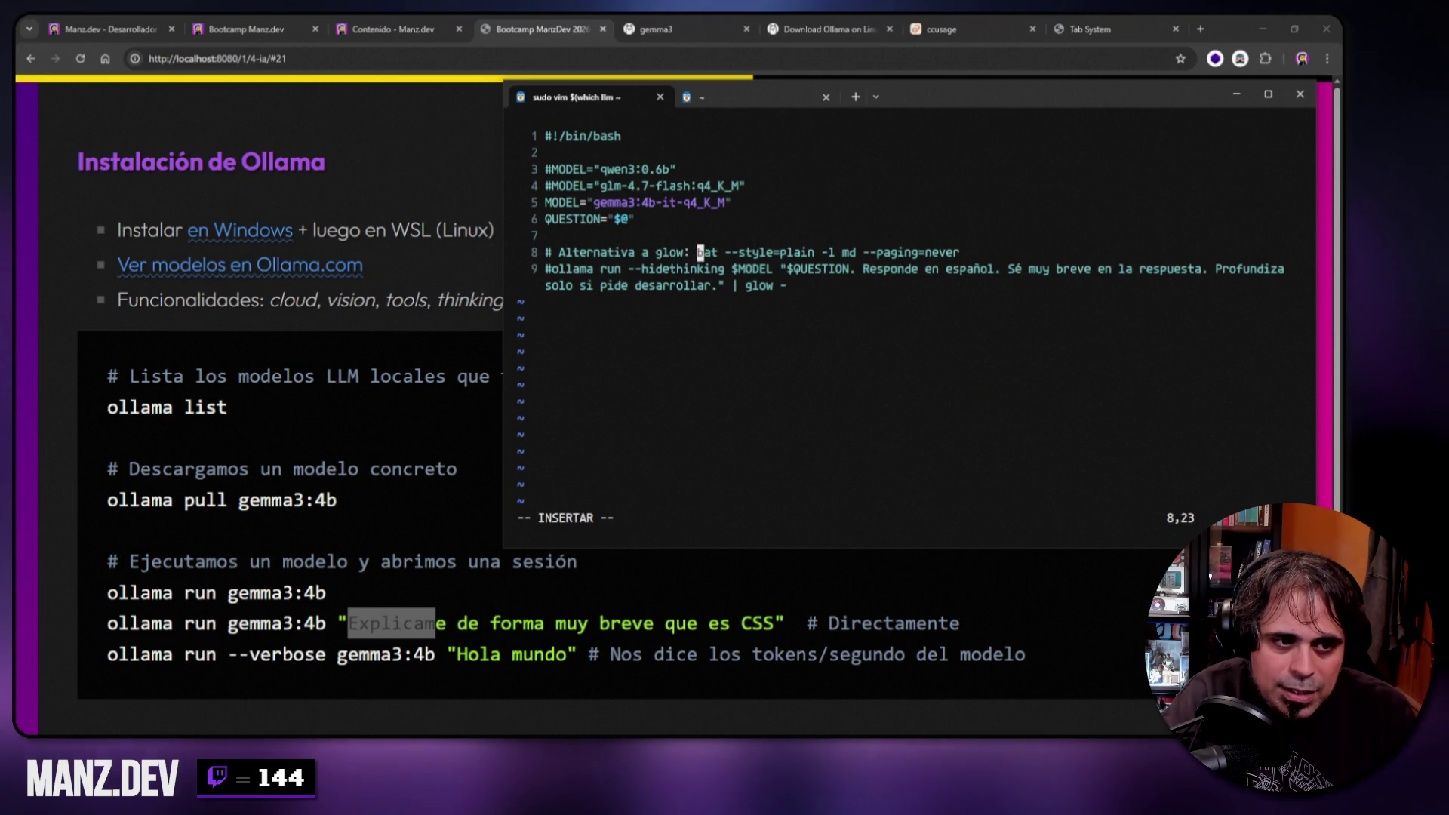
pyautogui.press('Return')
pyautogui.press('Up')
pyautogui.press('Up')
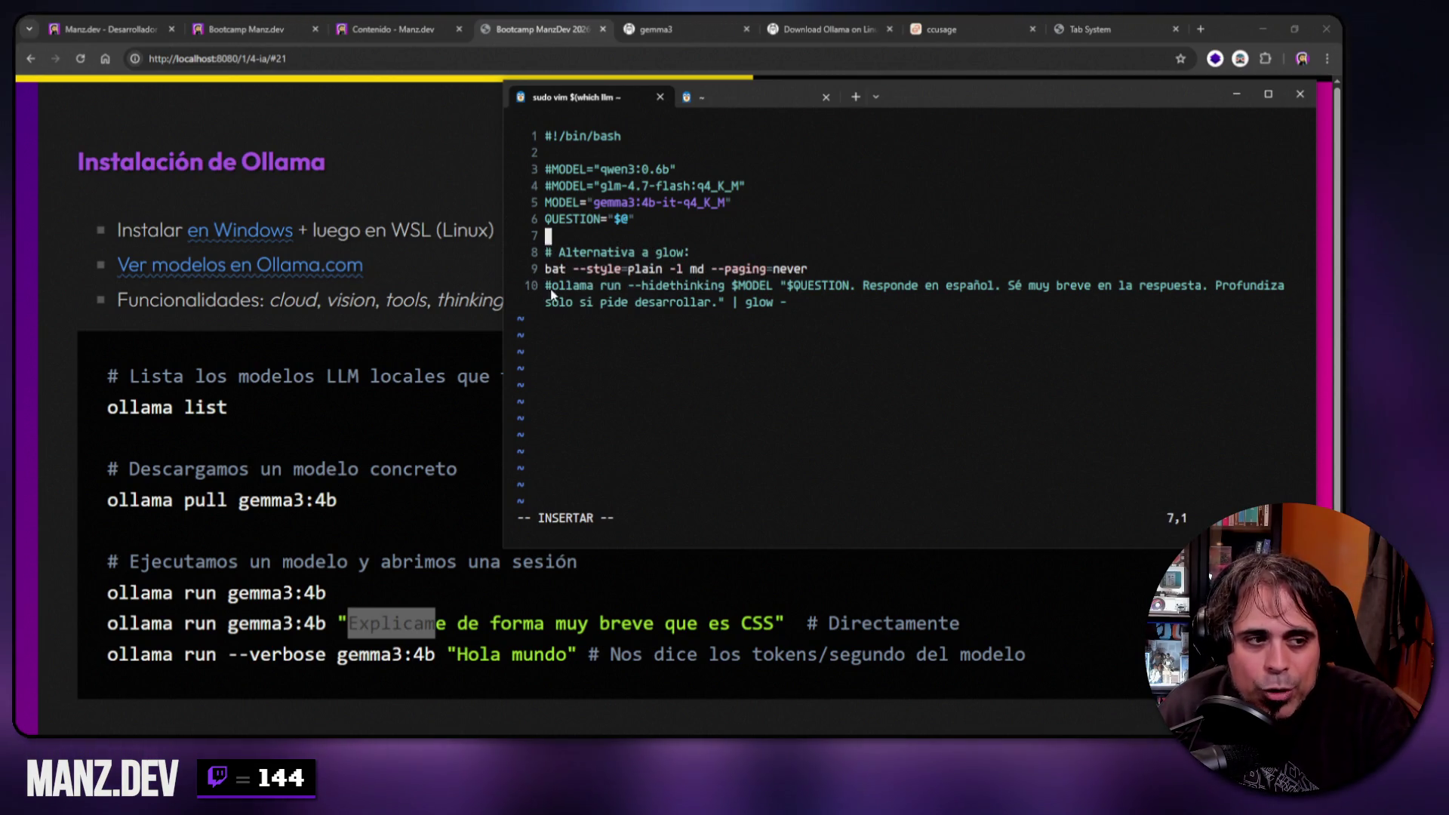
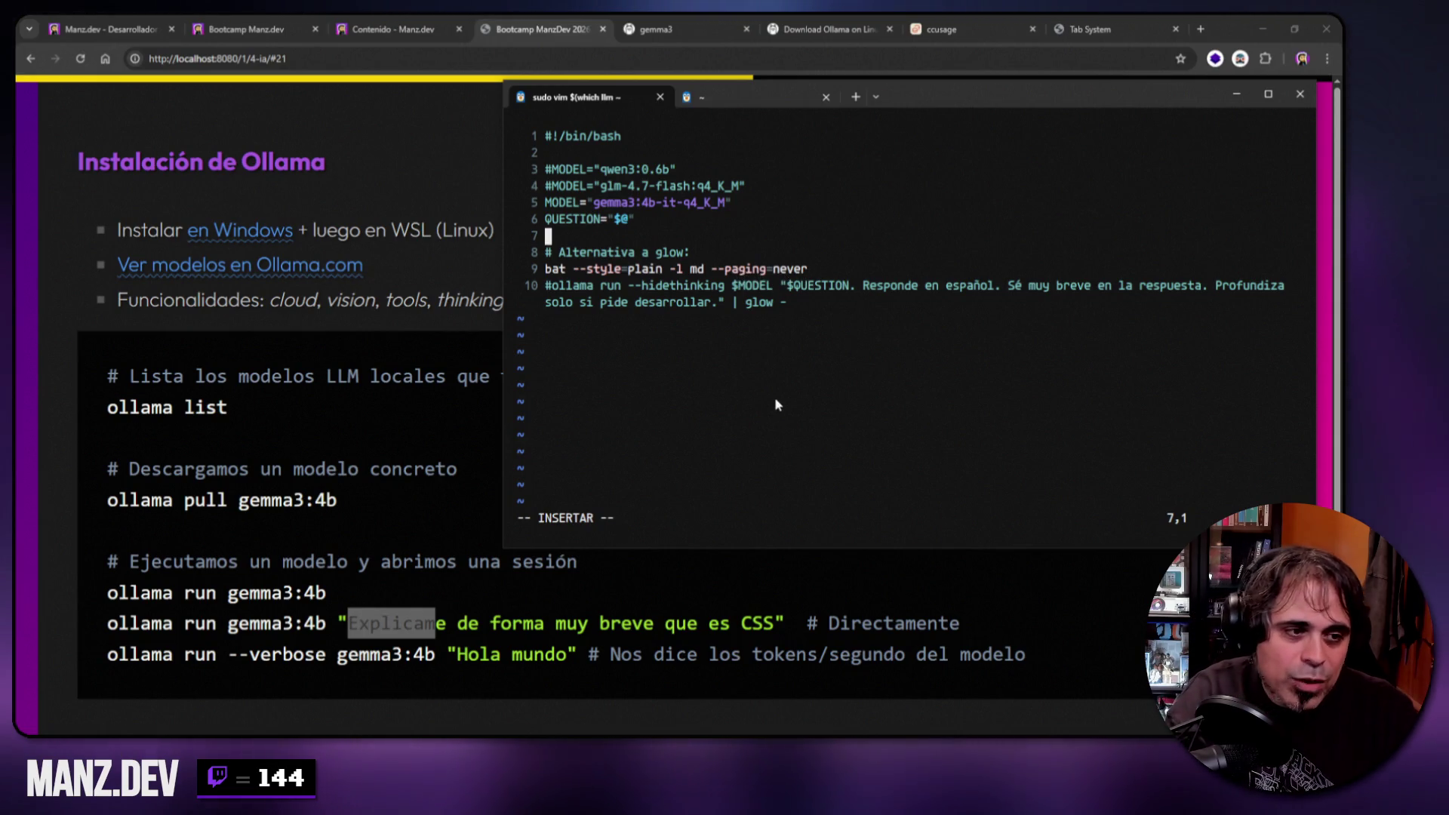
# Open a new line above the bat line and type 'ollama run --hidethinking', fixing the typo
pyautogui.press('Escape')
pyautogui.press('i')
pyautogui.press('Down')
pyautogui.press('Down')
pyautogui.click(810, 268)
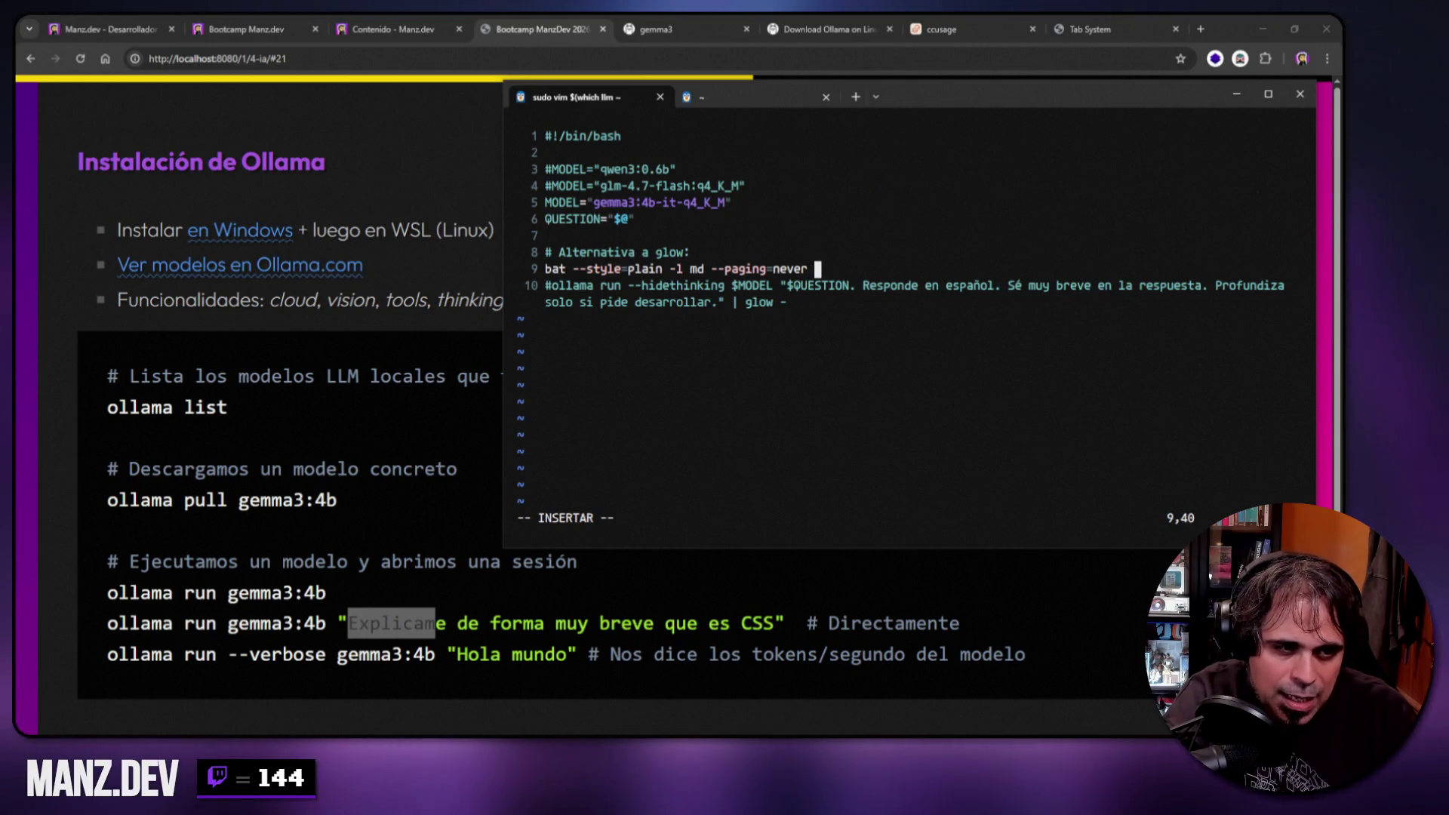
pyautogui.press('Home')
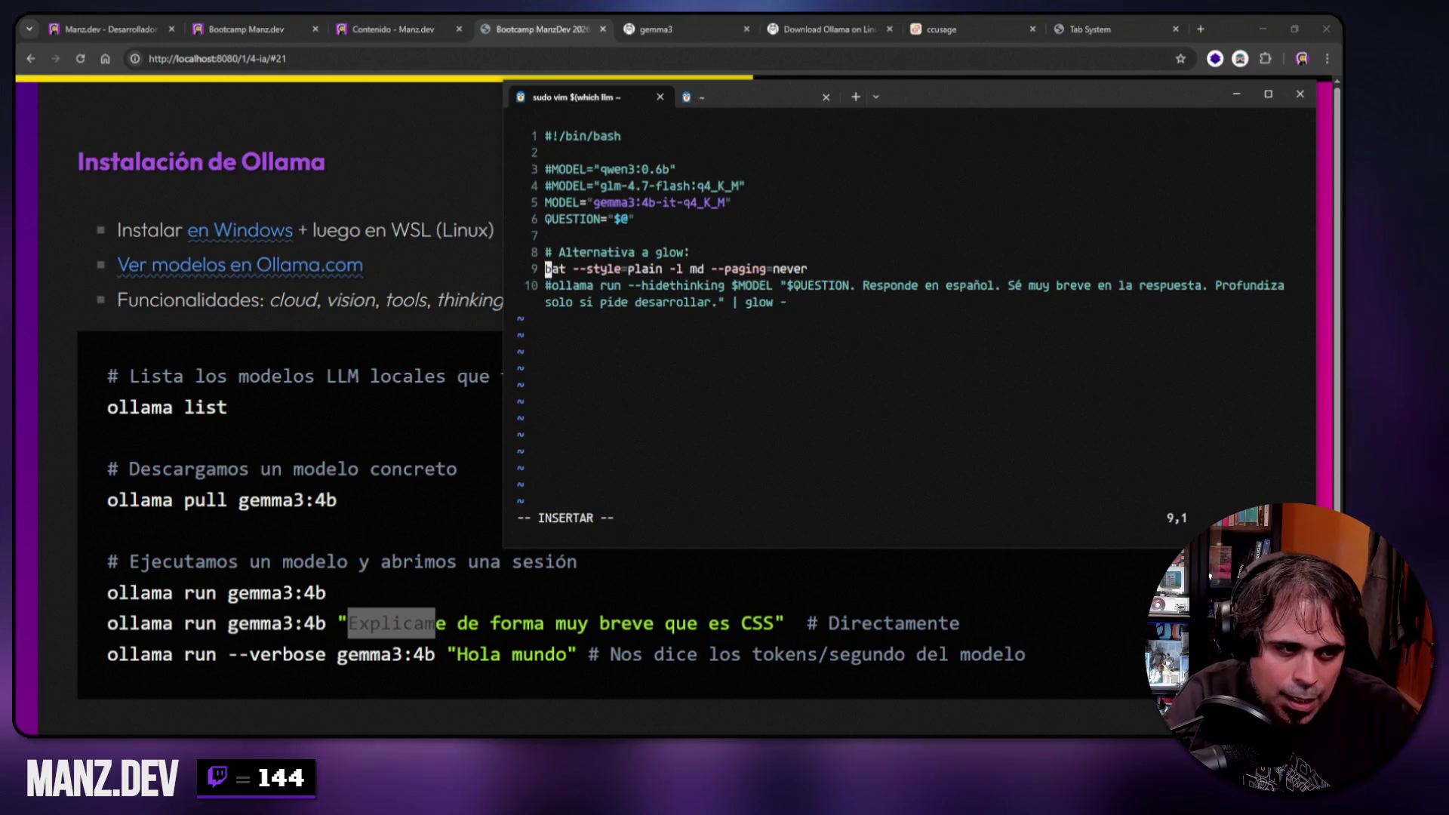
pyautogui.press('Return')
pyautogui.press('Up')
pyautogui.write('ollama run ')
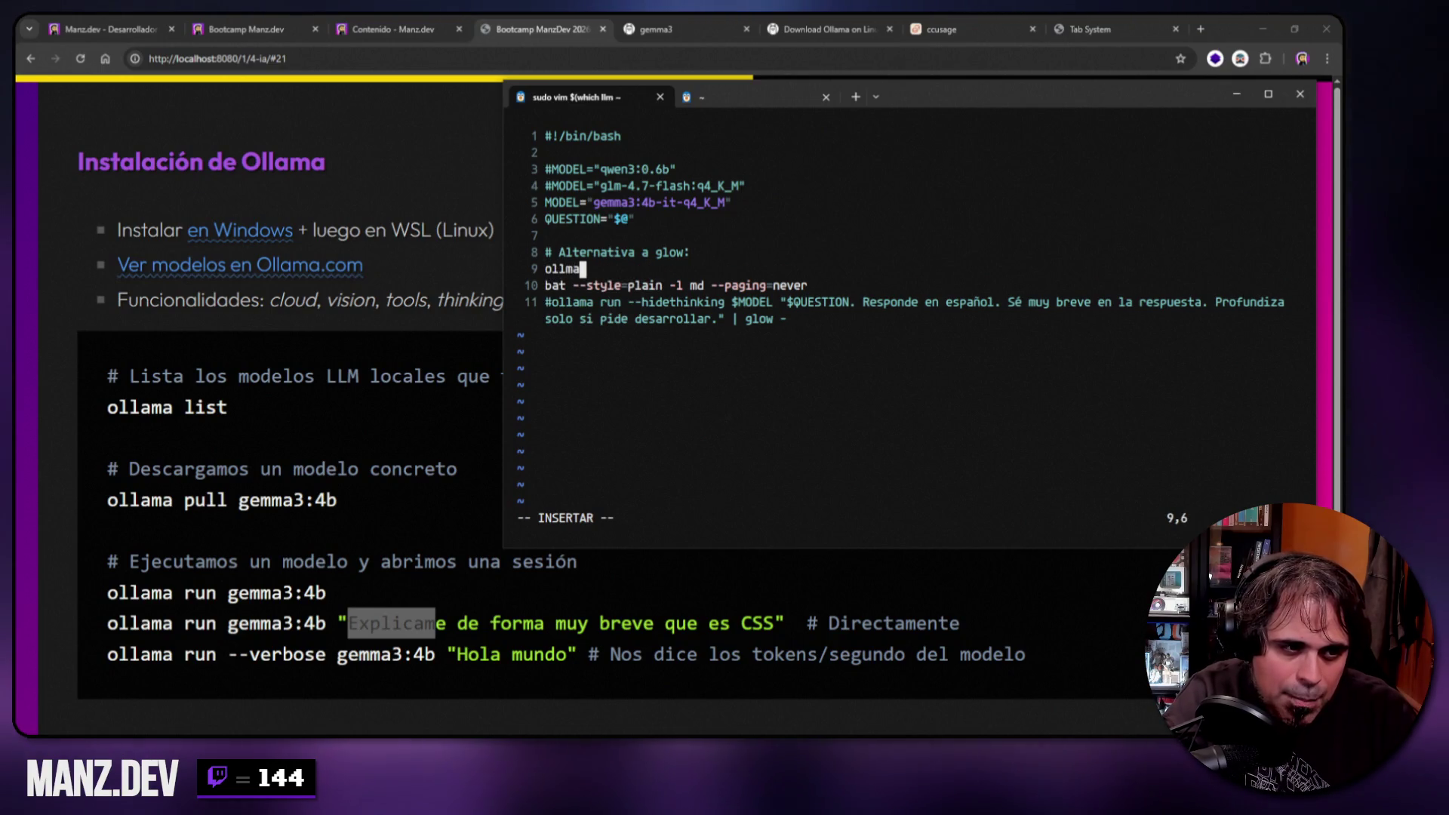
pyautogui.write('--hidethik')
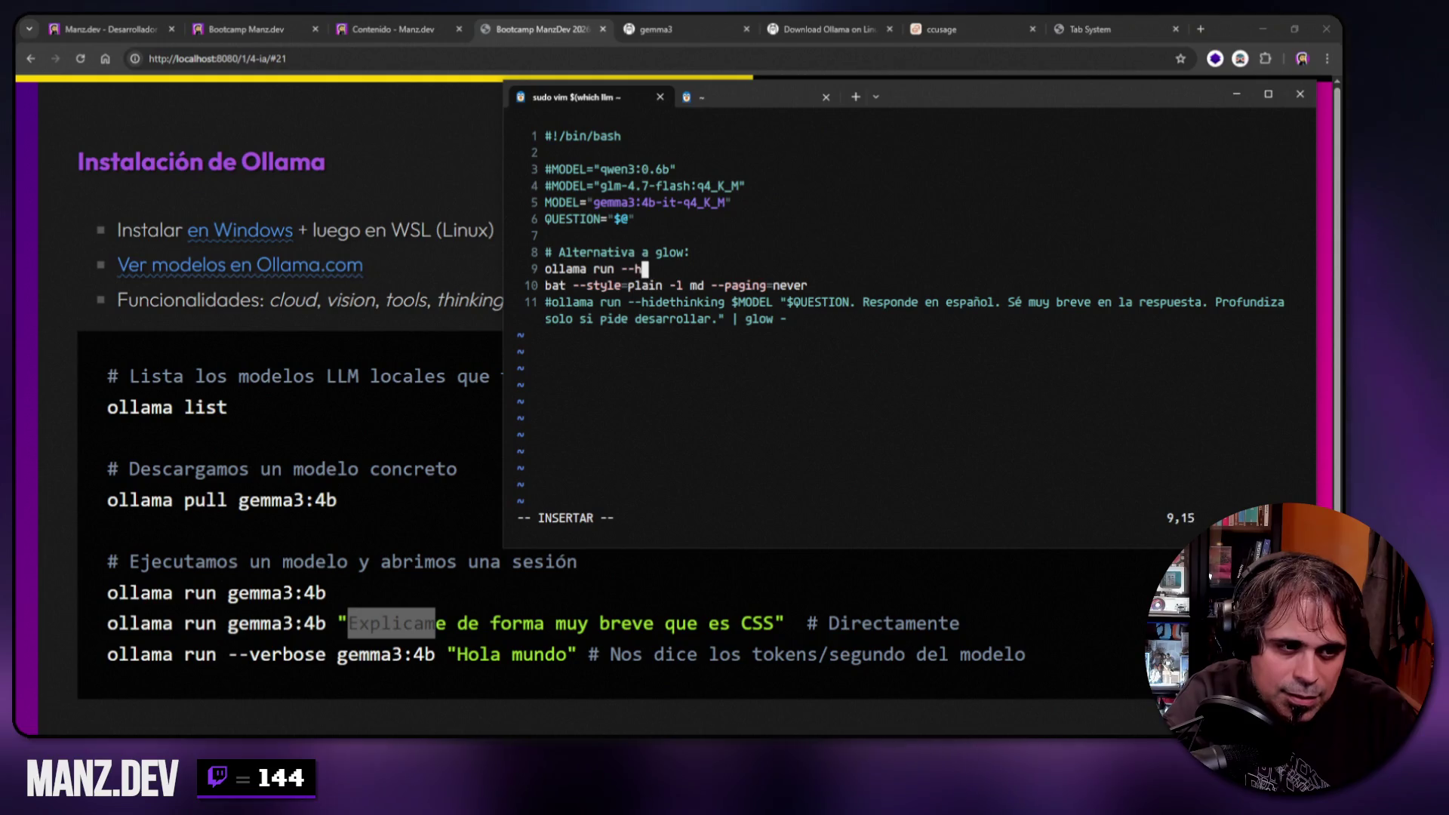
pyautogui.write('ing')
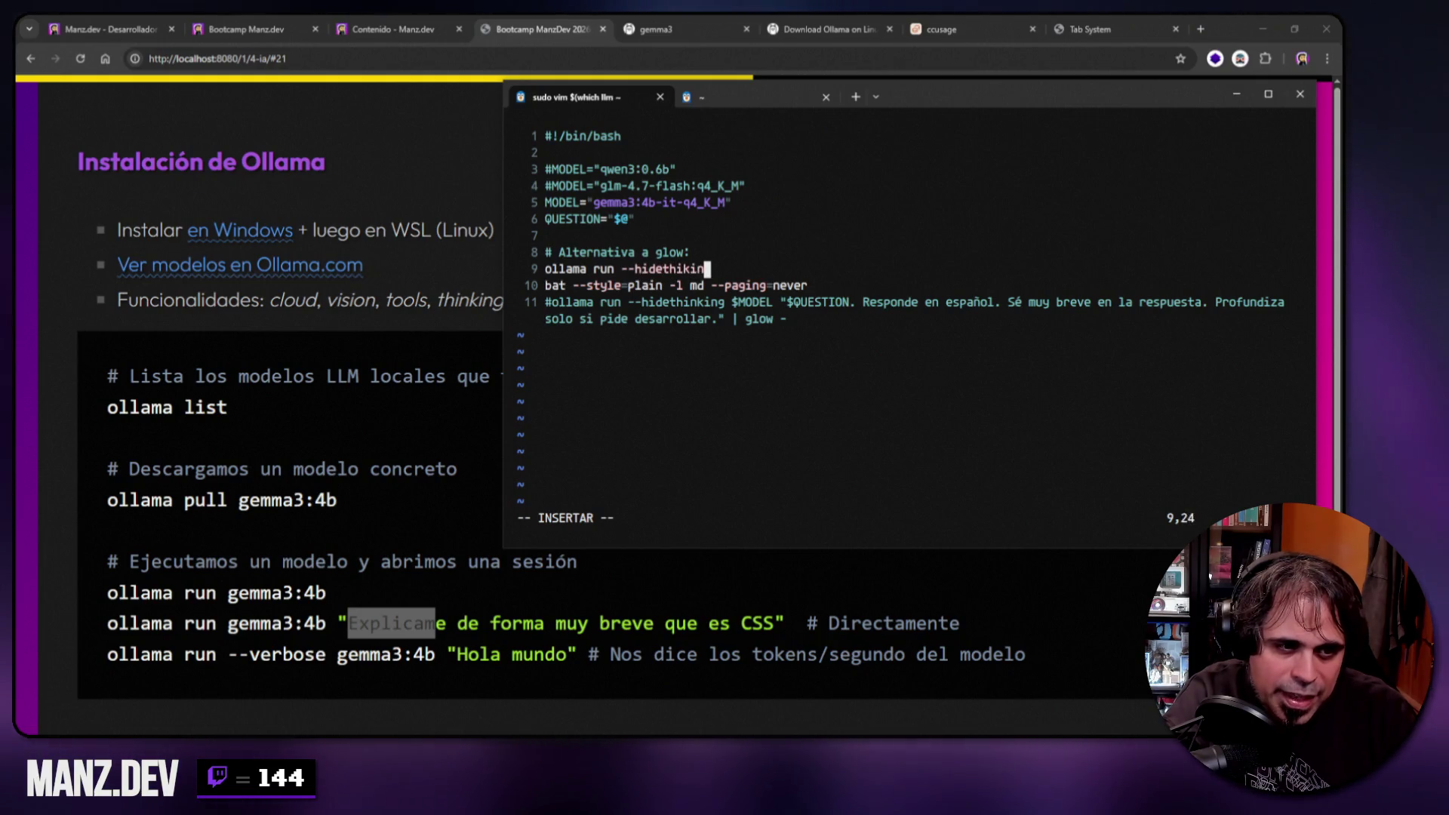
pyautogui.press('Left')
pyautogui.press('Left')
pyautogui.press('Left')
pyautogui.write('n')
pyautogui.press('End')
# Add $MODEL and the quoted "$QUESTION. Responde en español. Se muy breve..." prompt
pyautogui.write('$MODEL $QUES')
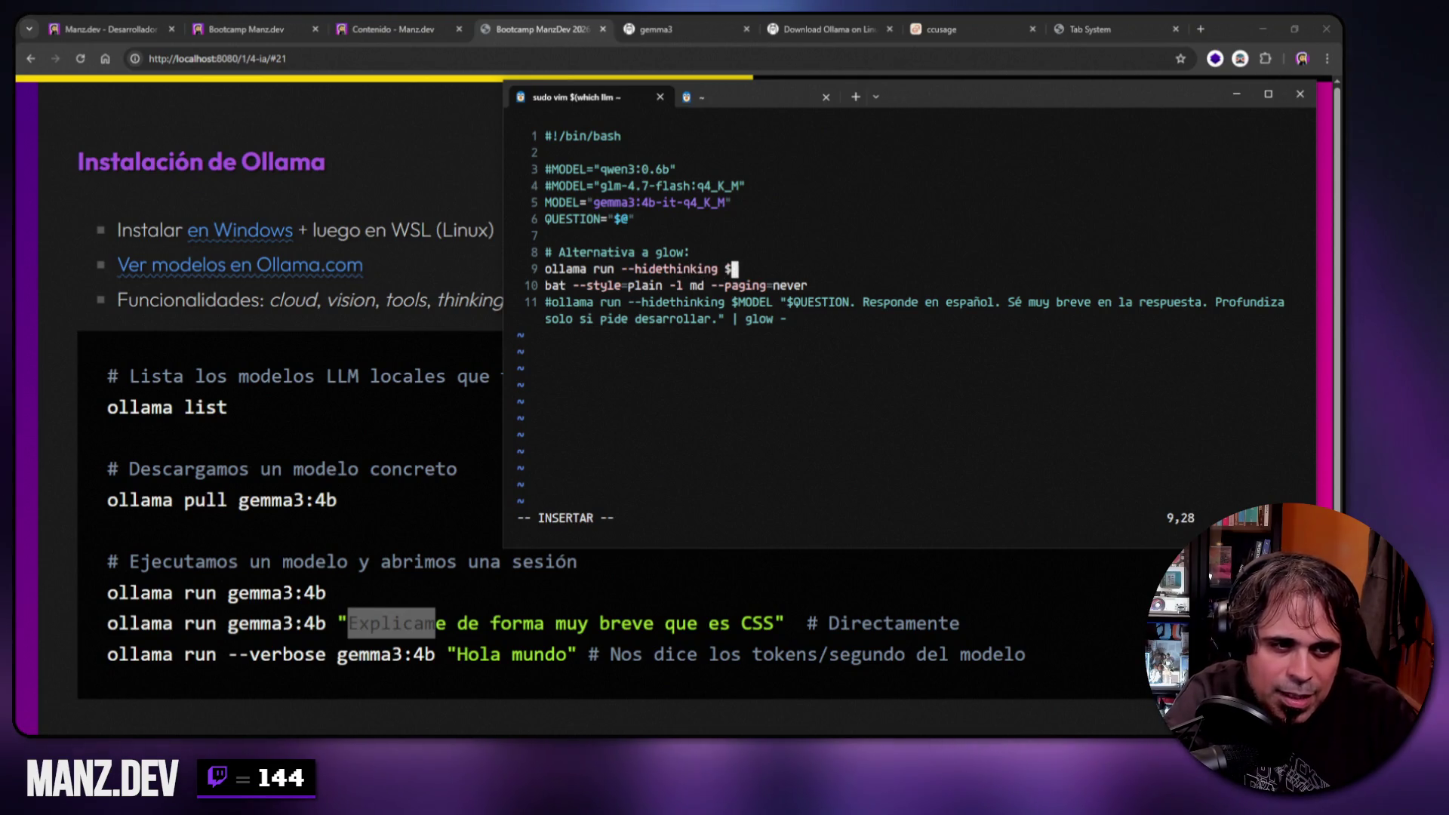
pyautogui.write('TION. Res')
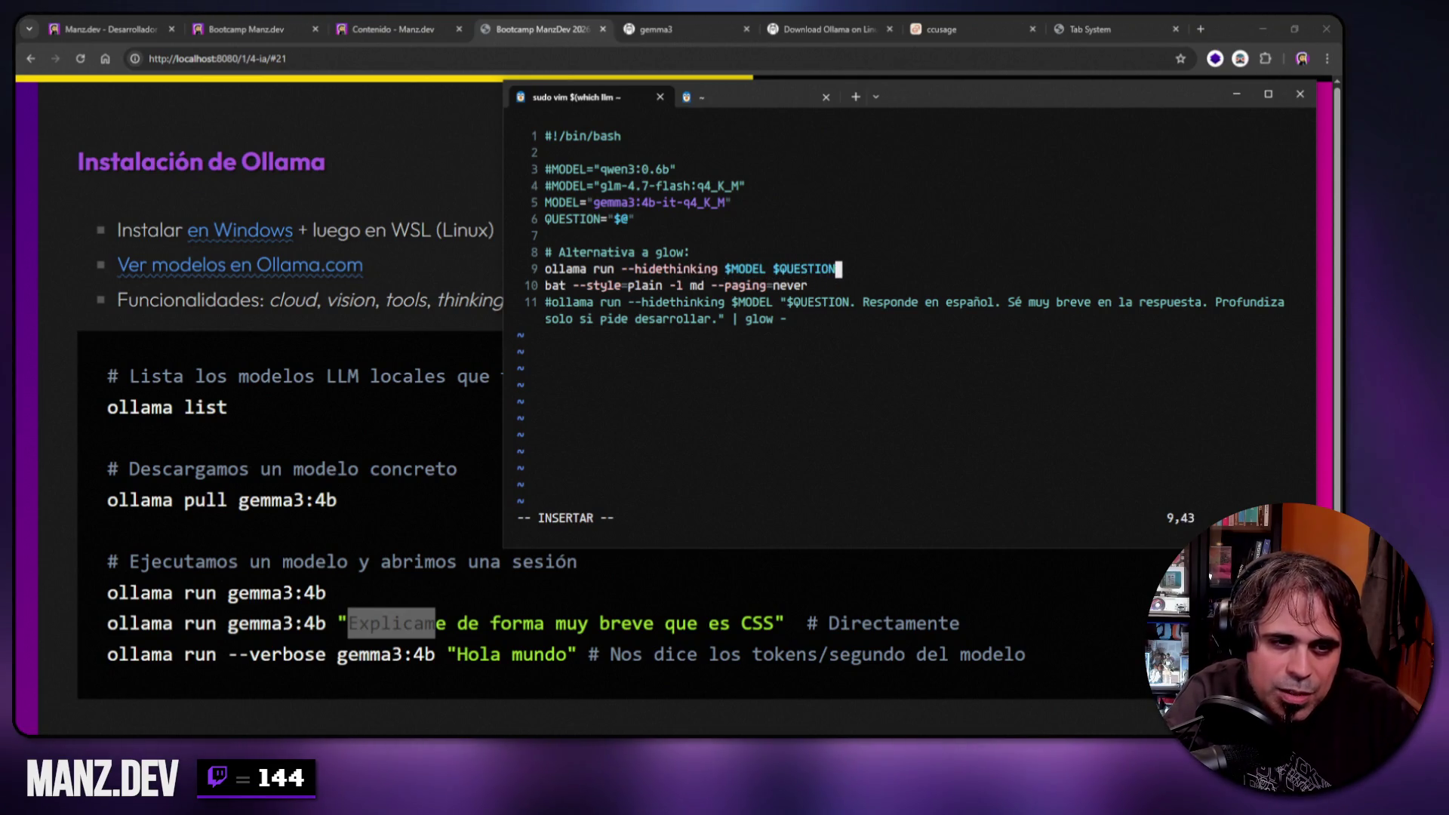
pyautogui.press('Left')
pyautogui.press('Left')
pyautogui.press('Left')
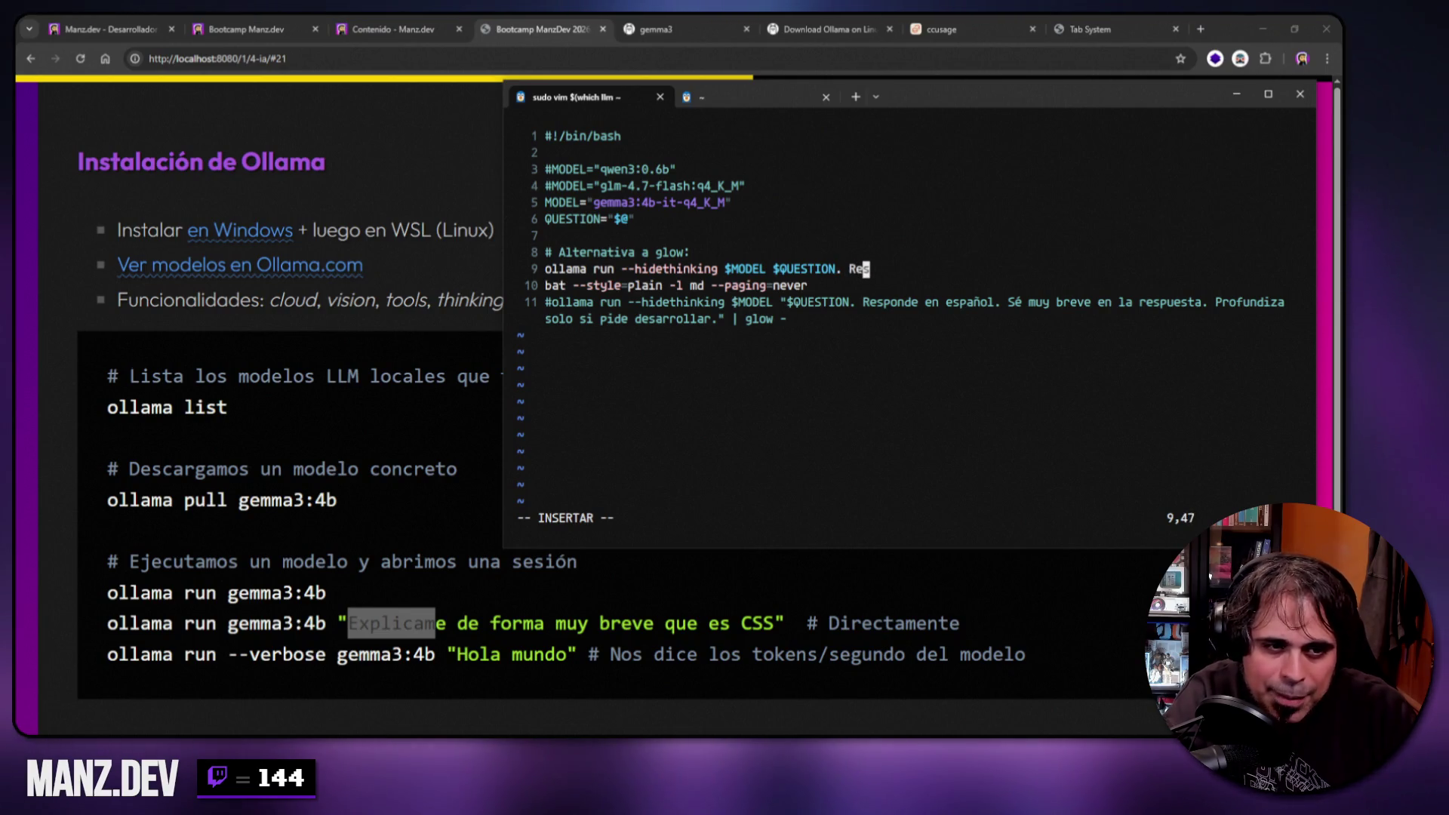
pyautogui.write('"')
pyautogui.press('End')
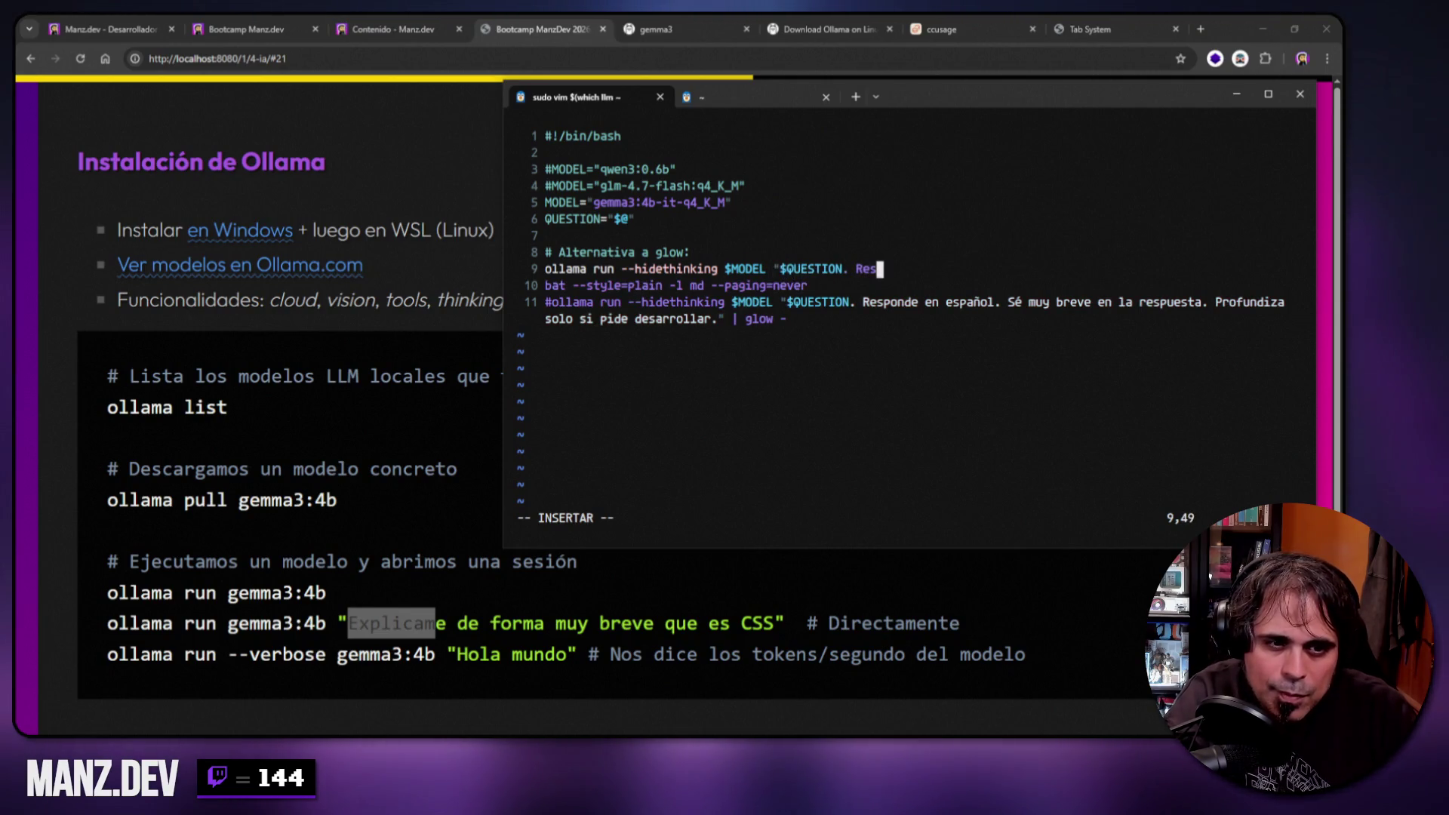
pyautogui.write('ponde ')
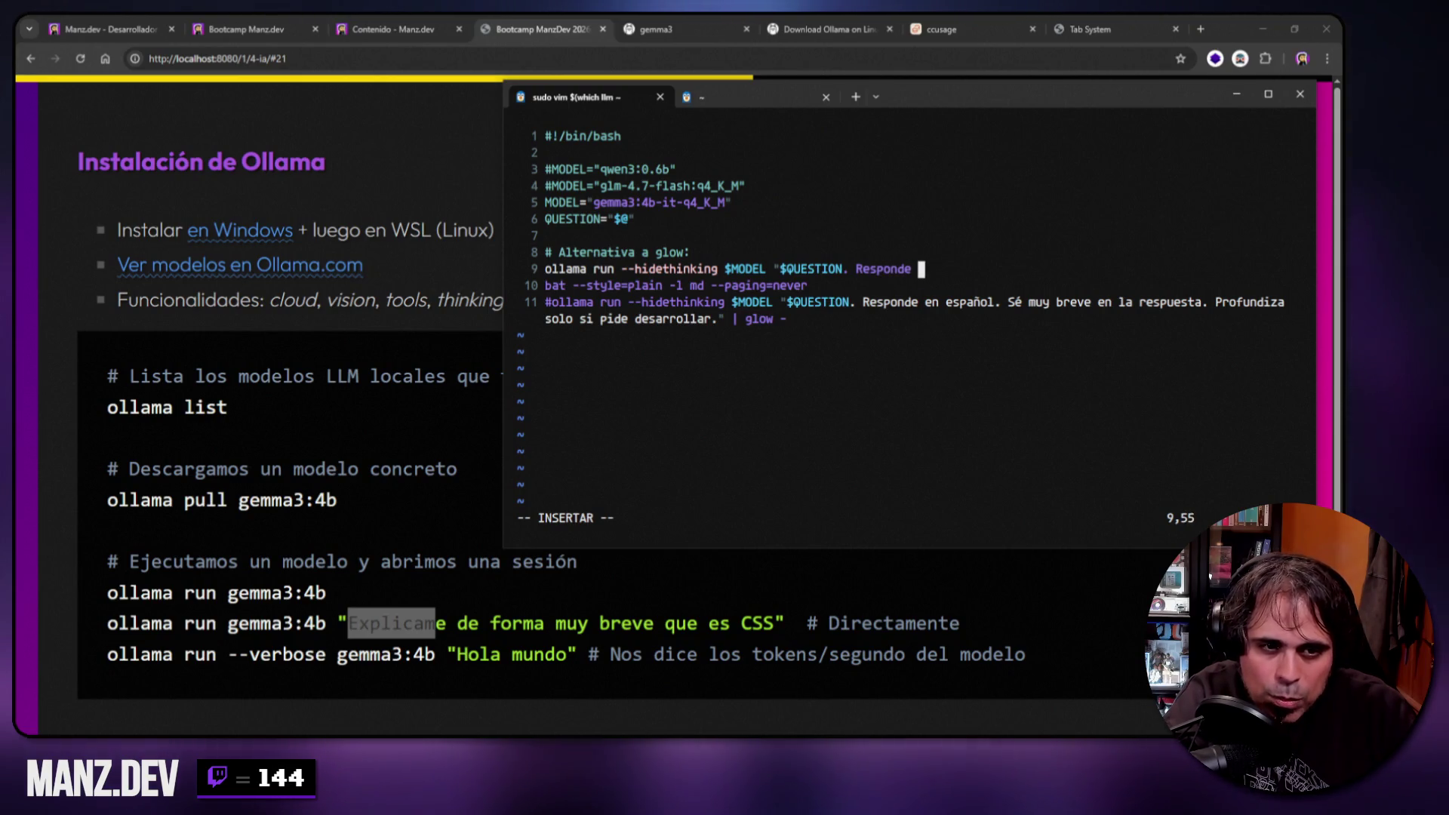
pyautogui.write('en español. S')
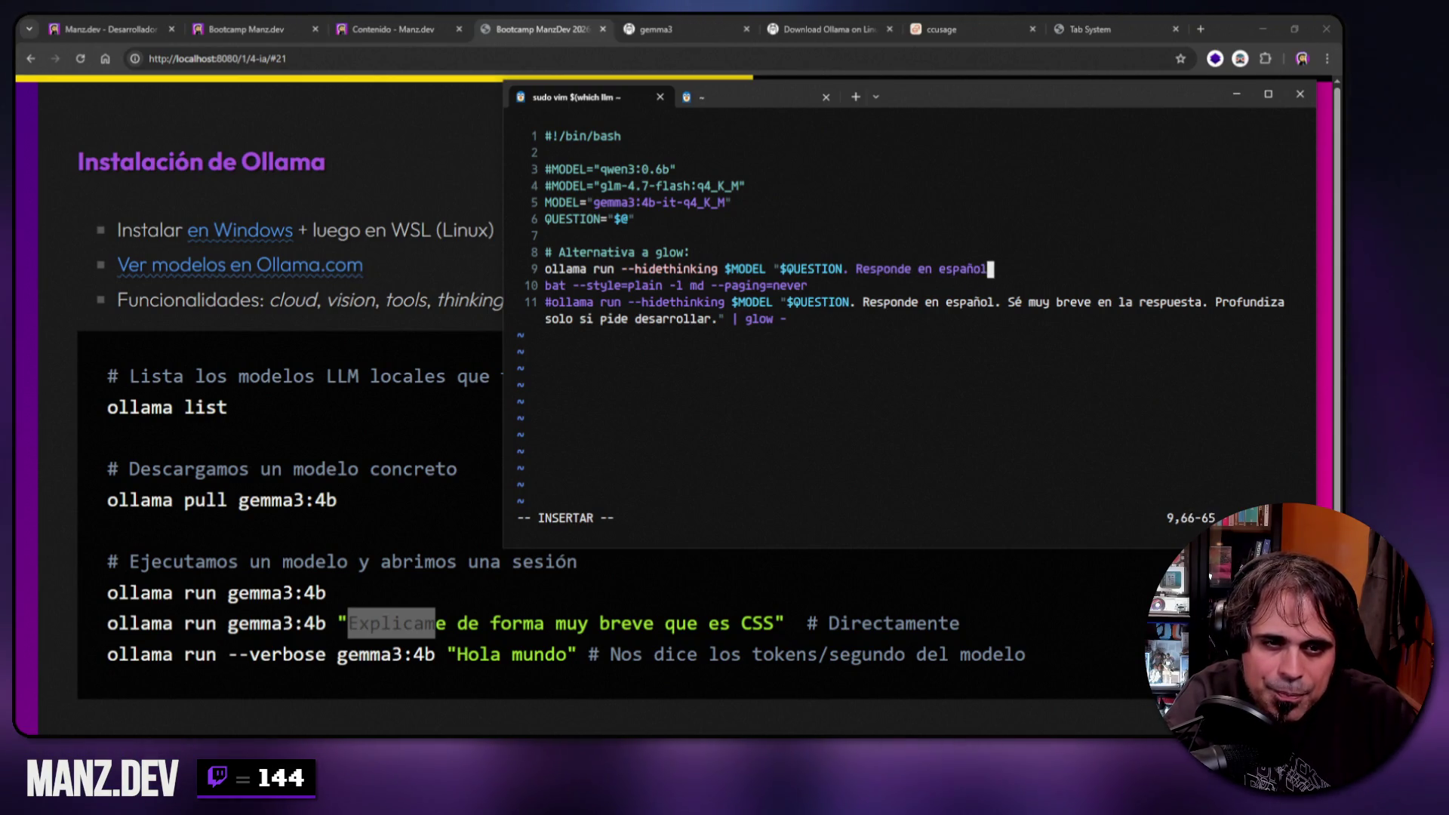
pyautogui.write('e muy breve e ')
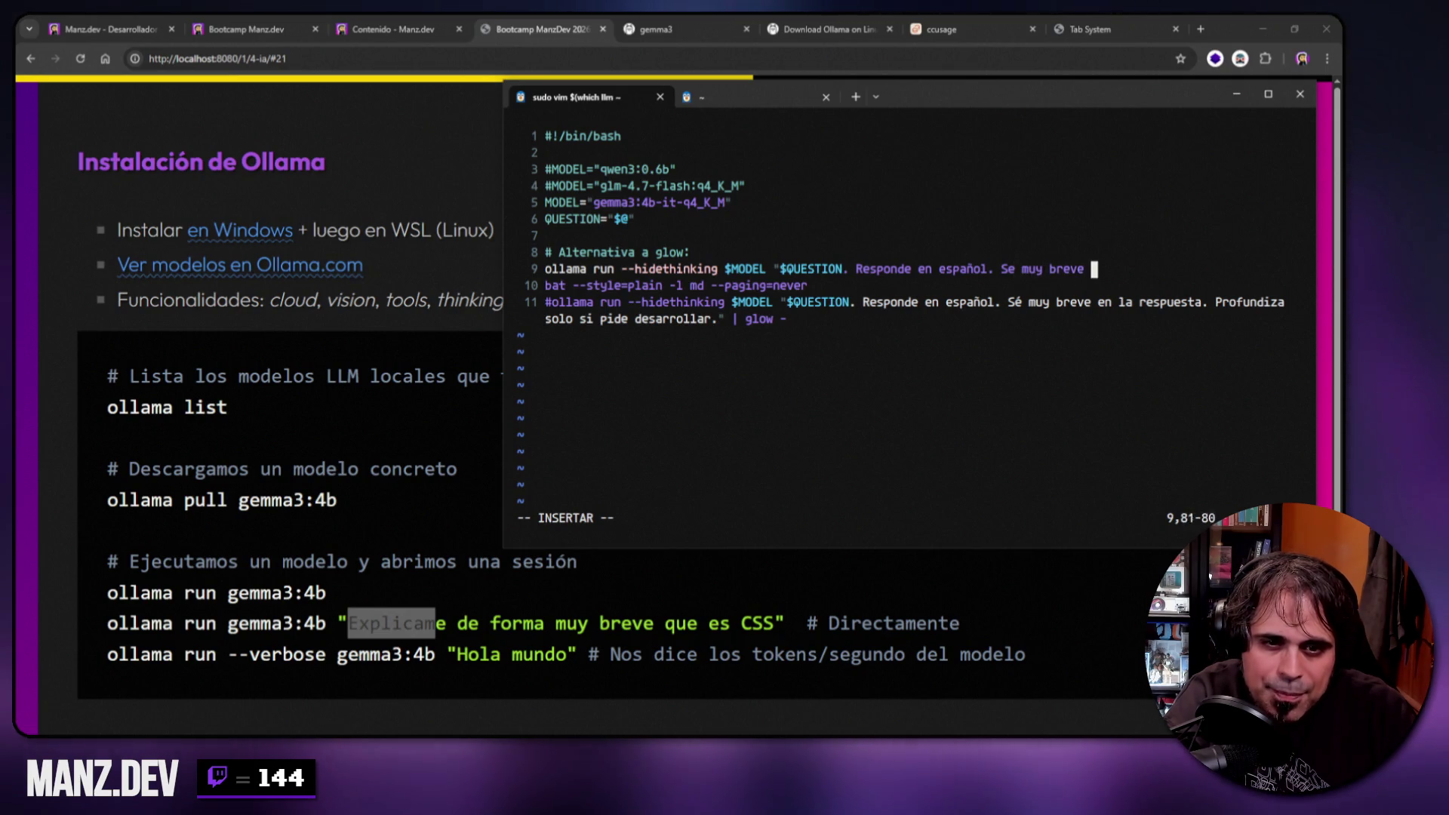
pyautogui.write('n la respuesta. ')
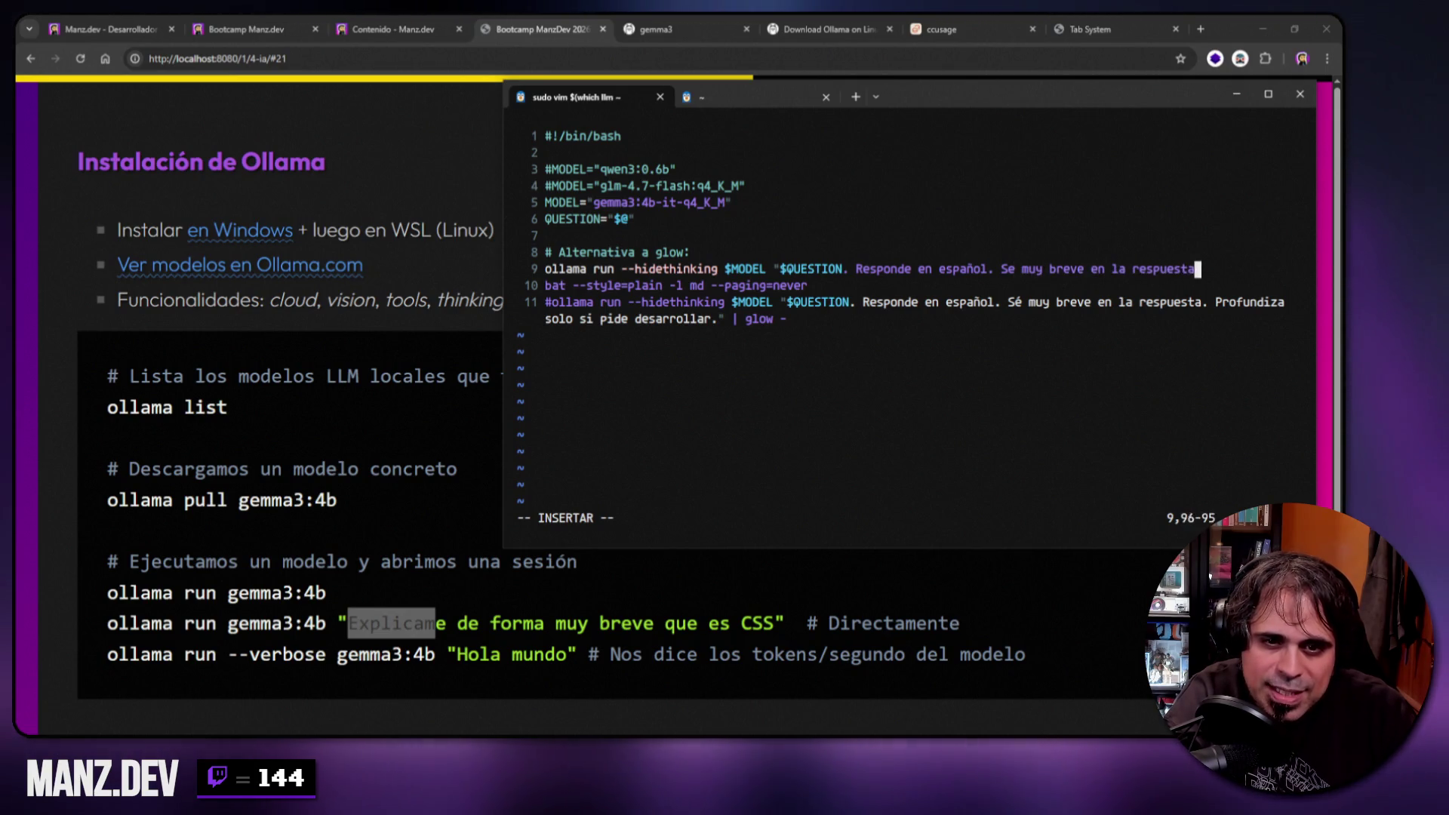
pyautogui.write('Profundiza s')
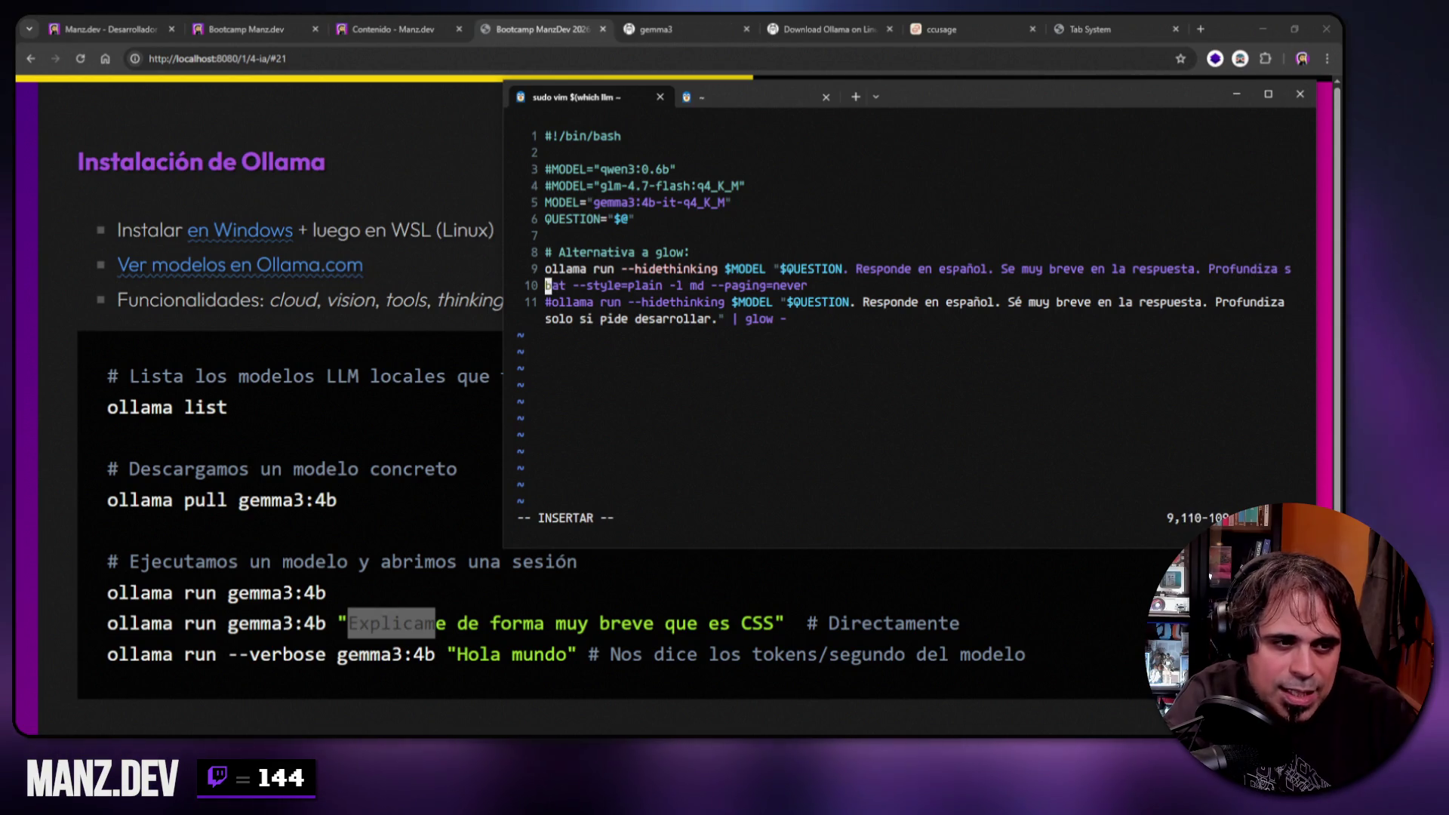
pyautogui.write('ólo si pide desarrollar.')
pyautogui.press('BackSpace')
pyautogui.write('" |')
# Join the bat command onto the ollama line and save the script with :wq!
pyautogui.press('Delete')
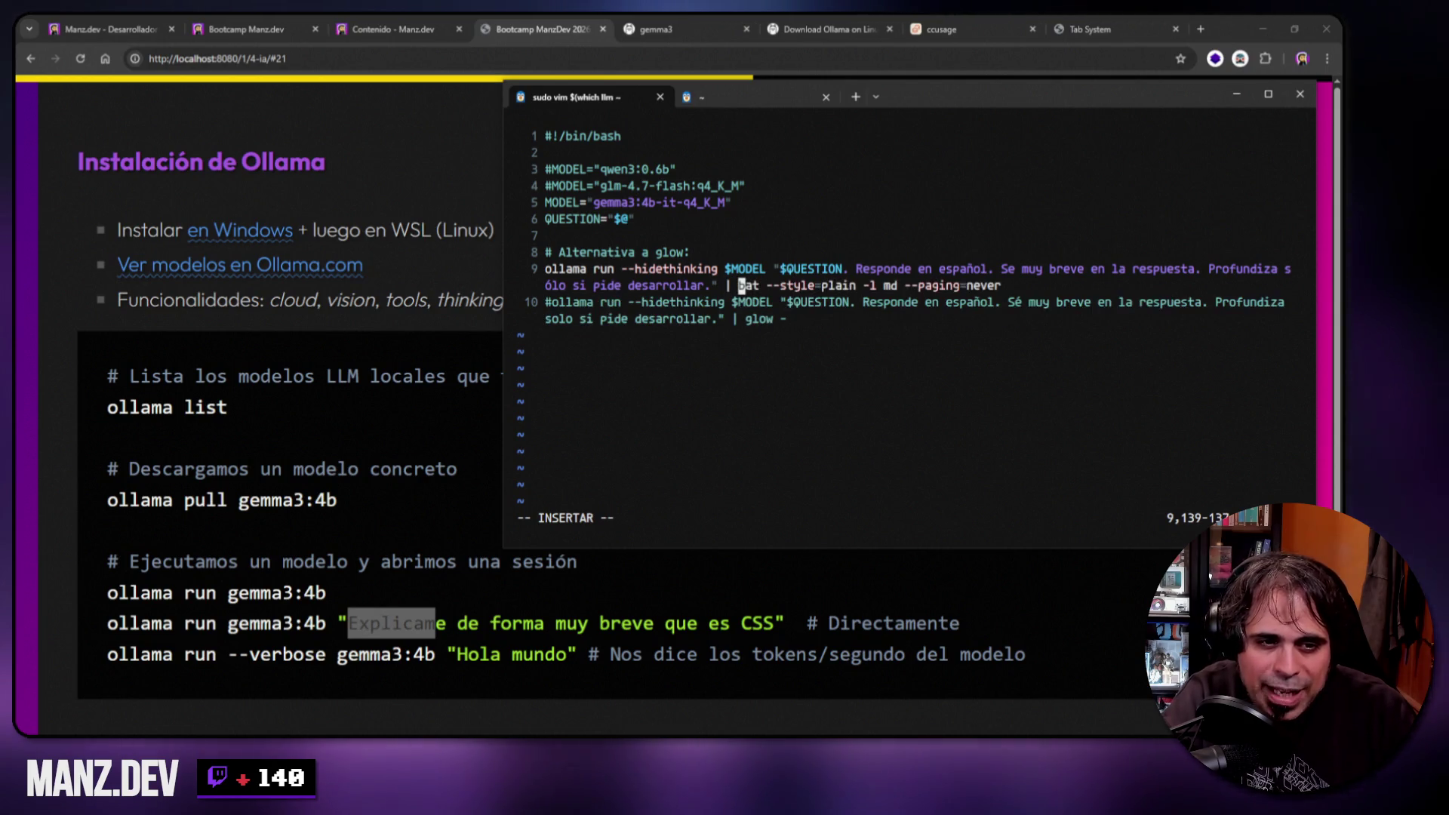
pyautogui.press('Delete')
pyautogui.write('b')
pyautogui.press('End')
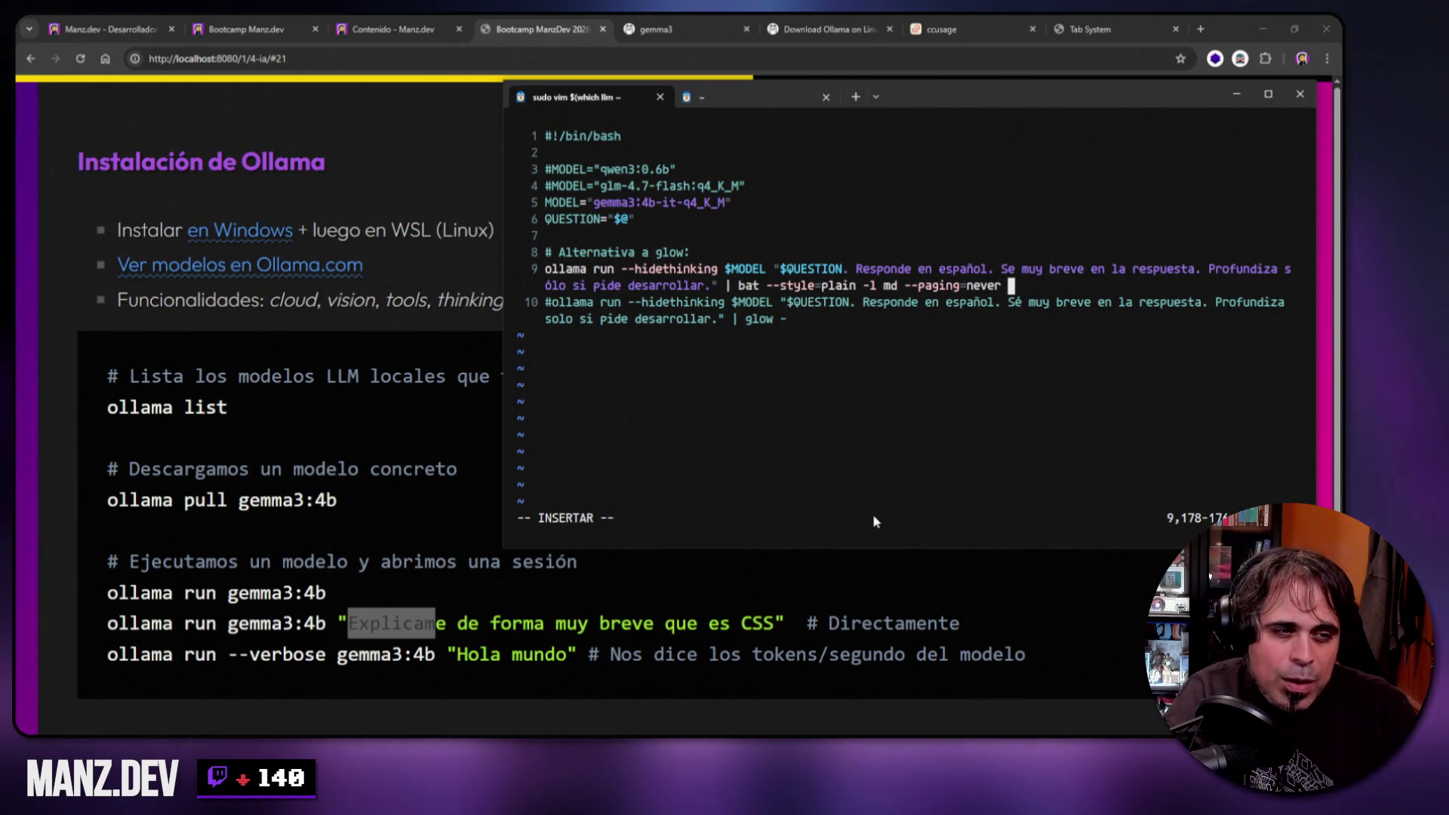
pyautogui.press('Escape')
pyautogui.write(':wq!')
# Clear the terminal and rerun the llm .tar.gz compression question from history
pyautogui.press('Return')
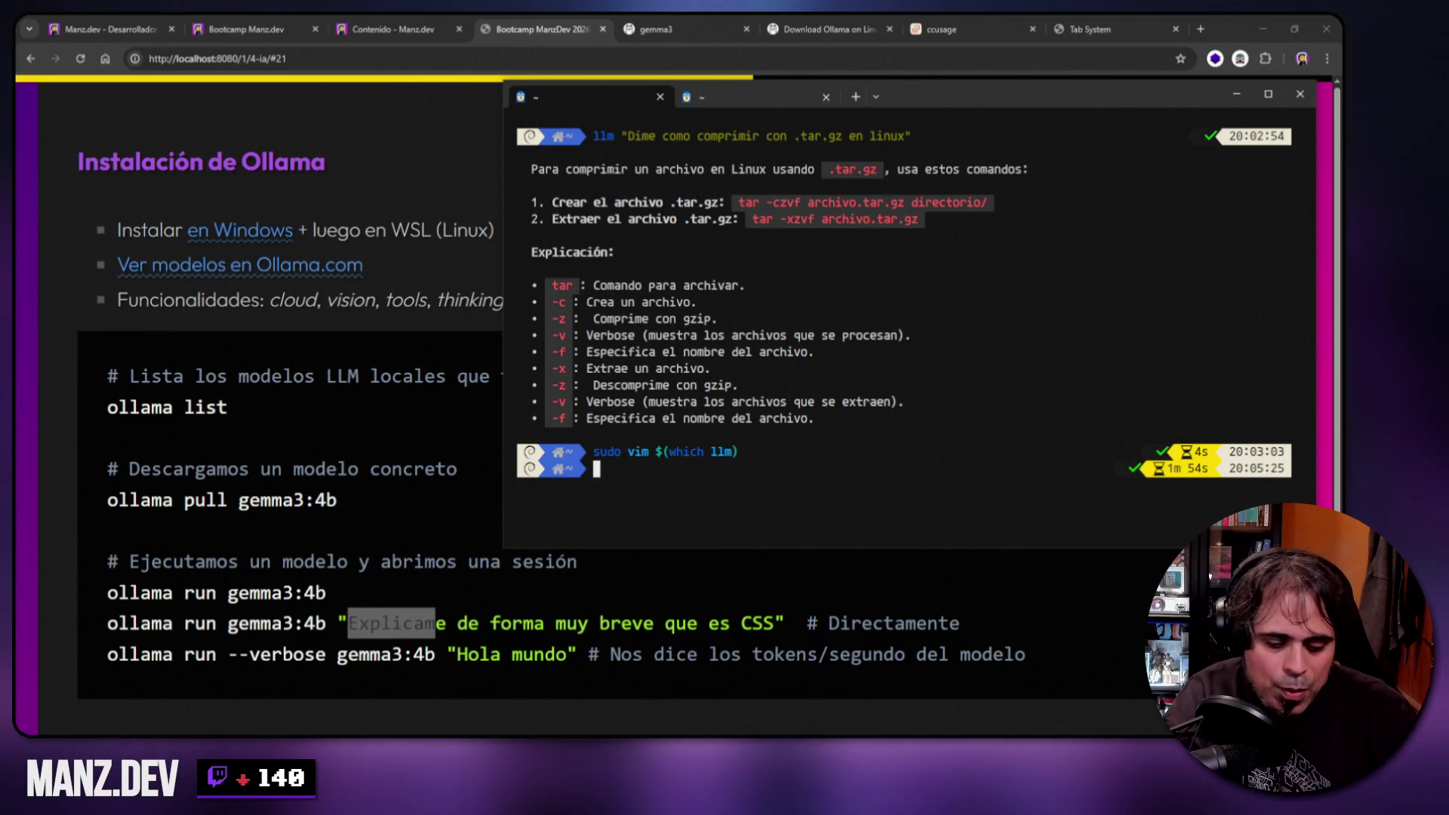
pyautogui.press('Up')
pyautogui.hotkey('ctrl', 'l')
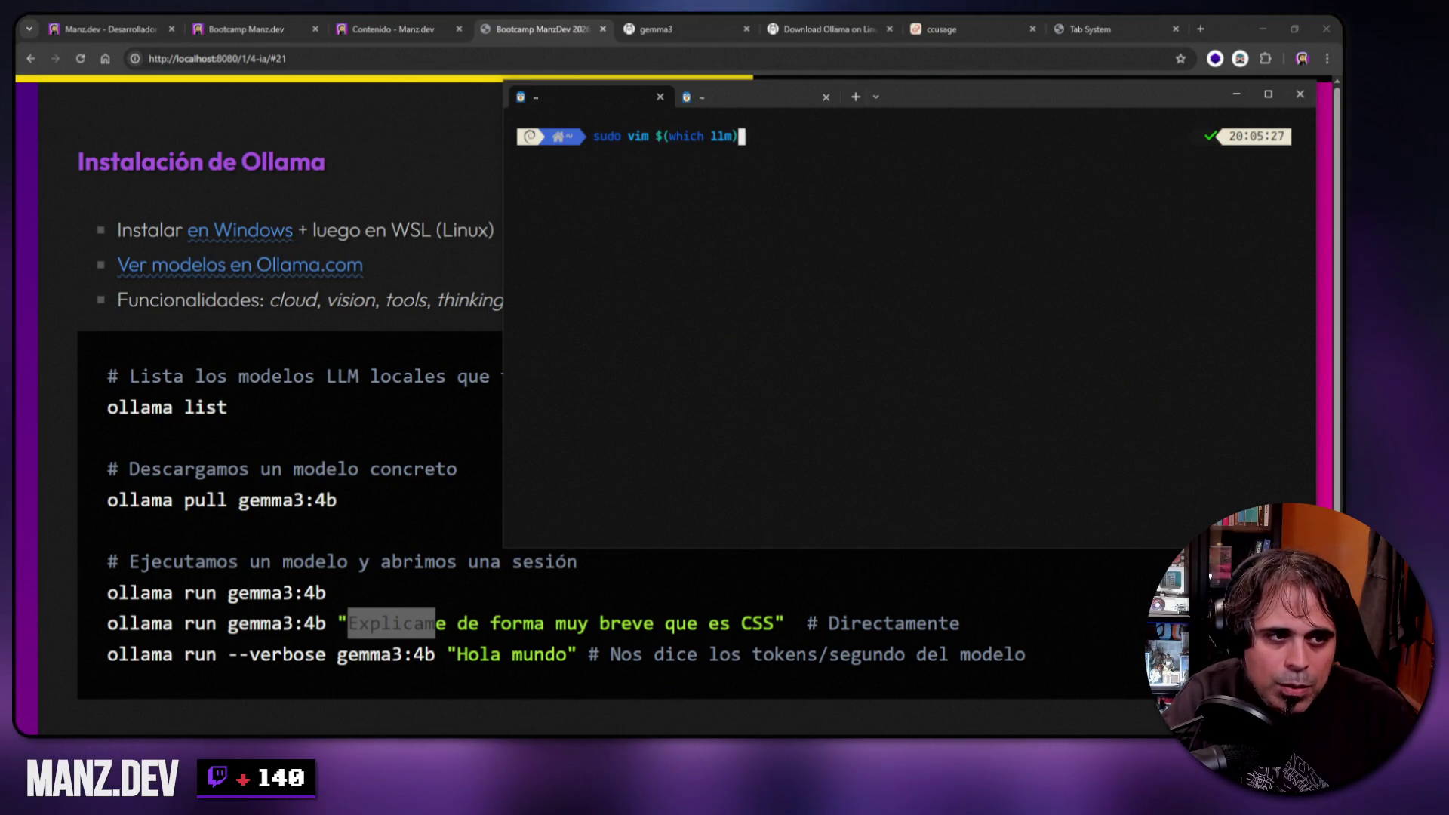
pyautogui.press('Up')
pyautogui.press('Return')
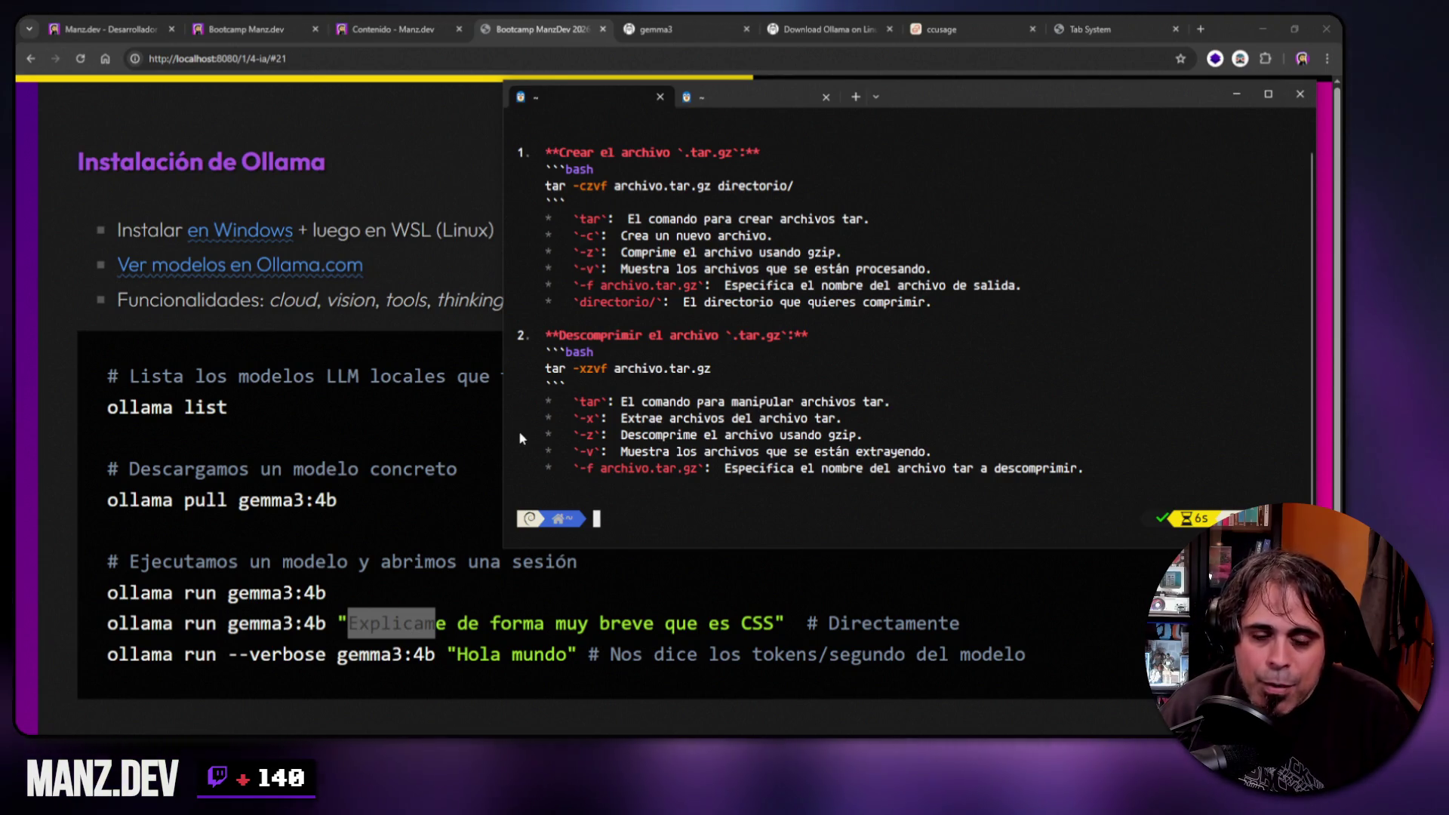
# Scroll through the bat-formatted answer, then reopen the llm script with sudo vim $(which llm)
pyautogui.scroll(1, 518, 434)
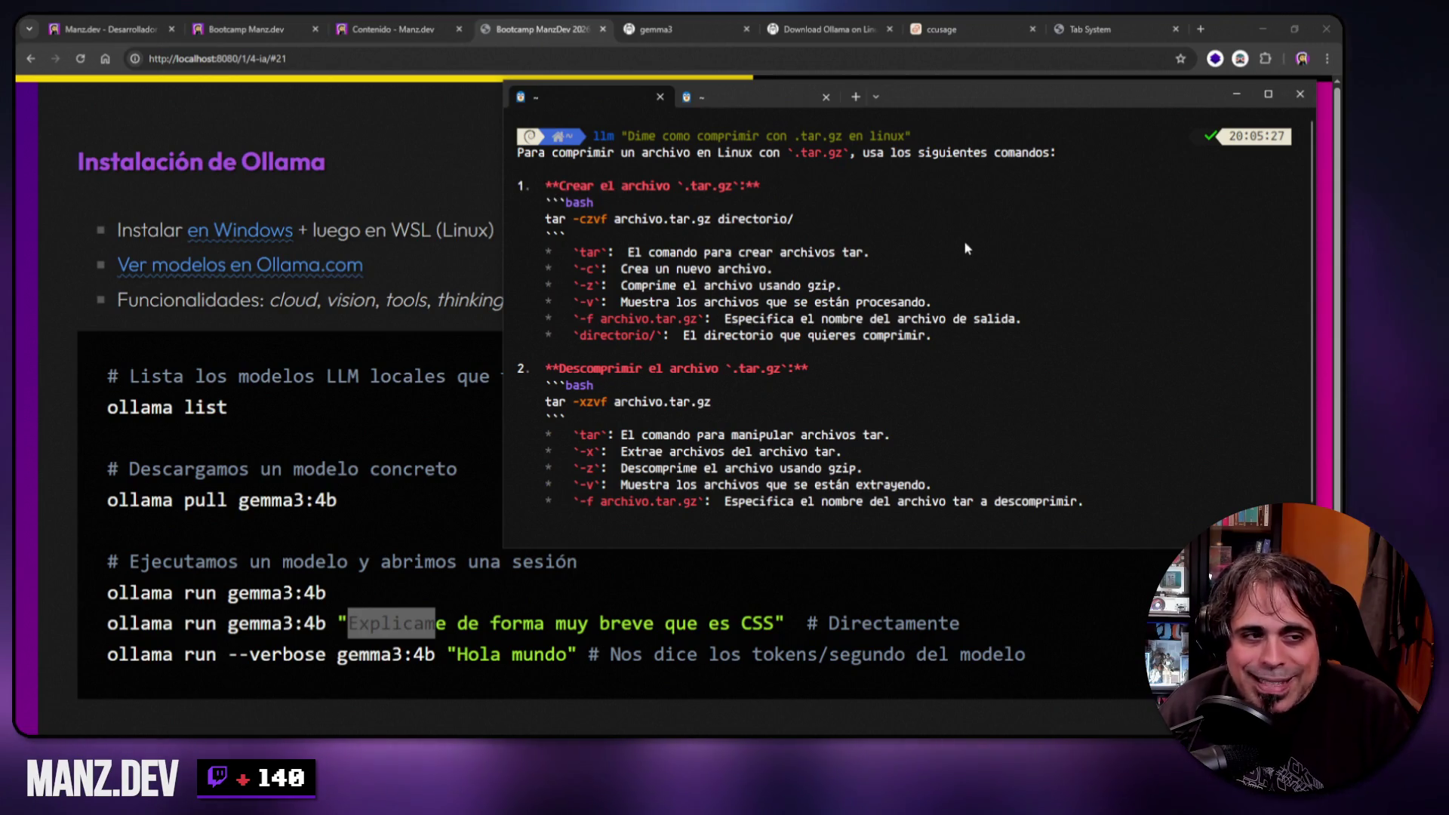
pyautogui.press('Up')
pyautogui.press('Up')
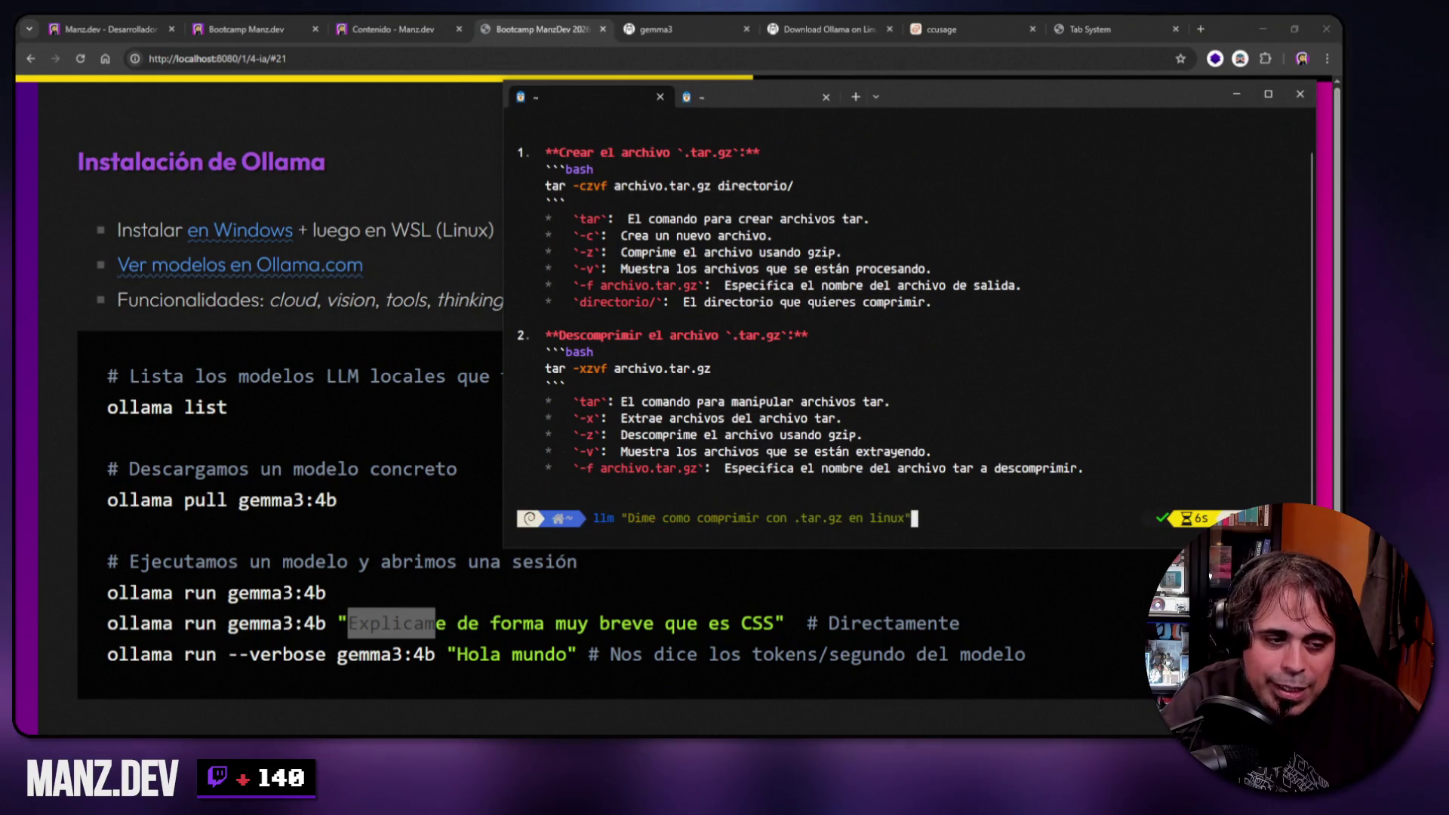
pyautogui.press('Return')
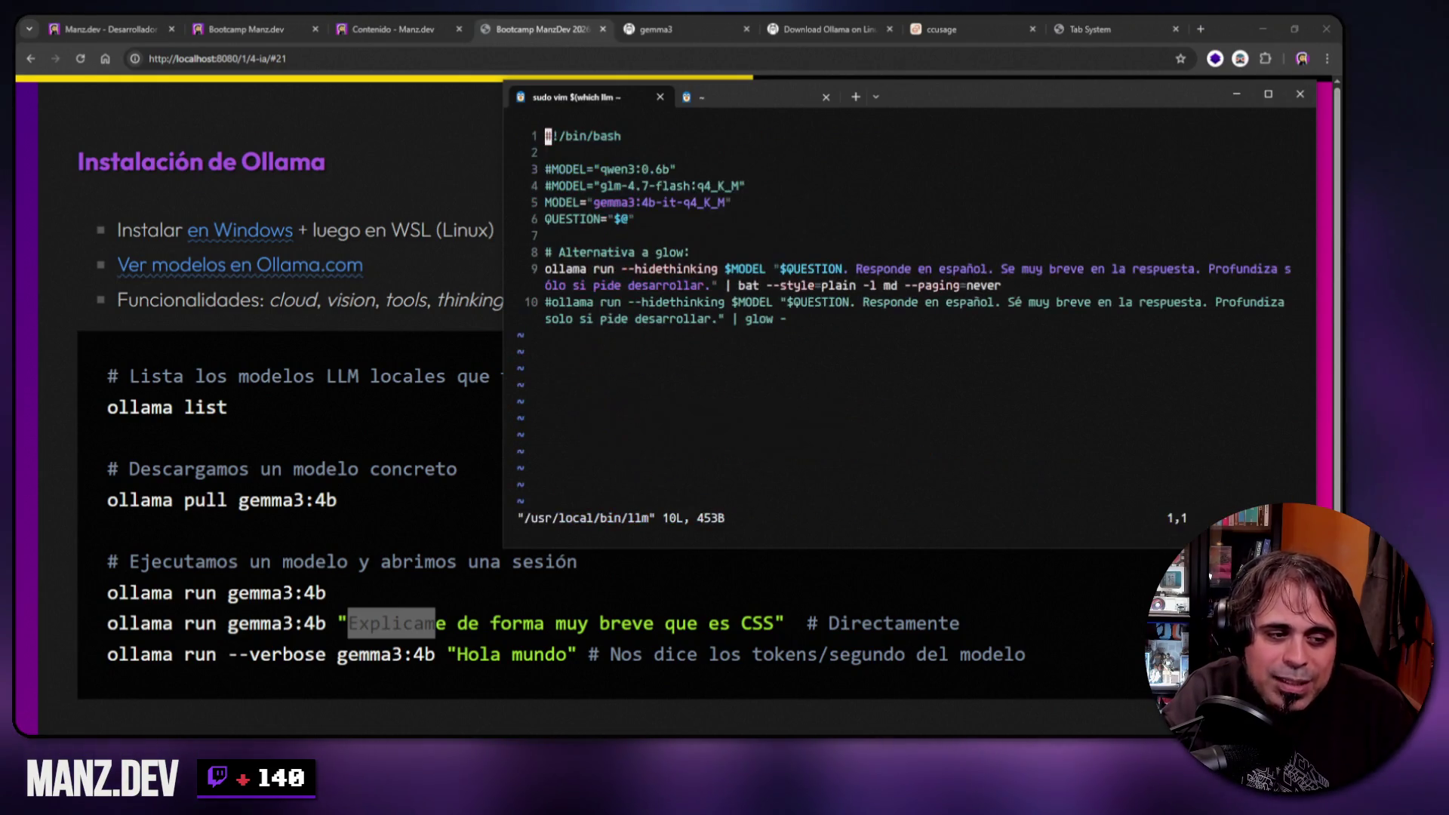
# Comment out the bat line 9, uncomment the glow line 10, and save with :wq
pyautogui.press('i')
pyautogui.press('Down')
pyautogui.press('Down')
pyautogui.press('Down')
pyautogui.press('Down')
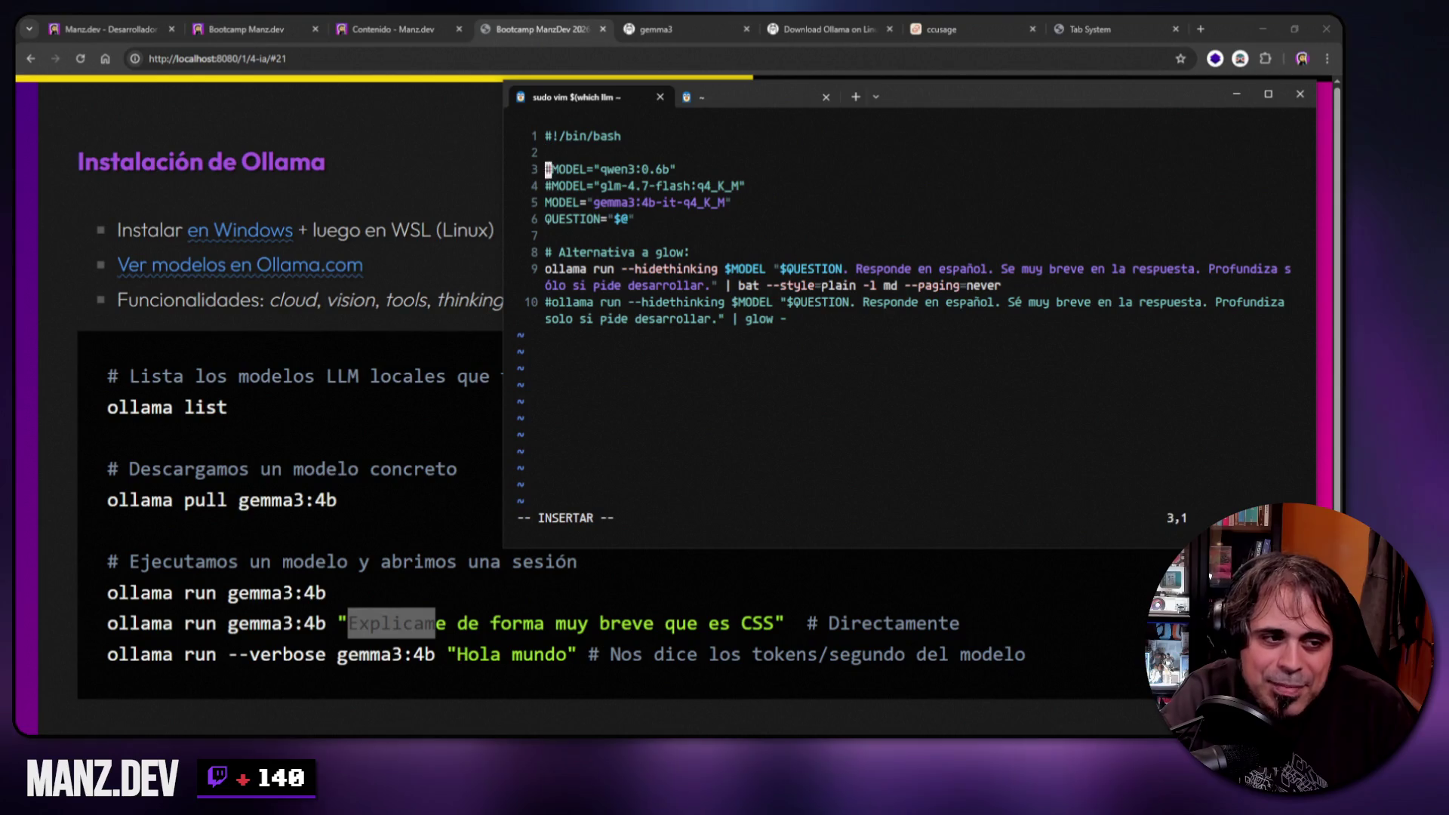
pyautogui.write('#')
pyautogui.press('Down')
pyautogui.press('BackSpace')
pyautogui.press('End')
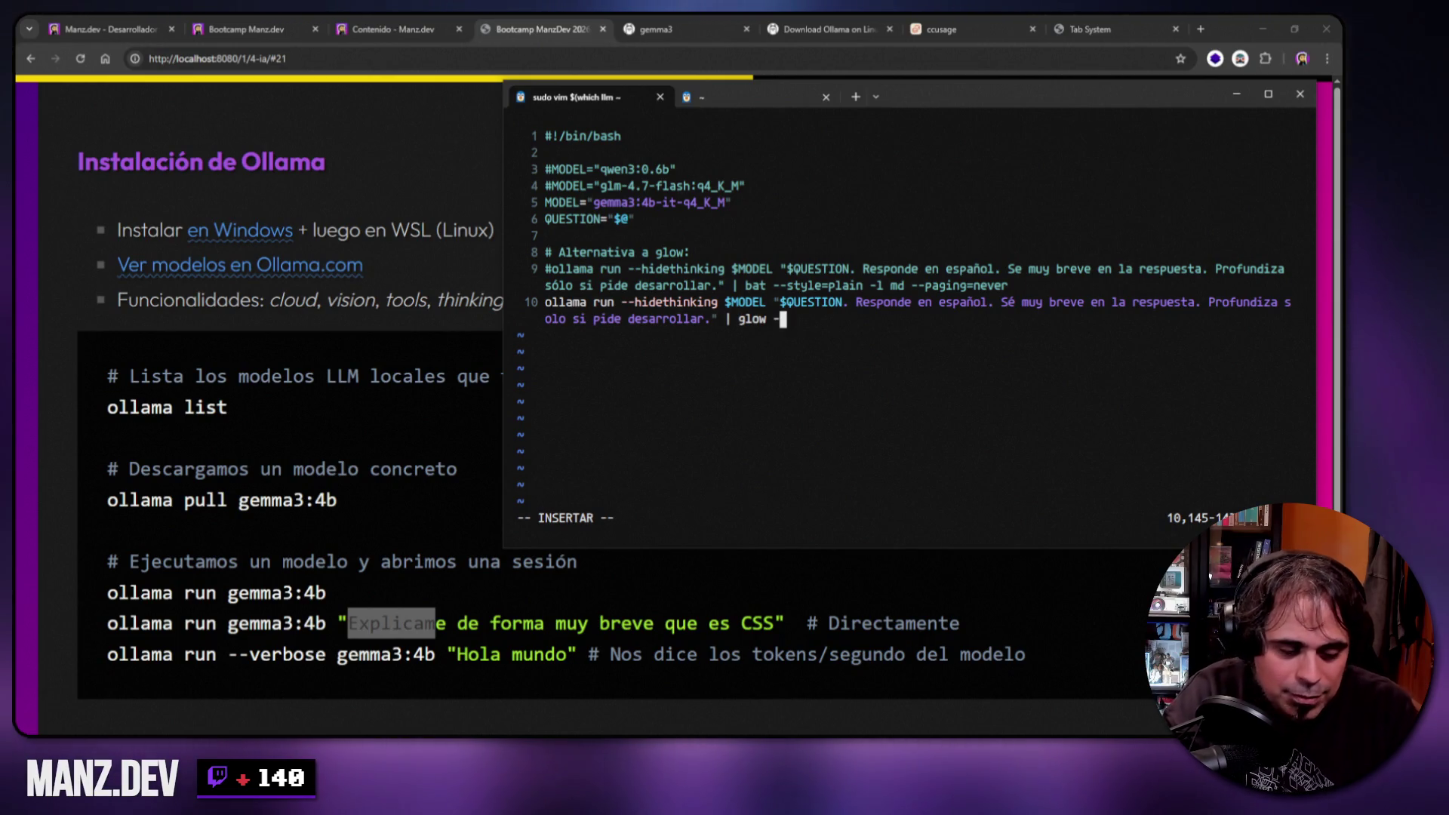
pyautogui.press('Escape')
pyautogui.write(':wq')
pyautogui.press('Return')
# Clear the screen, rerun the llm .tar.gz question, then clear its answer away
pyautogui.write('clear')
pyautogui.press('Return')
pyautogui.press('Up')
pyautogui.press('Up')
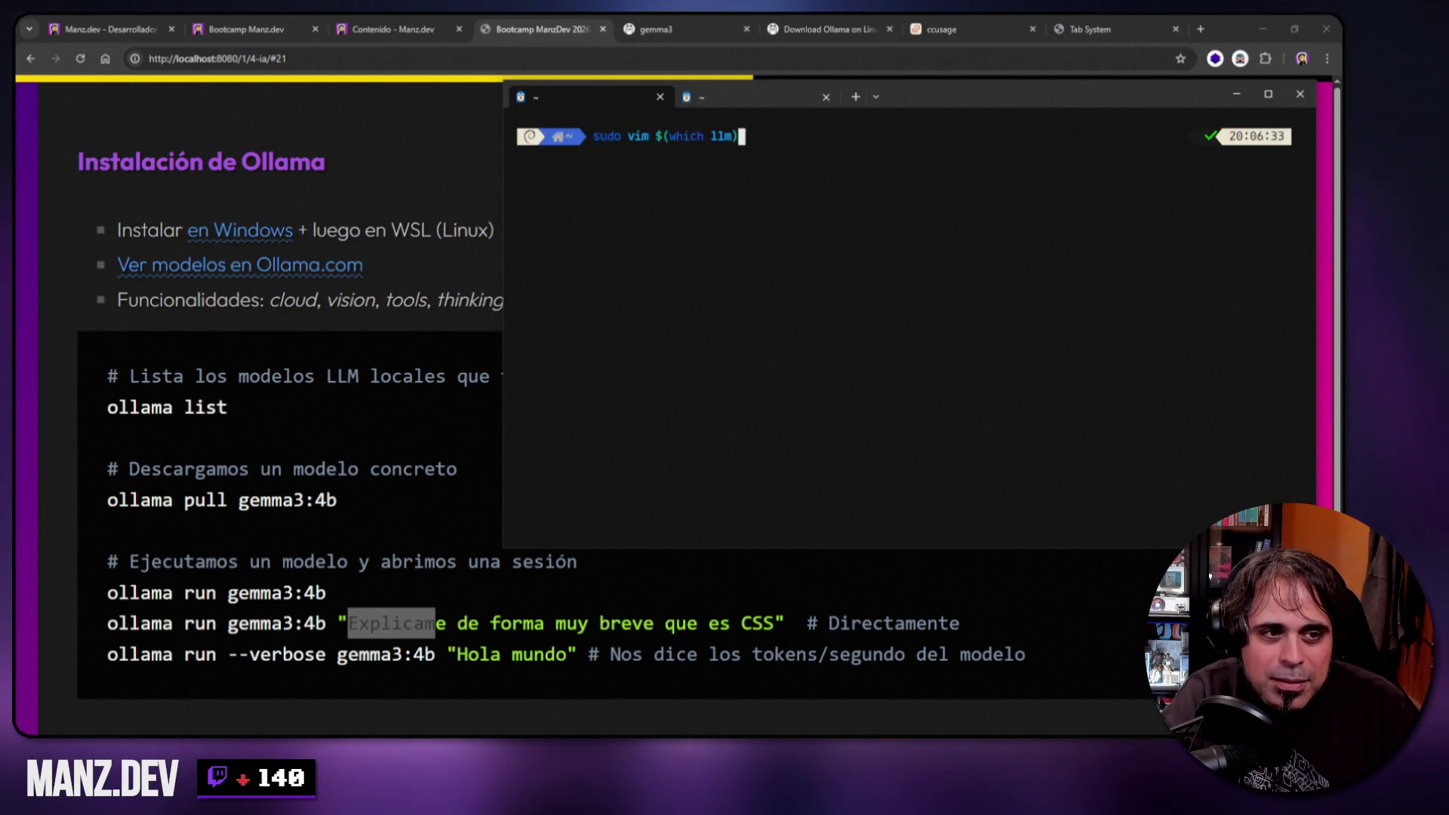
pyautogui.press('Up')
pyautogui.press('Return')
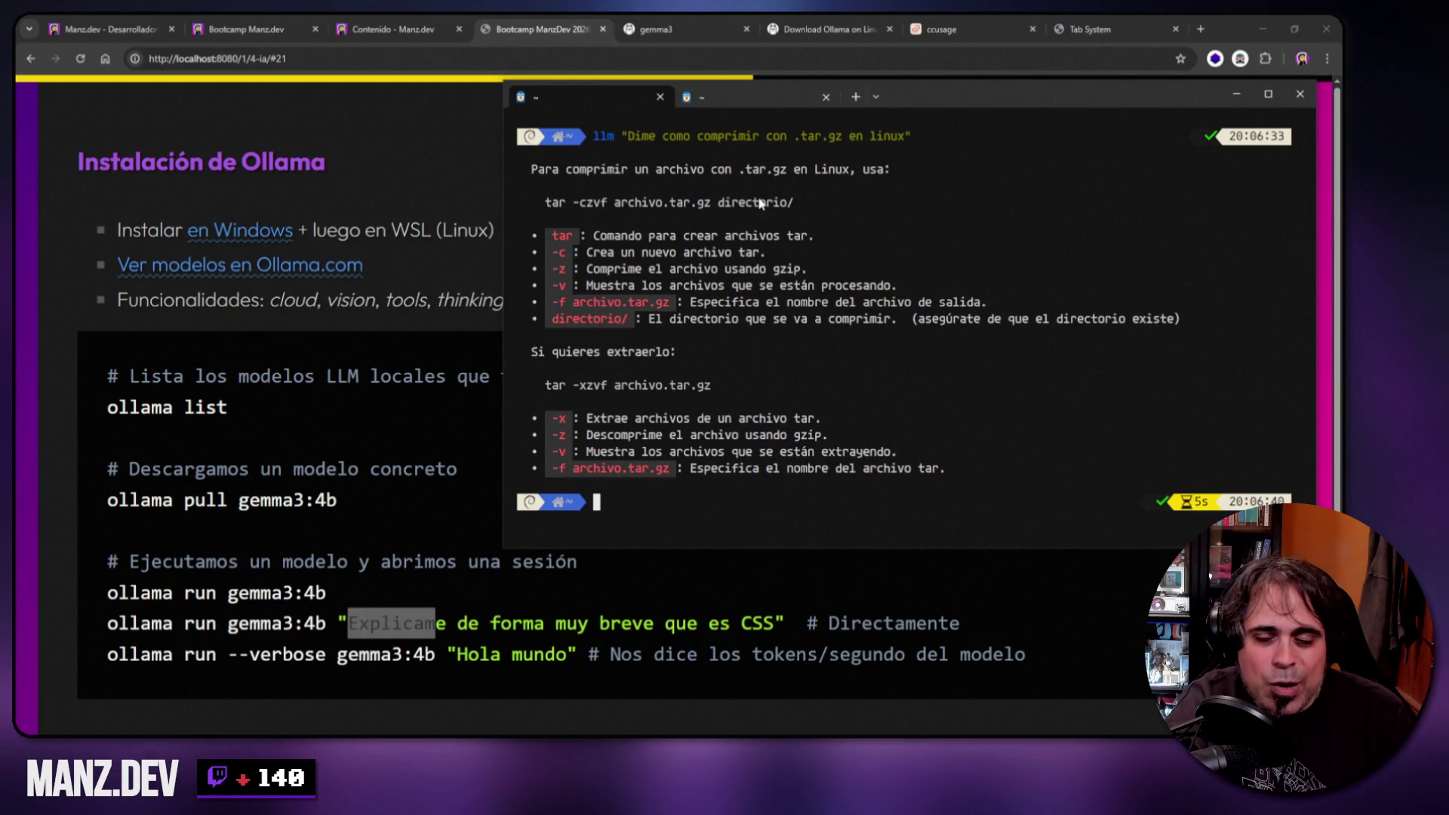
pyautogui.write('clear')
pyautogui.press('Return')
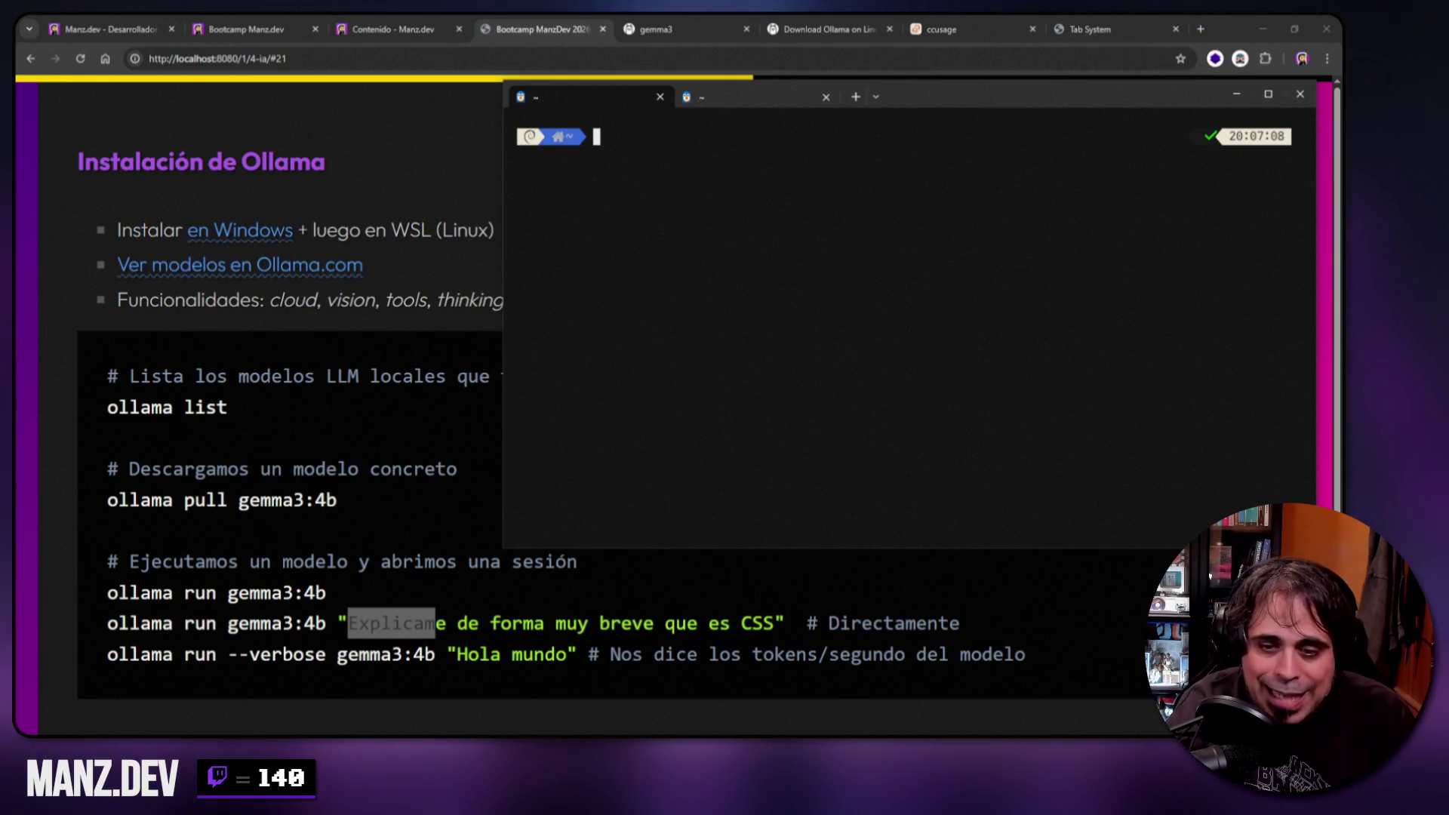
# Comment out the gemma3:4b-it-q4_K_M MODEL line, uncomment glm-4.7-flash:q4_K_M, and save with :wq!
pyautogui.press('Up')
pyautogui.press('Up')
pyautogui.press('Up')
pyautogui.press('Return')
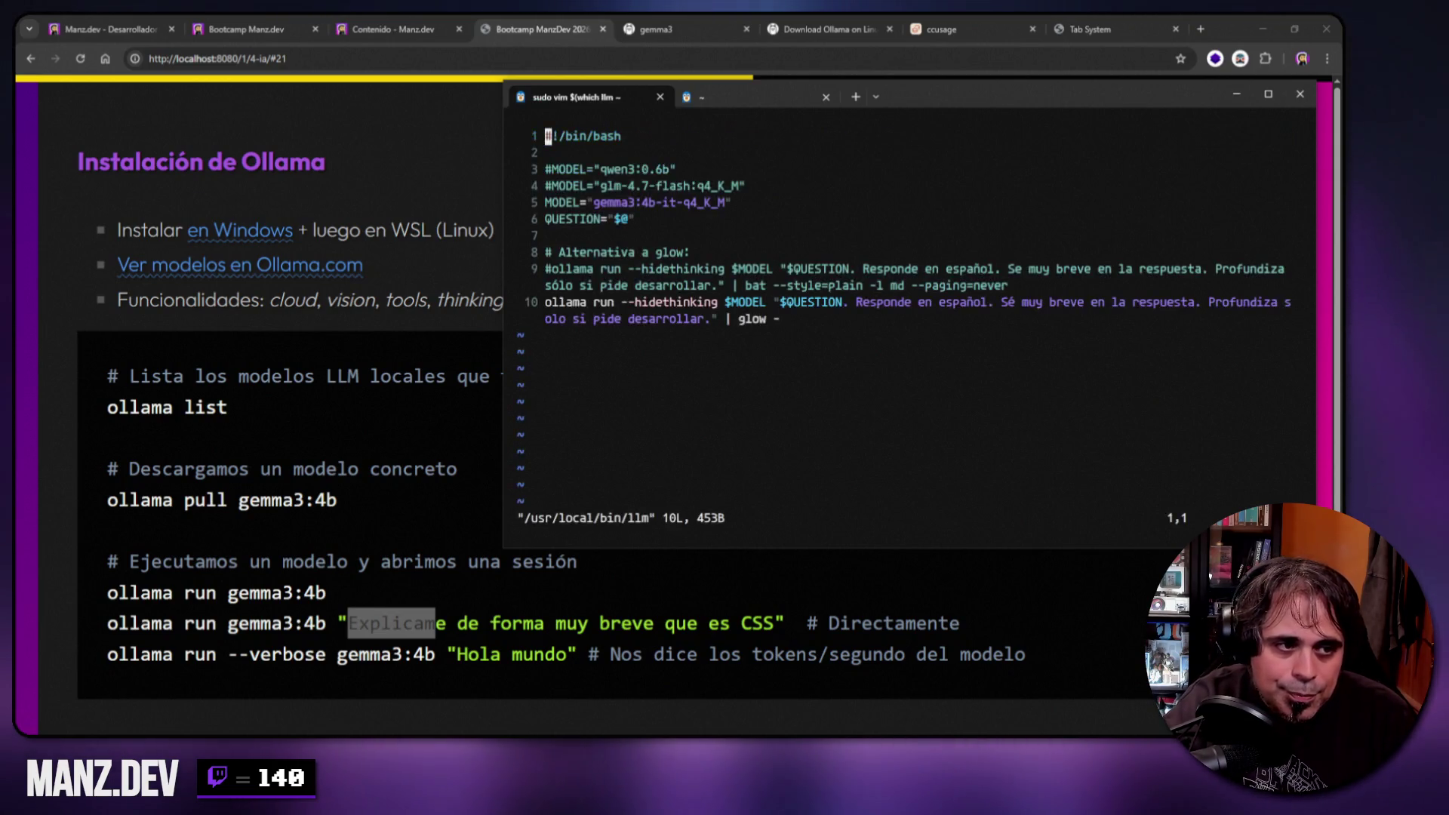
pyautogui.press('Down')
pyautogui.press('Down')
pyautogui.press('Down')
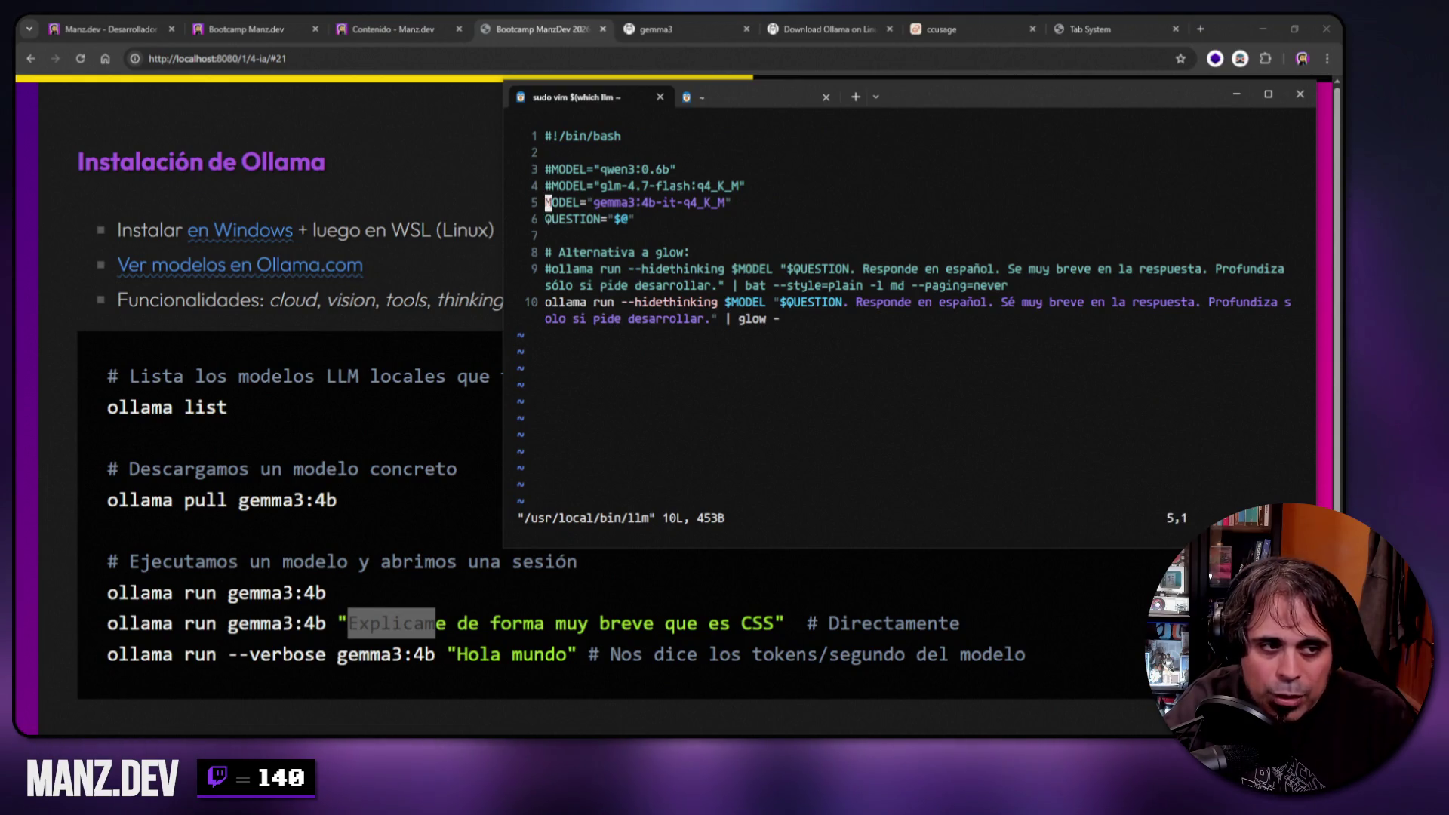
pyautogui.write('i')
pyautogui.write('#')
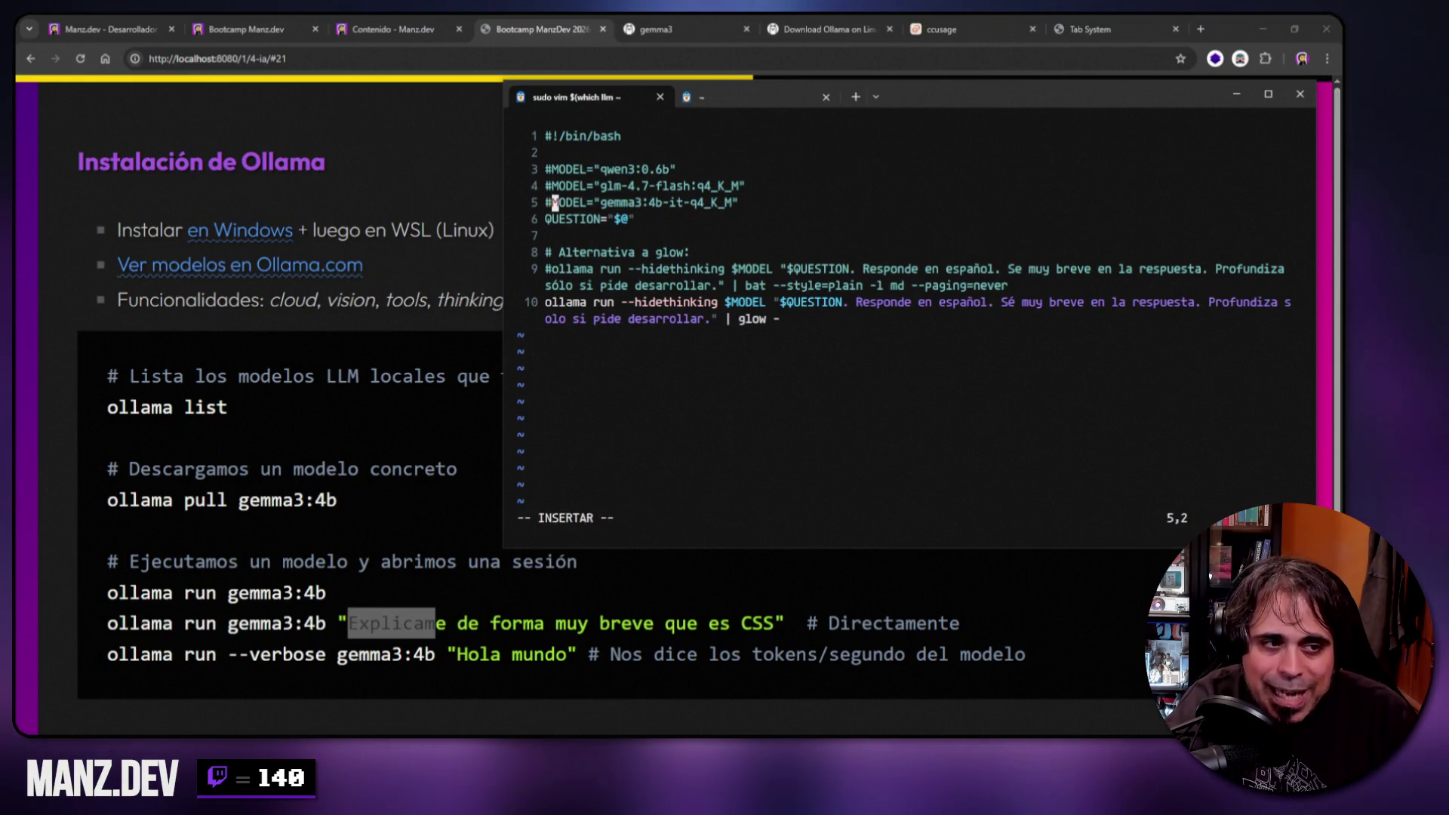
pyautogui.press('Up')
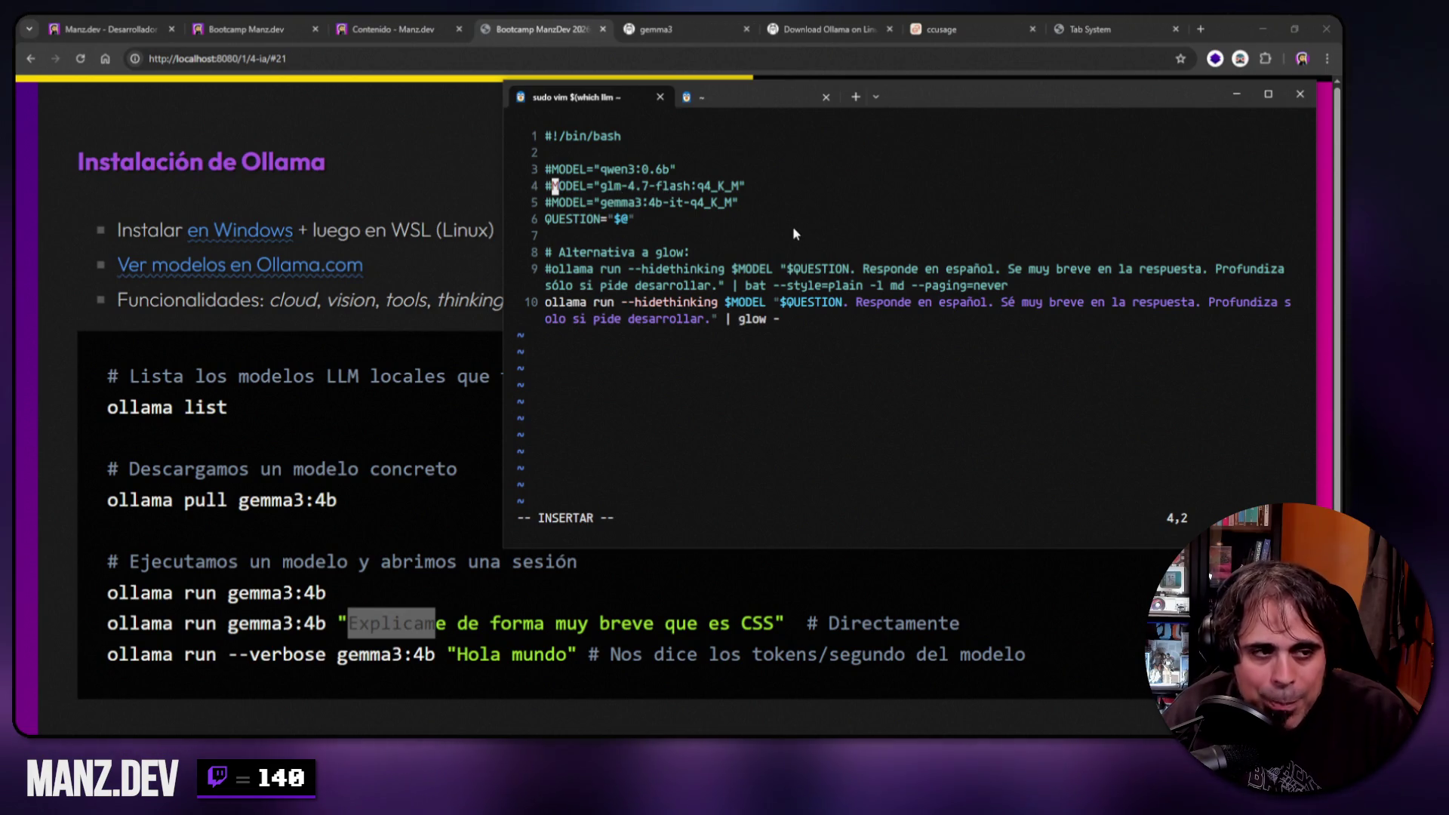
pyautogui.press('BackSpace')
pyautogui.press('Escape')
pyautogui.write(':wq!')
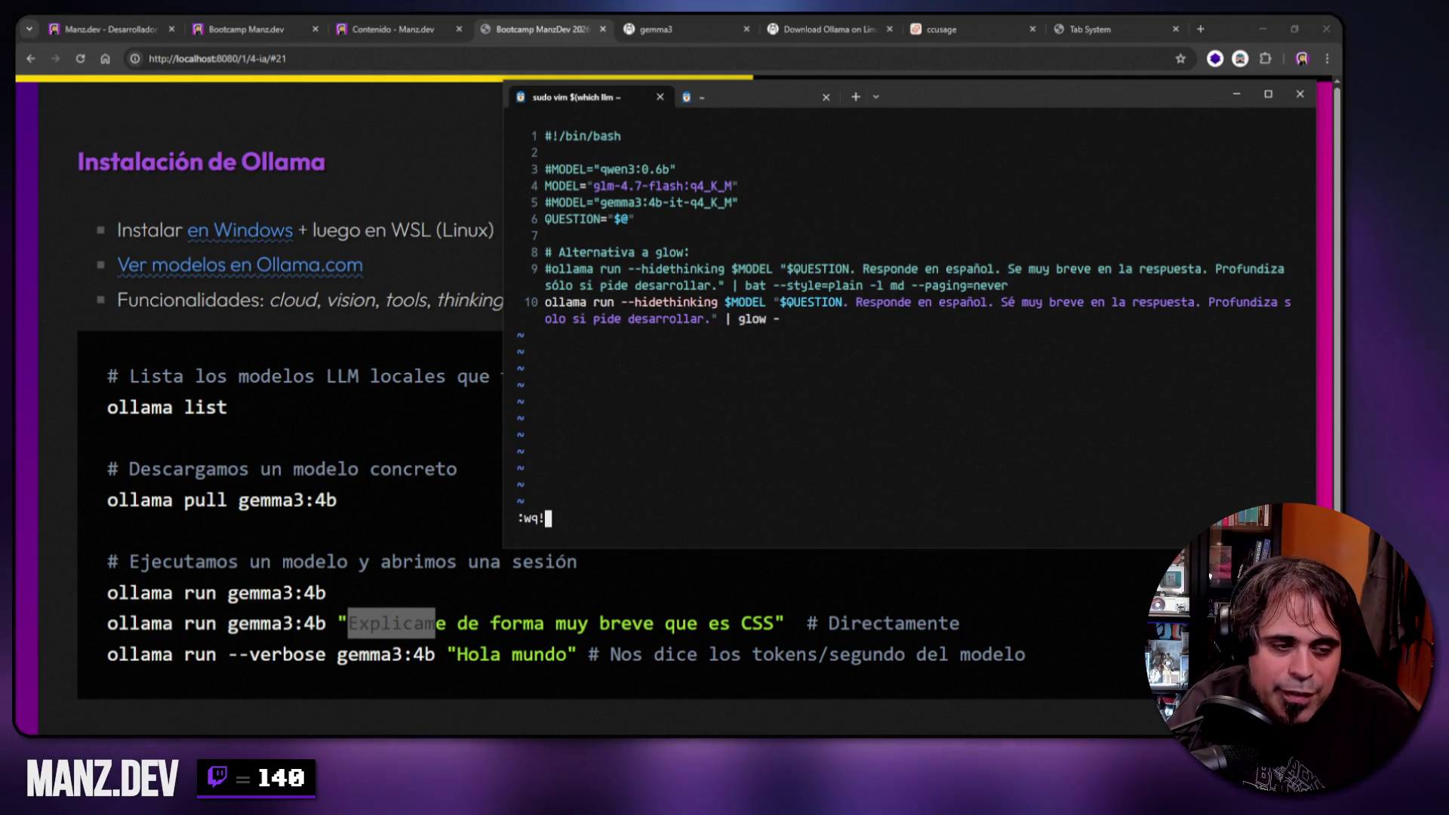
pyautogui.press('Return')
# Clear the terminal and rerun the llm .tar.gz compression question
pyautogui.write('clear')
pyautogui.press('Up')
pyautogui.press('Up')
pyautogui.press('Return')
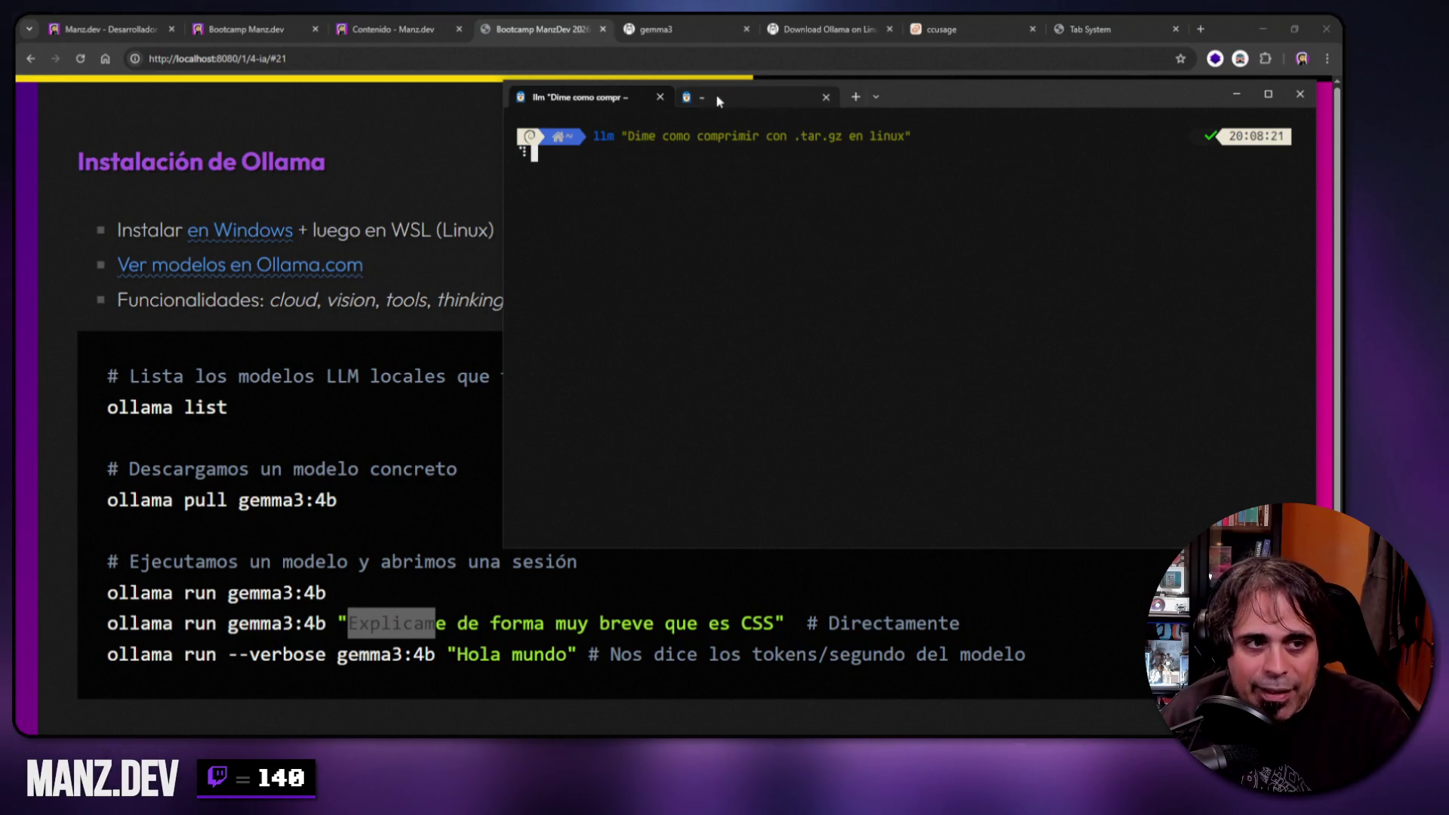
# Switch to the second terminal tab used for ollama ps
pyautogui.click(744, 97)
# Rerun ollama ps to see glm-4.7-flash:q4_K_M at 57%/43% CPU/GPU, then return to the llm tab
pyautogui.press('Up')
pyautogui.press('Return')
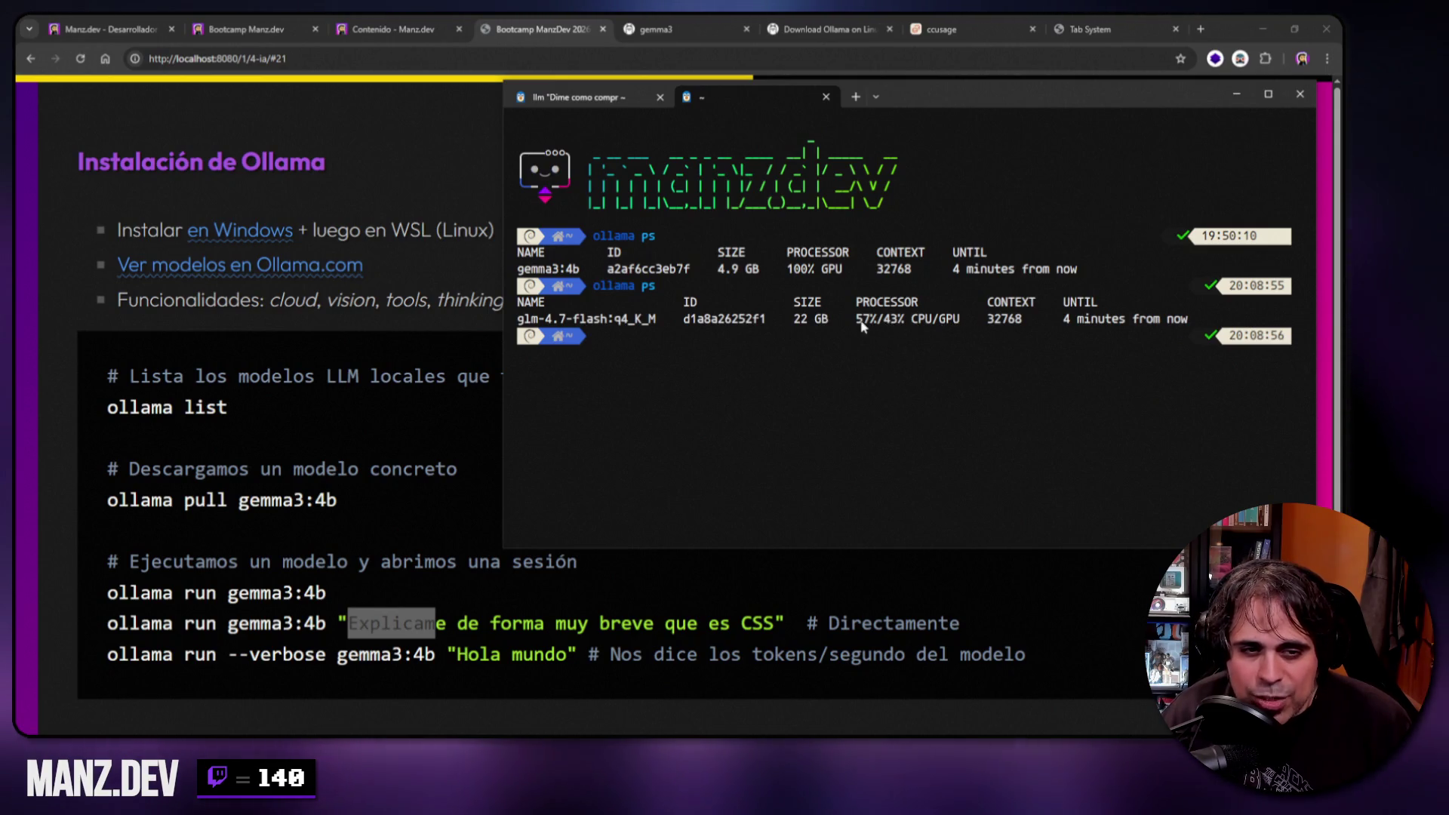
pyautogui.click(593, 98)
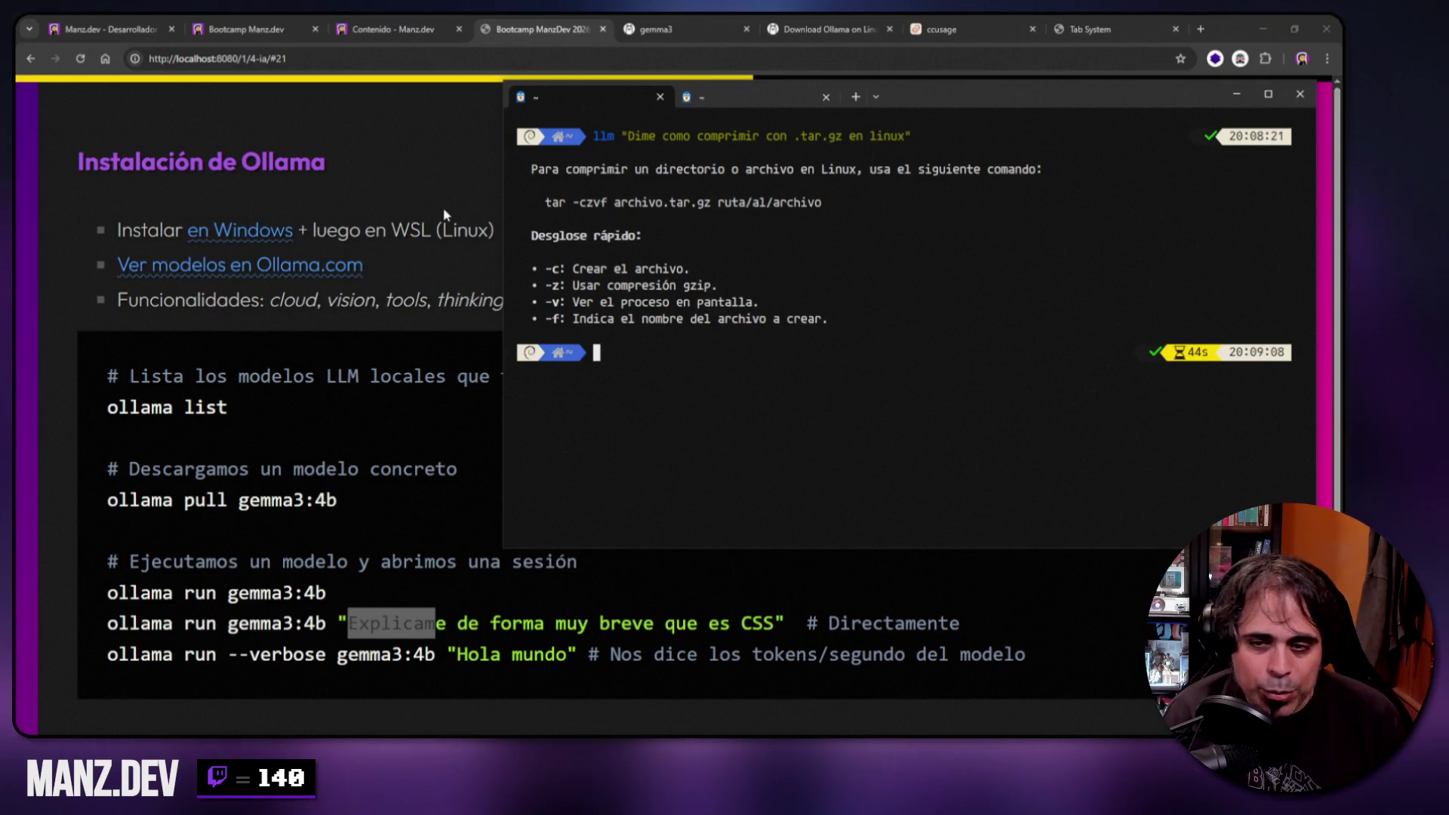
# Clear the terminal and reopen the llm script in Vim from history
pyautogui.write('clear')
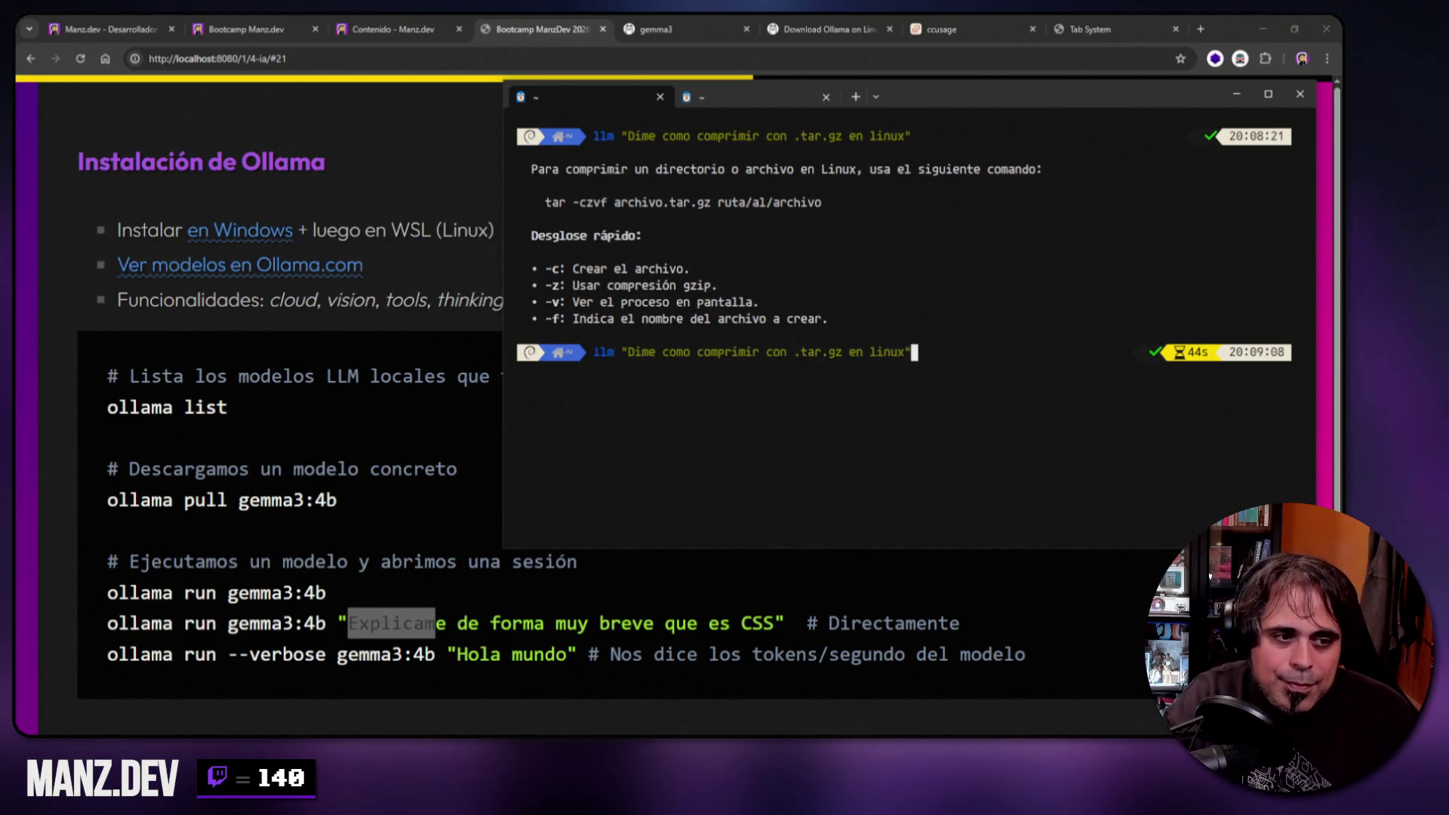
pyautogui.press('Up')
pyautogui.press('Return')
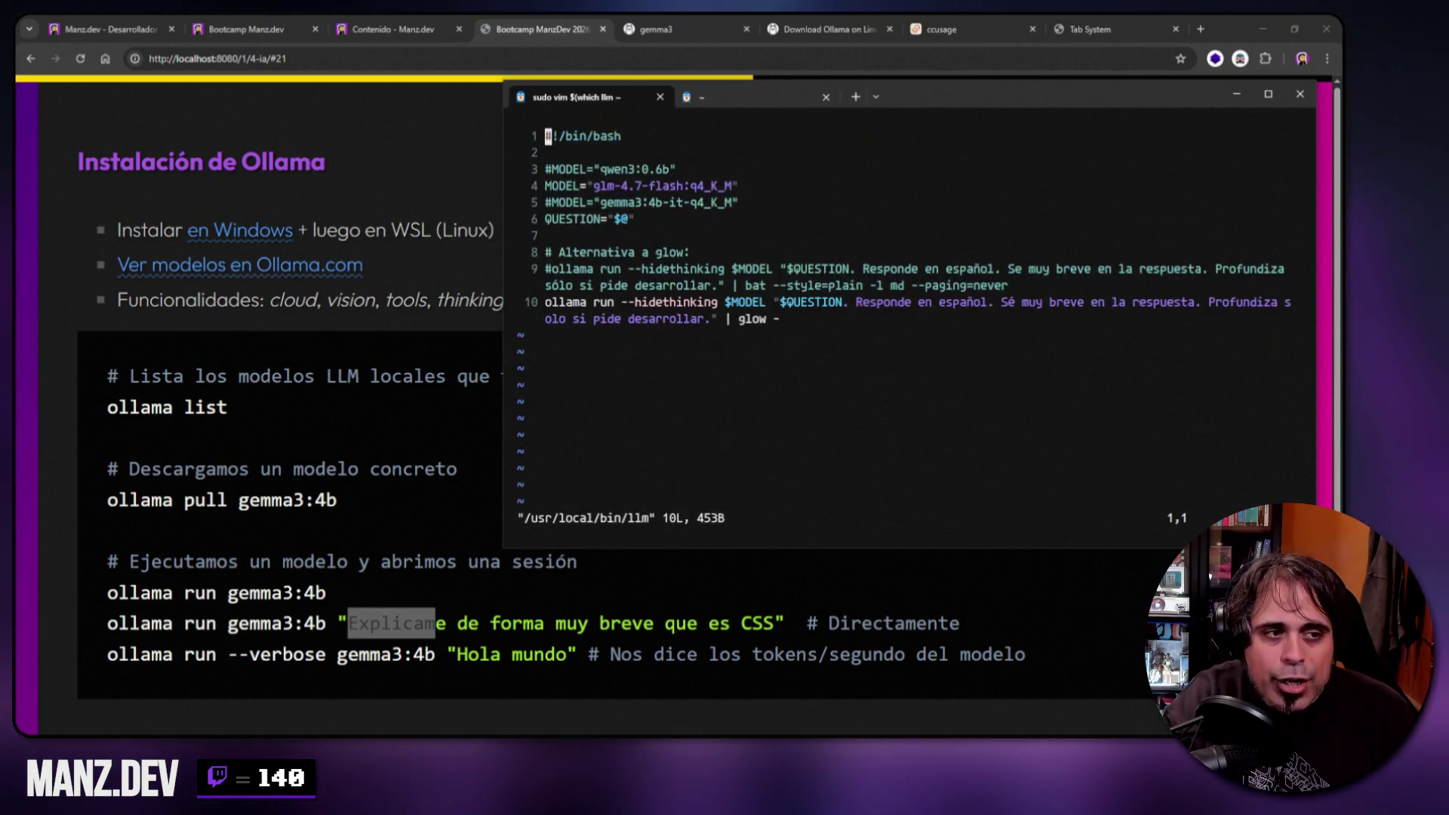
# Comment the glm-4.7-flash line, uncomment gemma3:4b-it-q4_K_M, save with :wq!, and clear the screen
pyautogui.press('Down')
pyautogui.press('Down')
pyautogui.press('Down')
pyautogui.press('i')
pyautogui.press('Up')
pyautogui.write('#')
pyautogui.press('Down')
pyautogui.press('Right')
pyautogui.press('Right')
pyautogui.press('Right')
pyautogui.press('Right')
pyautogui.press('Right')
pyautogui.press('Right')
pyautogui.press('Right')
pyautogui.press('Home')
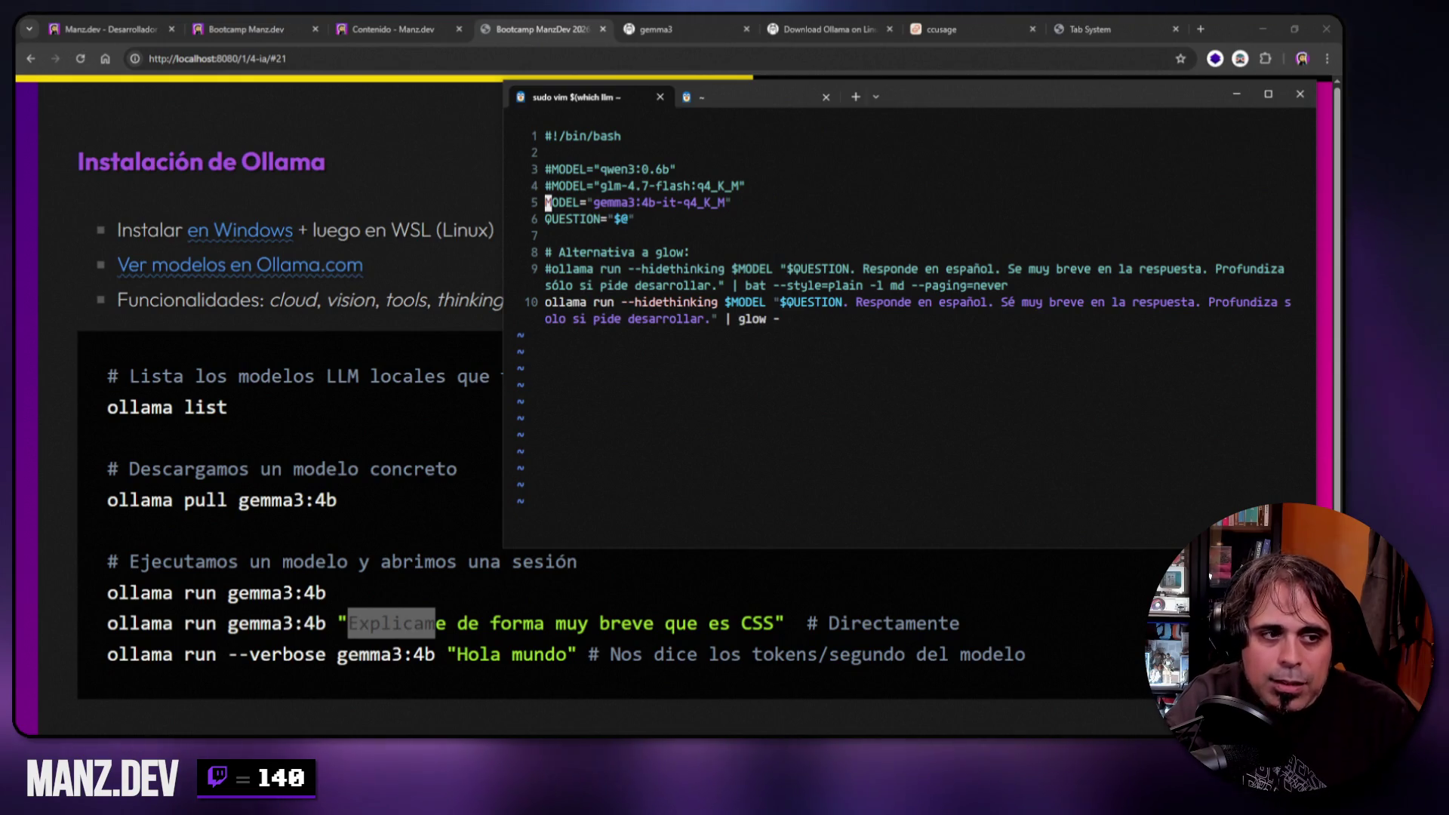
pyautogui.press('Escape')
pyautogui.write(':wq!')
pyautogui.press('Return')
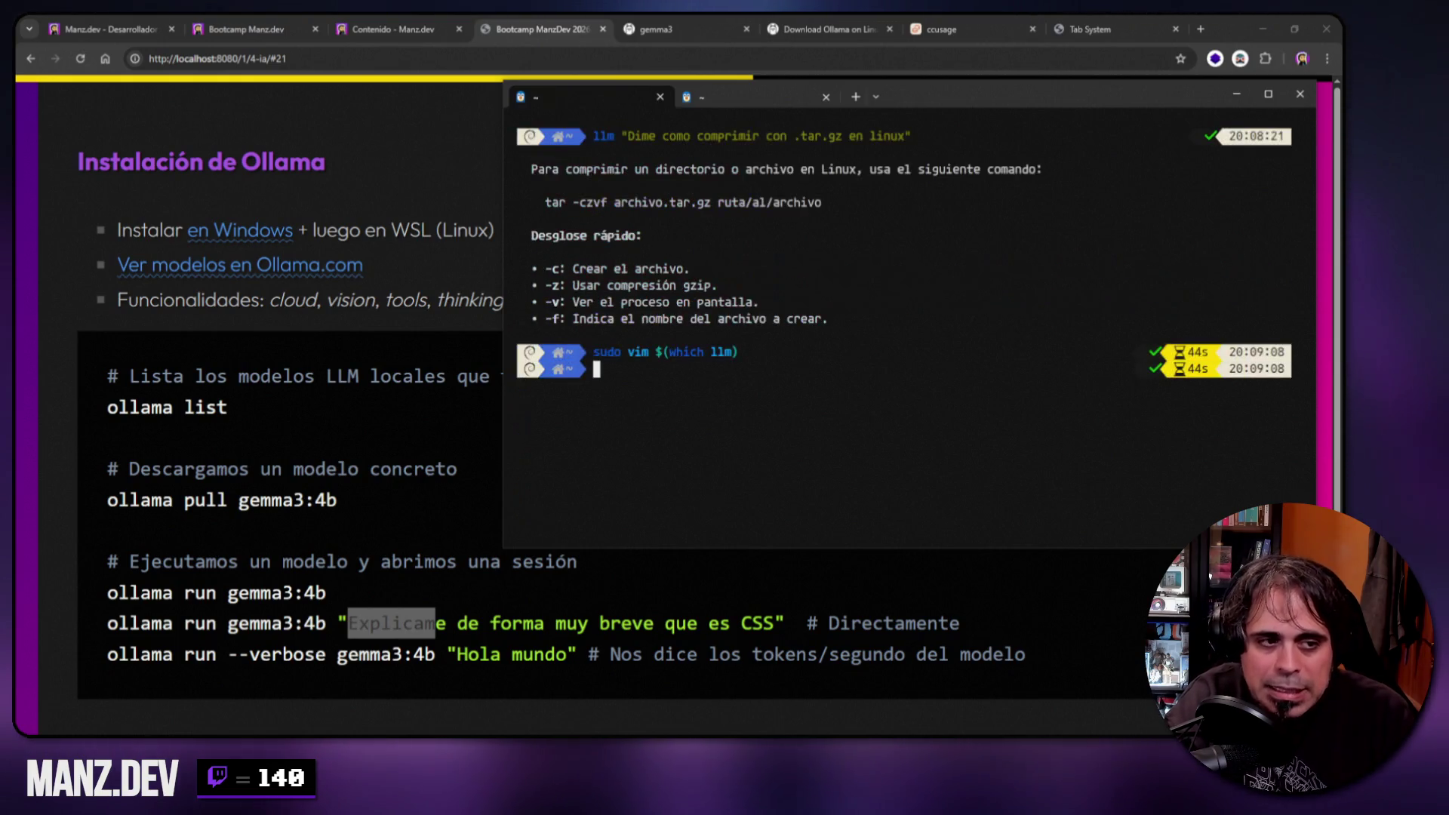
pyautogui.write('clear')
pyautogui.press('Return')
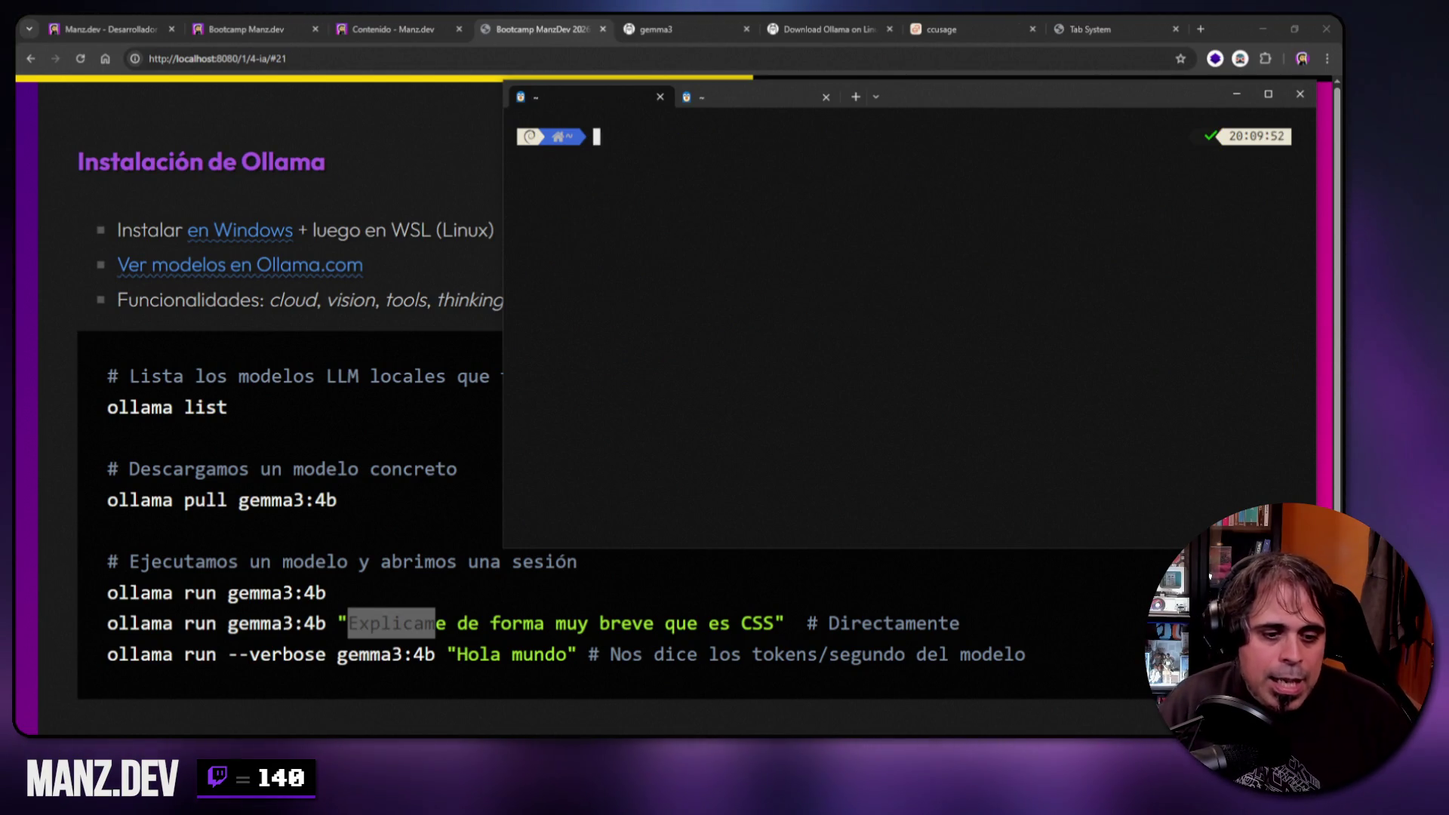
# Step the slides to 'Conectar Ollama con OpenCode', highlight glm-4.7-flash's q4_K_M suffix, and return to the terminal
pyautogui.click(424, 257)
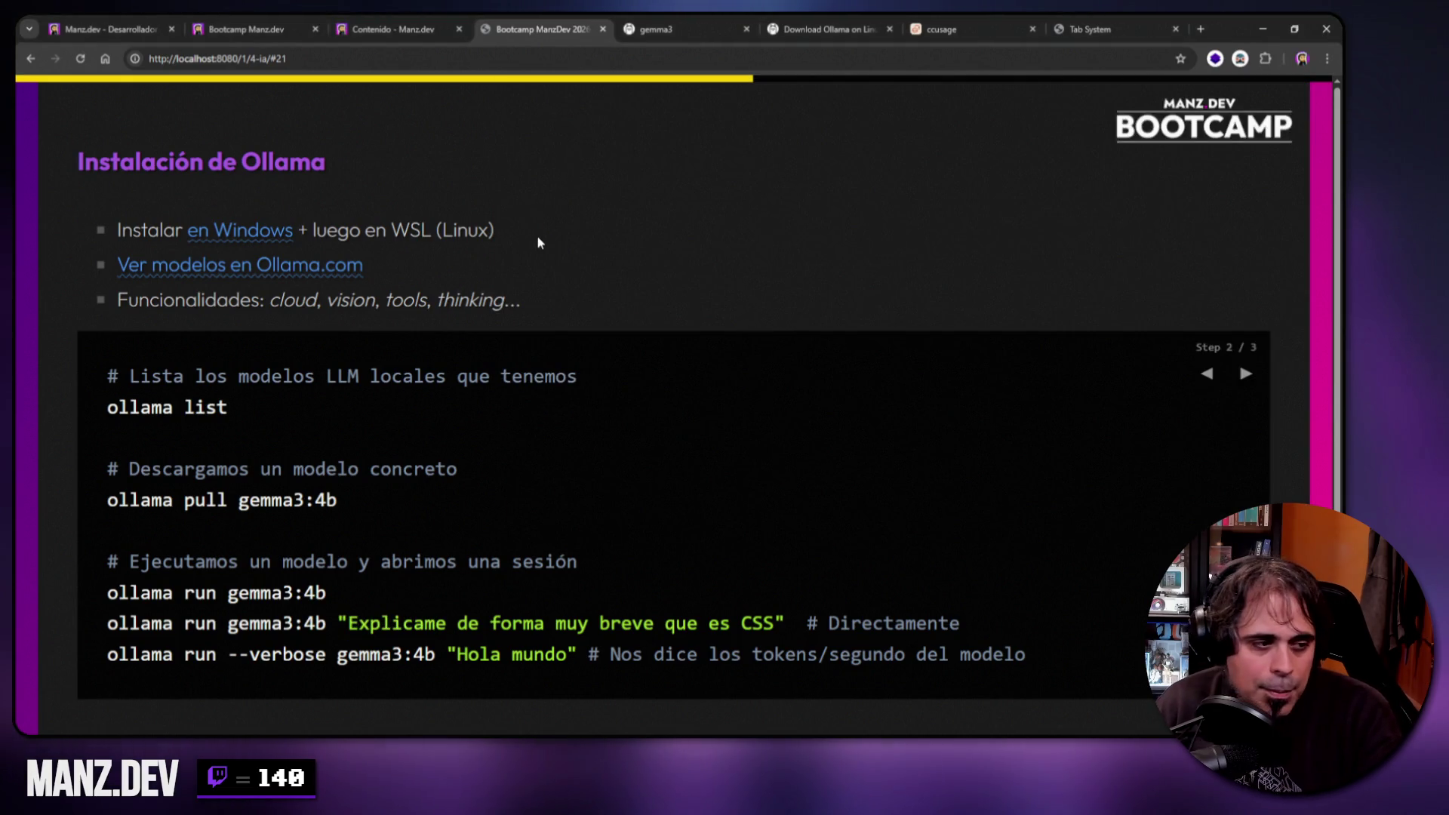
pyautogui.press('Right')
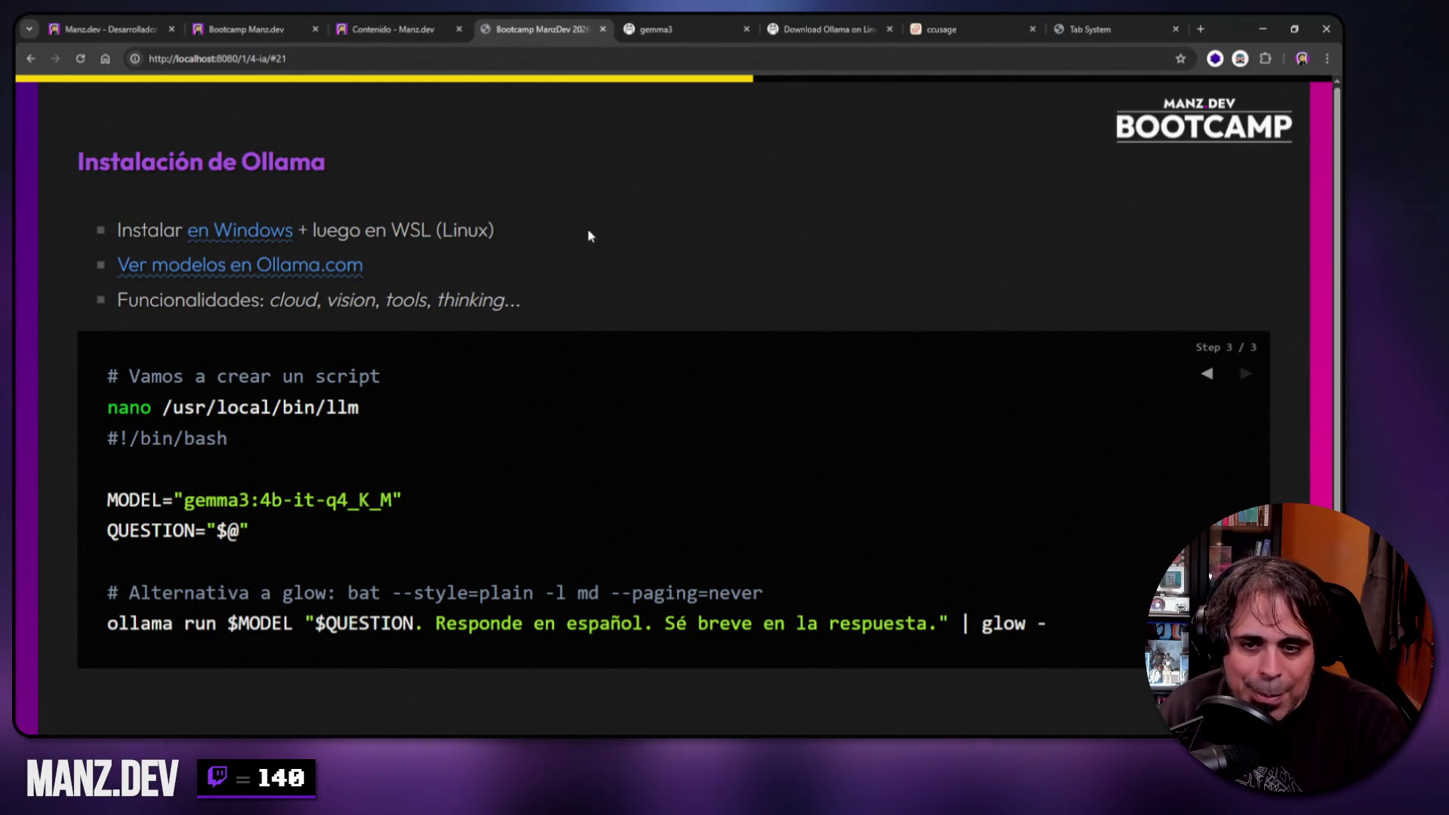
pyautogui.press('Right')
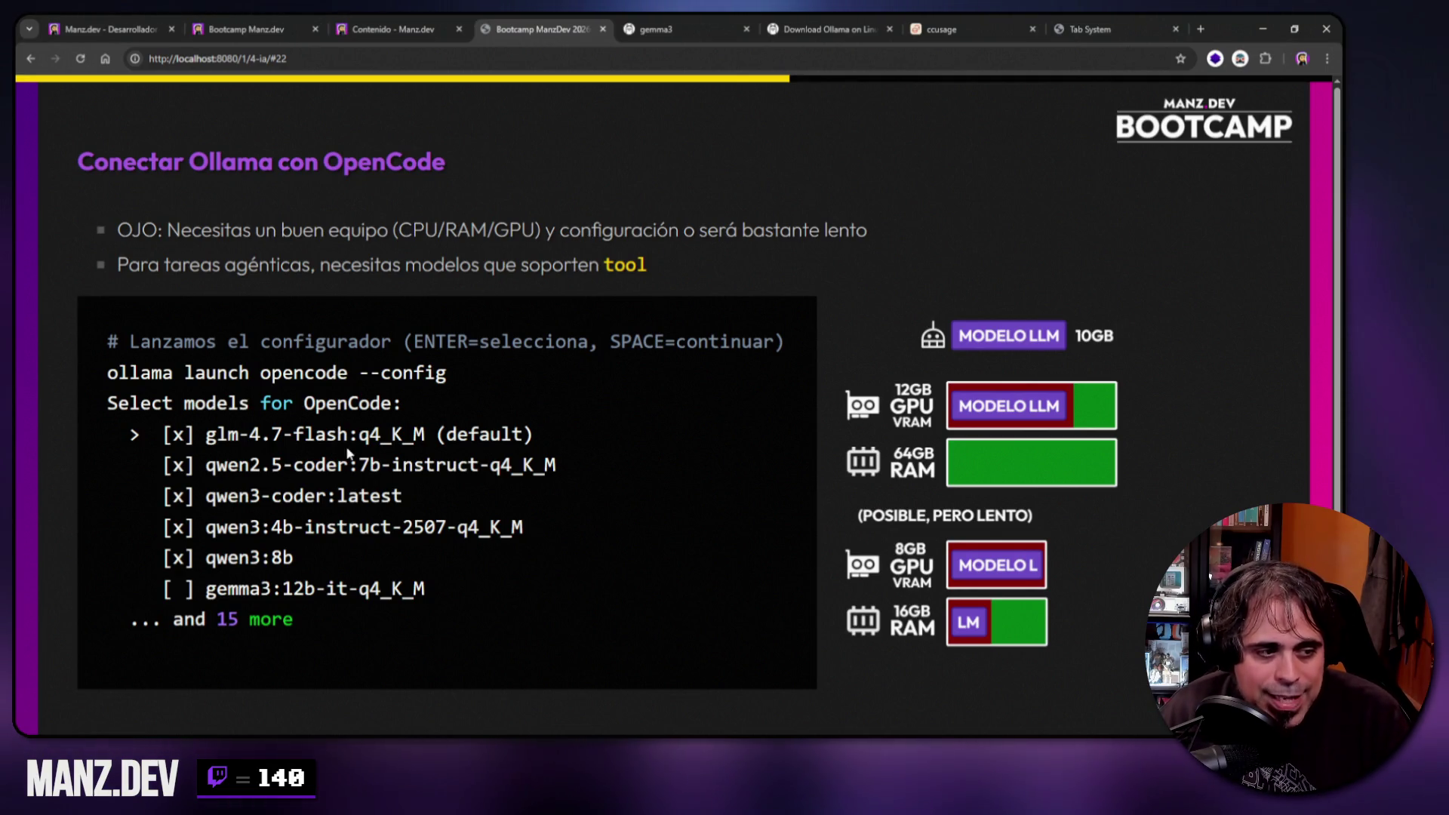
pyautogui.moveTo(359, 435); pyautogui.dragTo(425, 436)
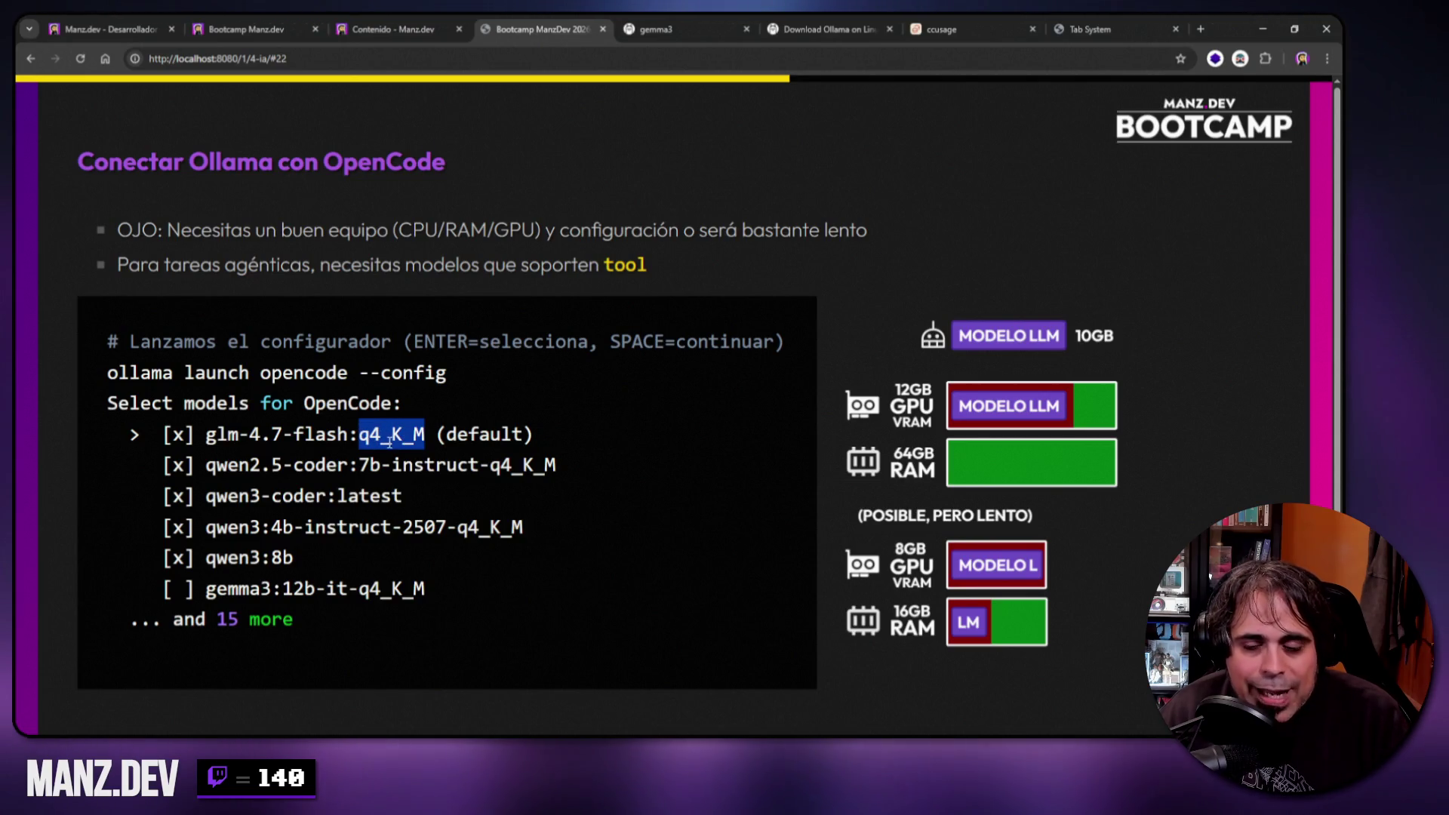
pyautogui.hotkey('alt', 'Tab')
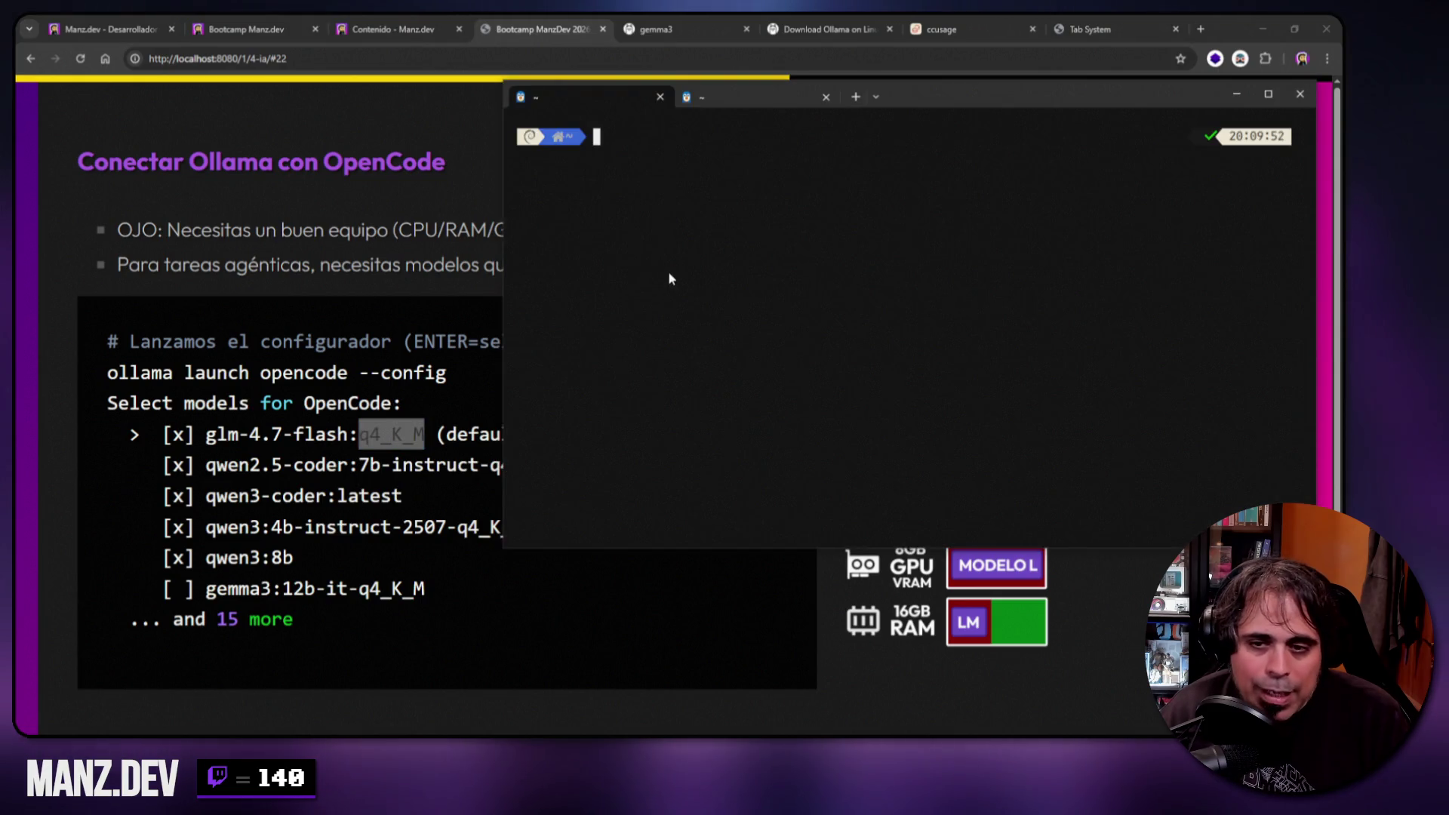
# Recall 'ollama list | grep -i "gemma"', strip the grep filter, and run plain 'ollama list'
pyautogui.write('llm')
pyautogui.press('Up')
pyautogui.press('Up')
pyautogui.press('Up')
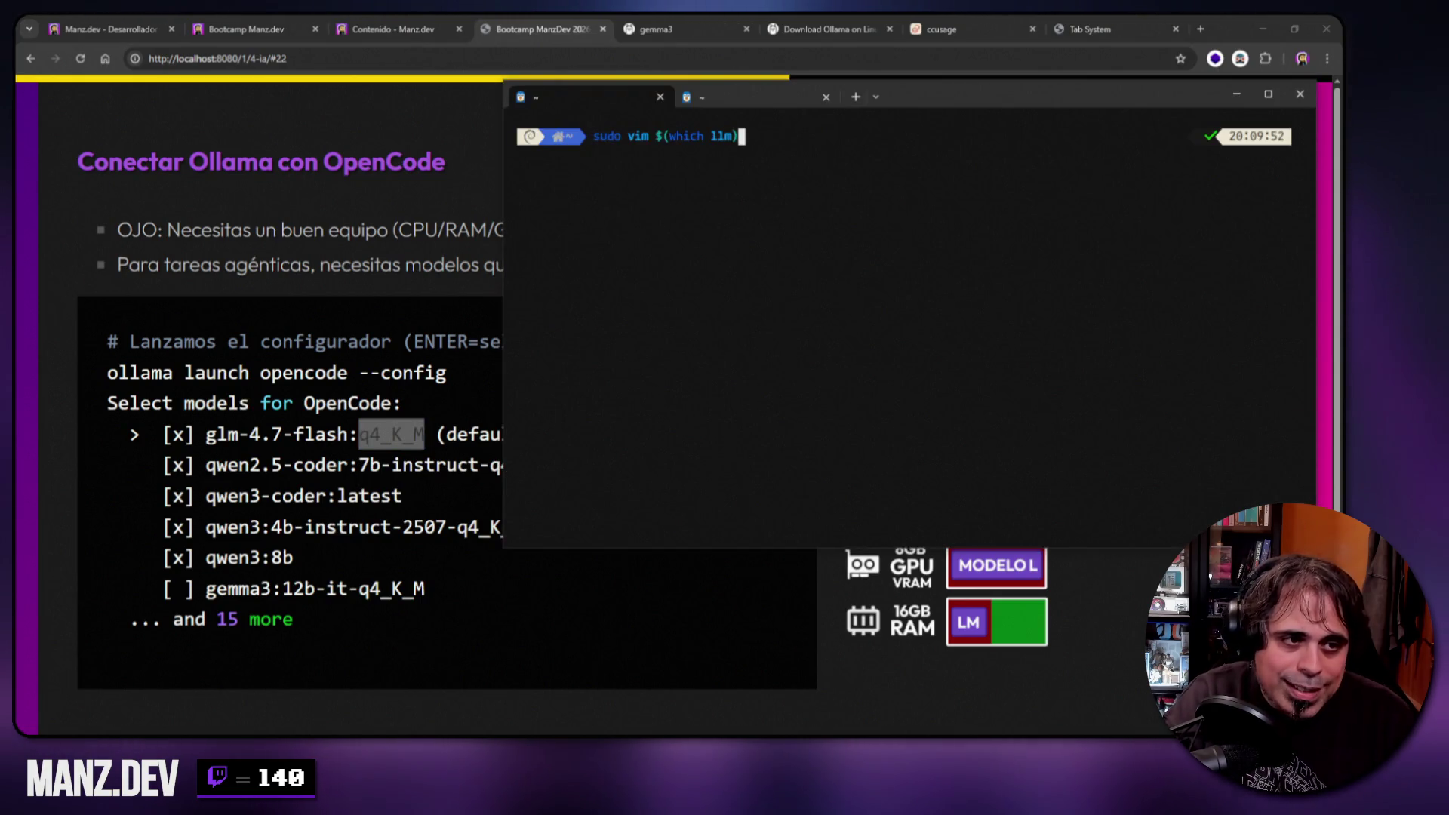
pyautogui.press('Up')
pyautogui.press('Up')
pyautogui.press('Up')
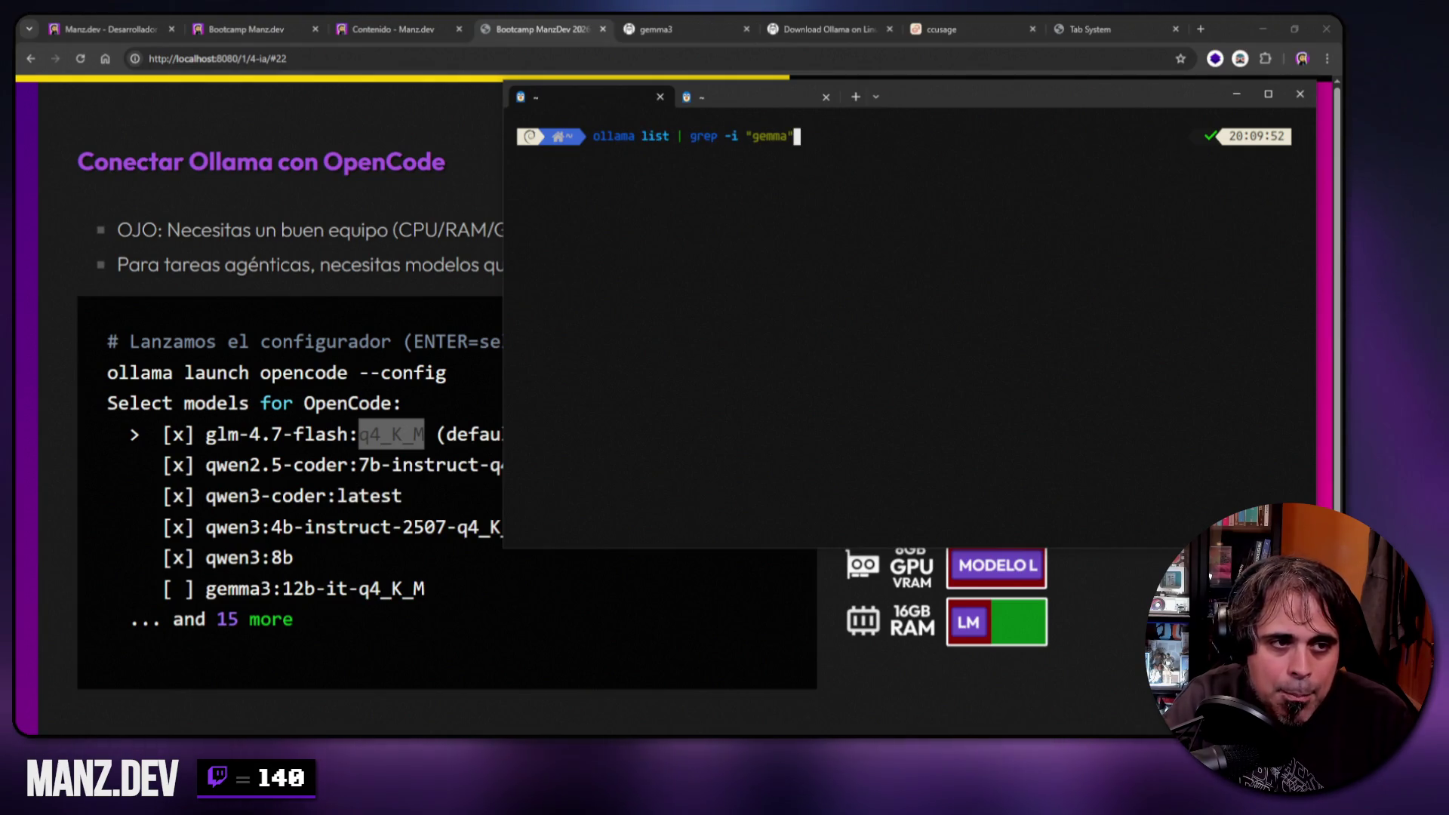
pyautogui.press('BackSpace')
pyautogui.press('BackSpace')
pyautogui.press('BackSpace')
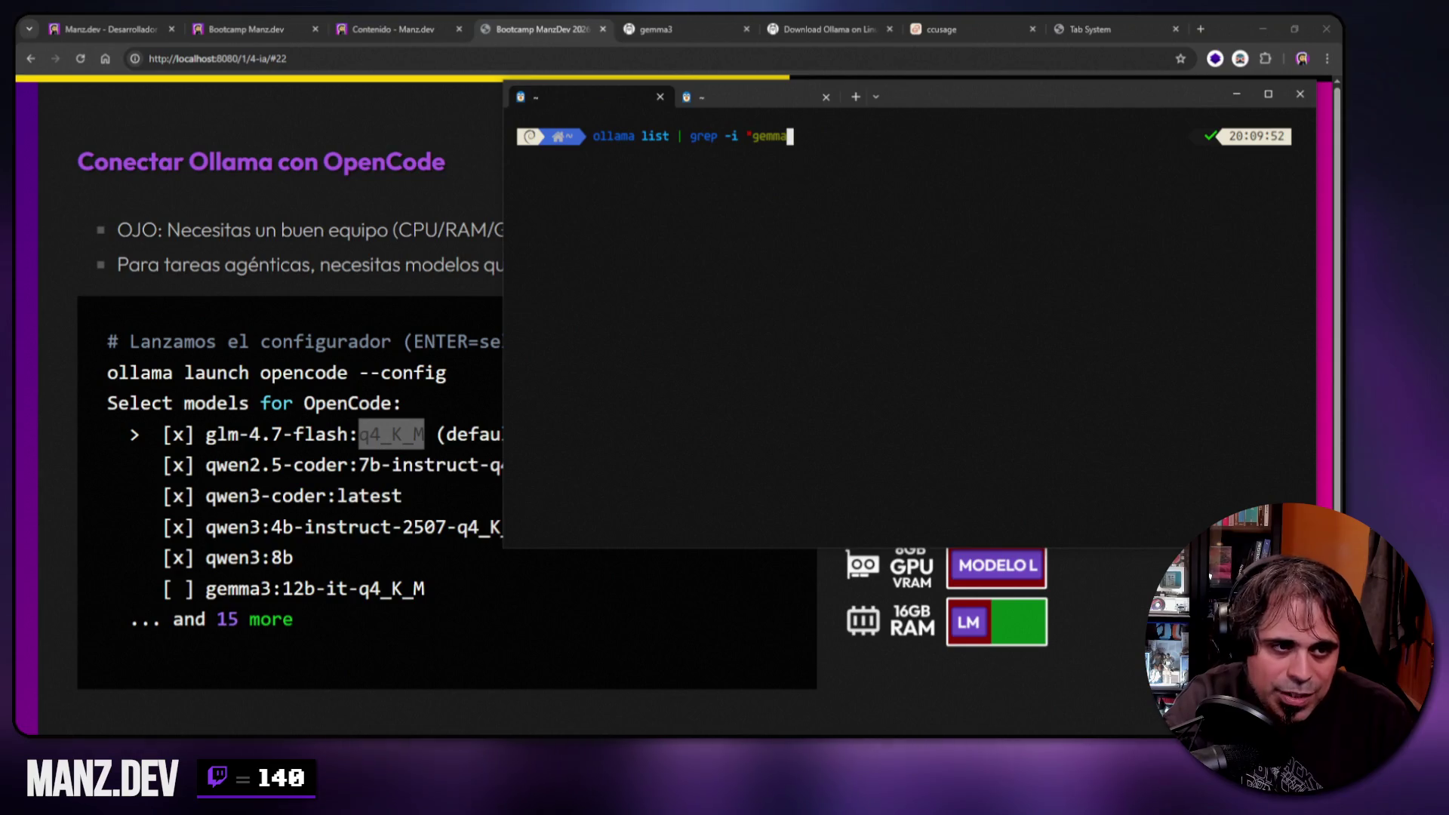
pyautogui.press('BackSpace')
pyautogui.press('Return')
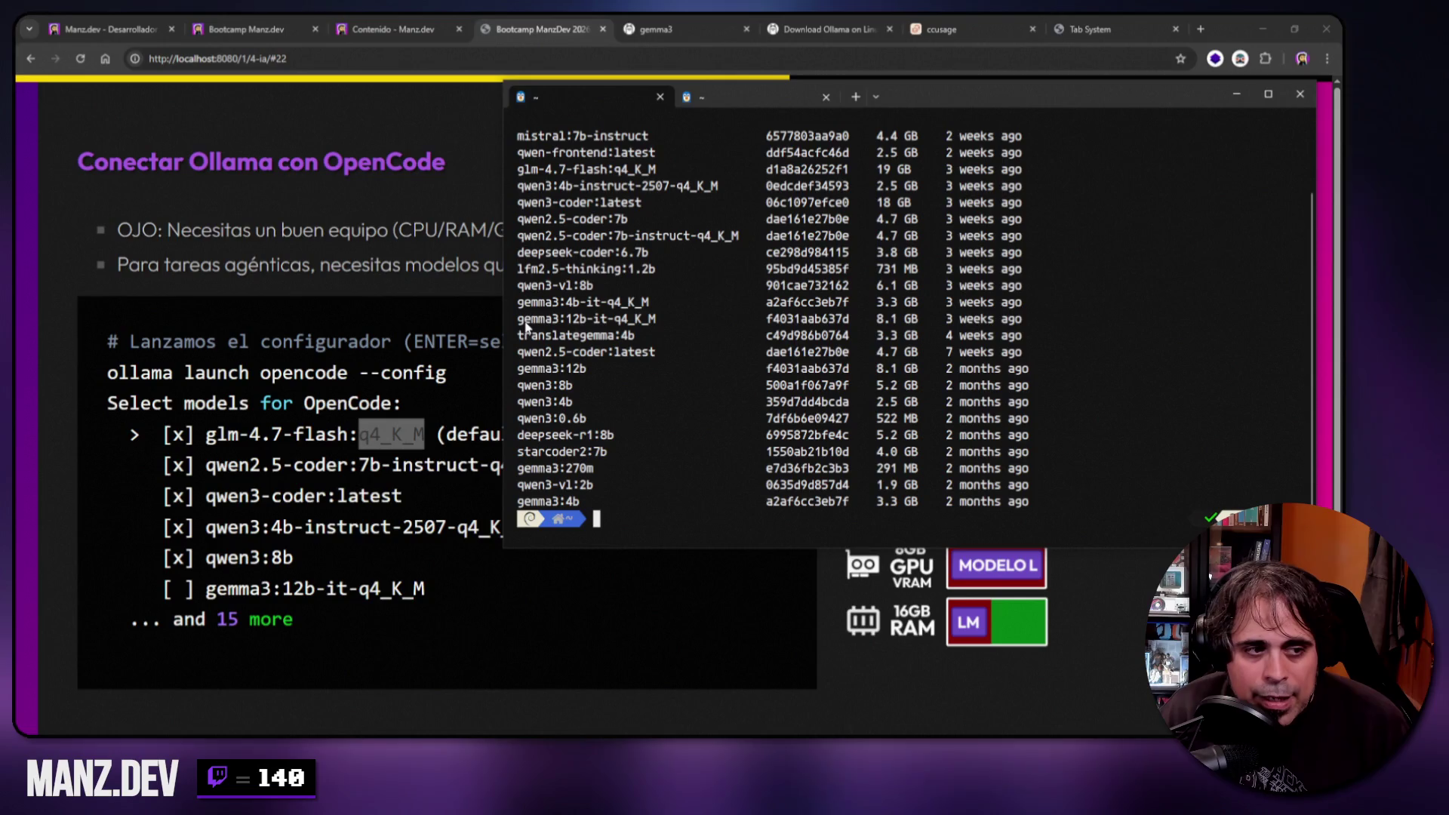
# Highlight the it, q4_K_M and 4b-it parts of gemma3:4b-it-q4_K_M in the listing
pyautogui.doubleClick(594, 303)
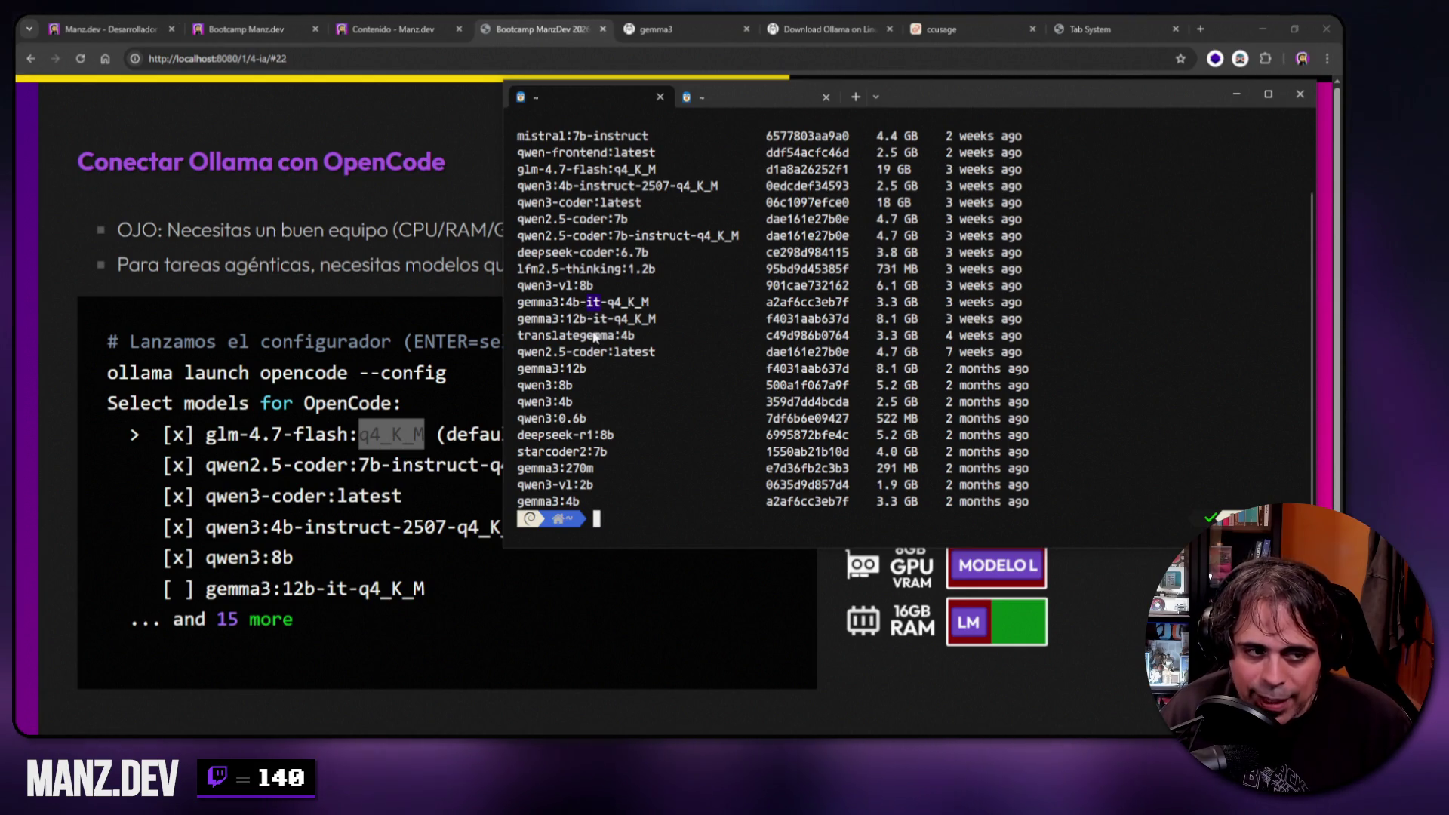
pyautogui.moveTo(621, 310); pyautogui.dragTo(645, 311)
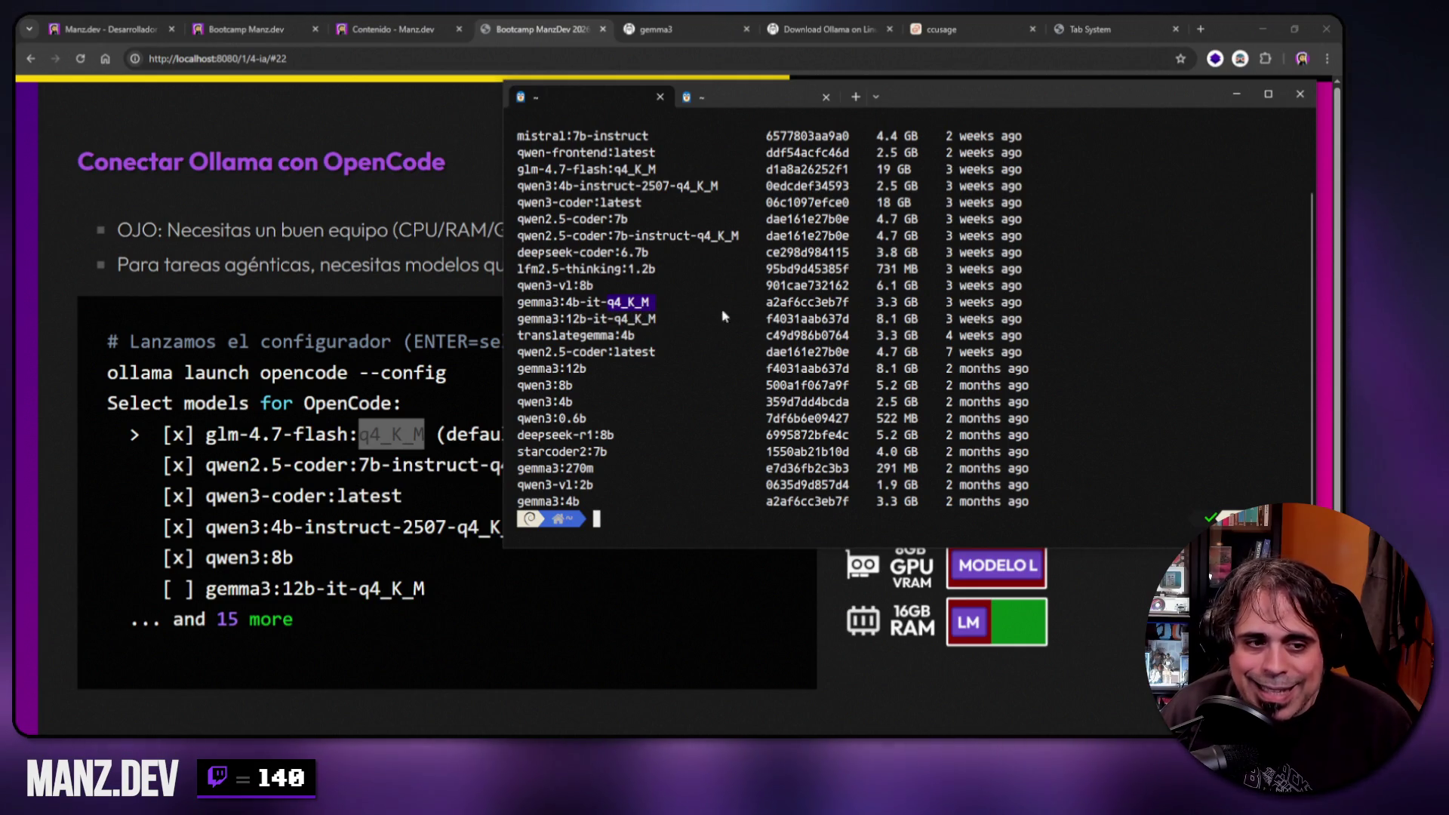
pyautogui.moveTo(561, 308); pyautogui.dragTo(605, 306)
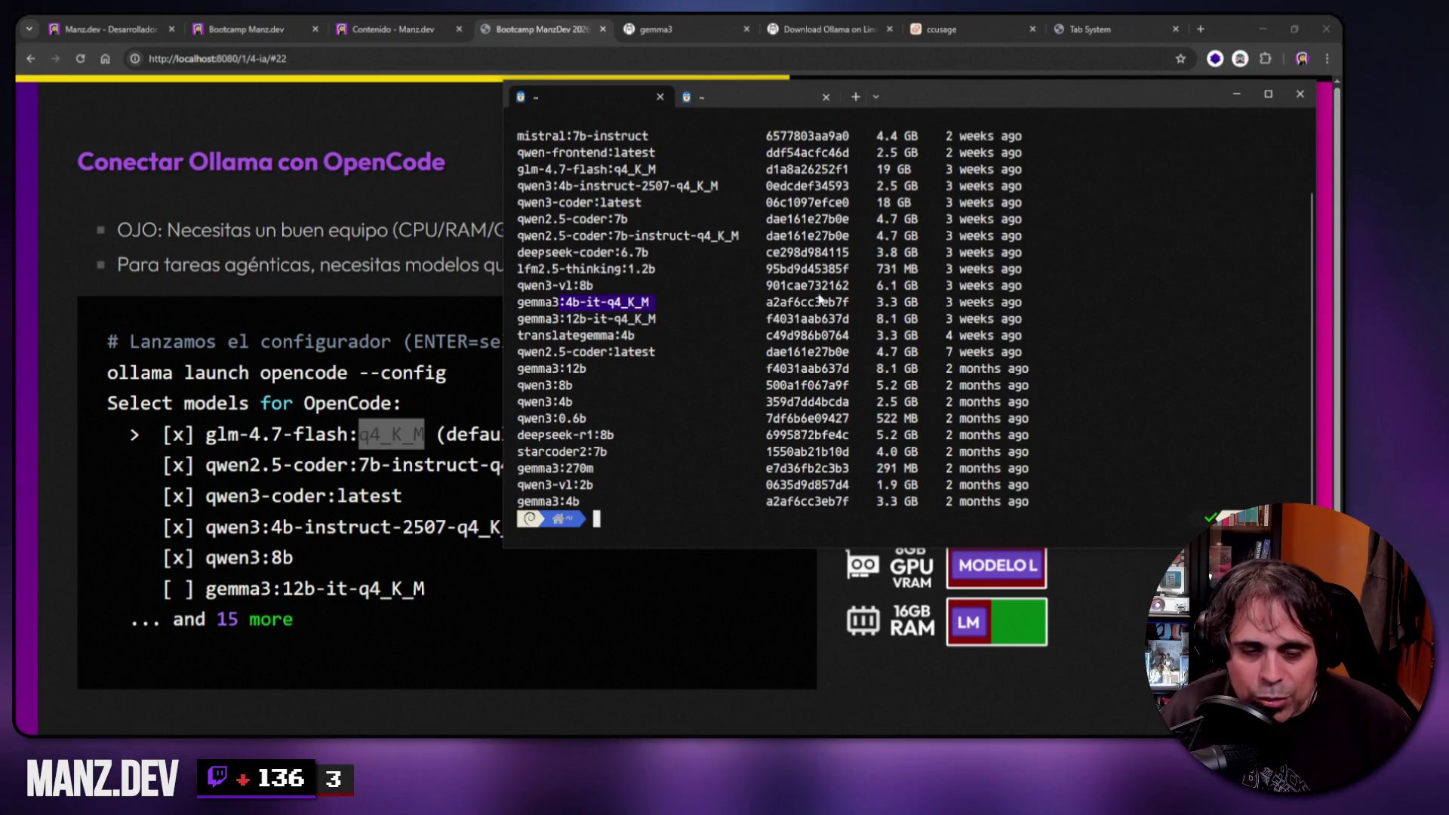
pyautogui.click(552, 26)
# Discard an accidental new tab and restore the Hugging Face Qwen3 collection tab with Ctrl+Shift+T
pyautogui.hotkey('ctrl', 't')
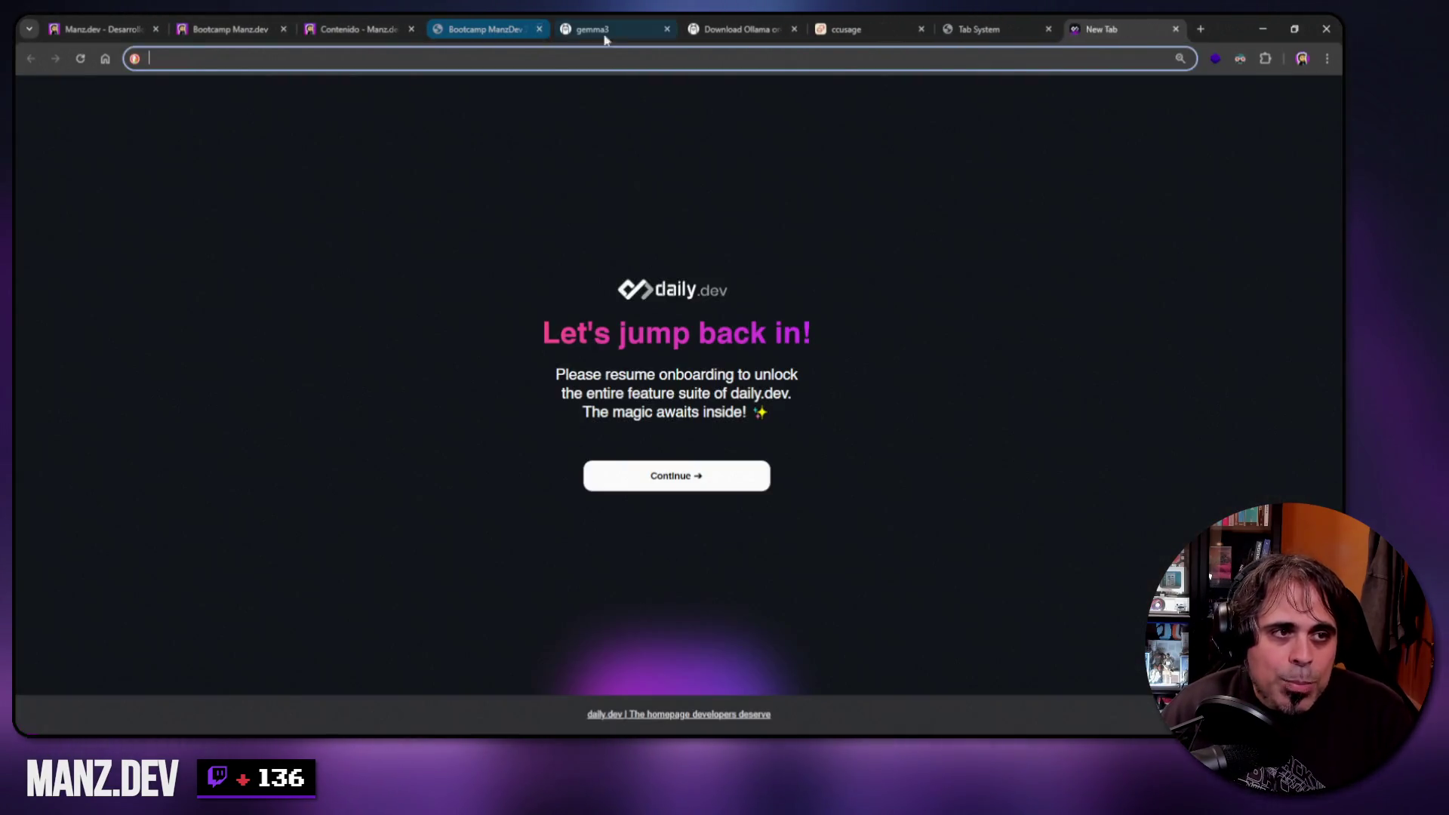
pyautogui.middleClick(1144, 37)
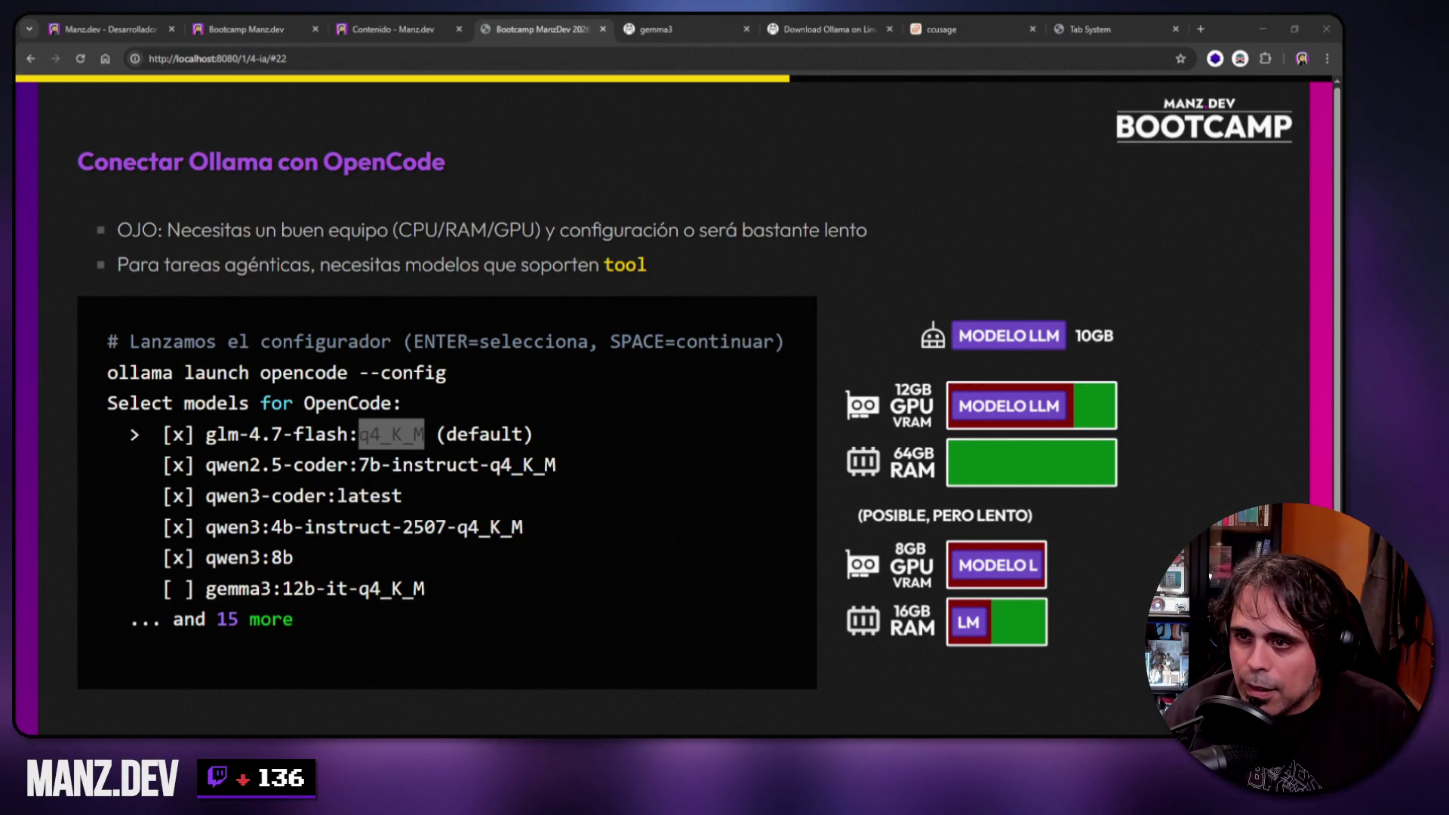
pyautogui.hotkey('ctrl', 'shift', 't')
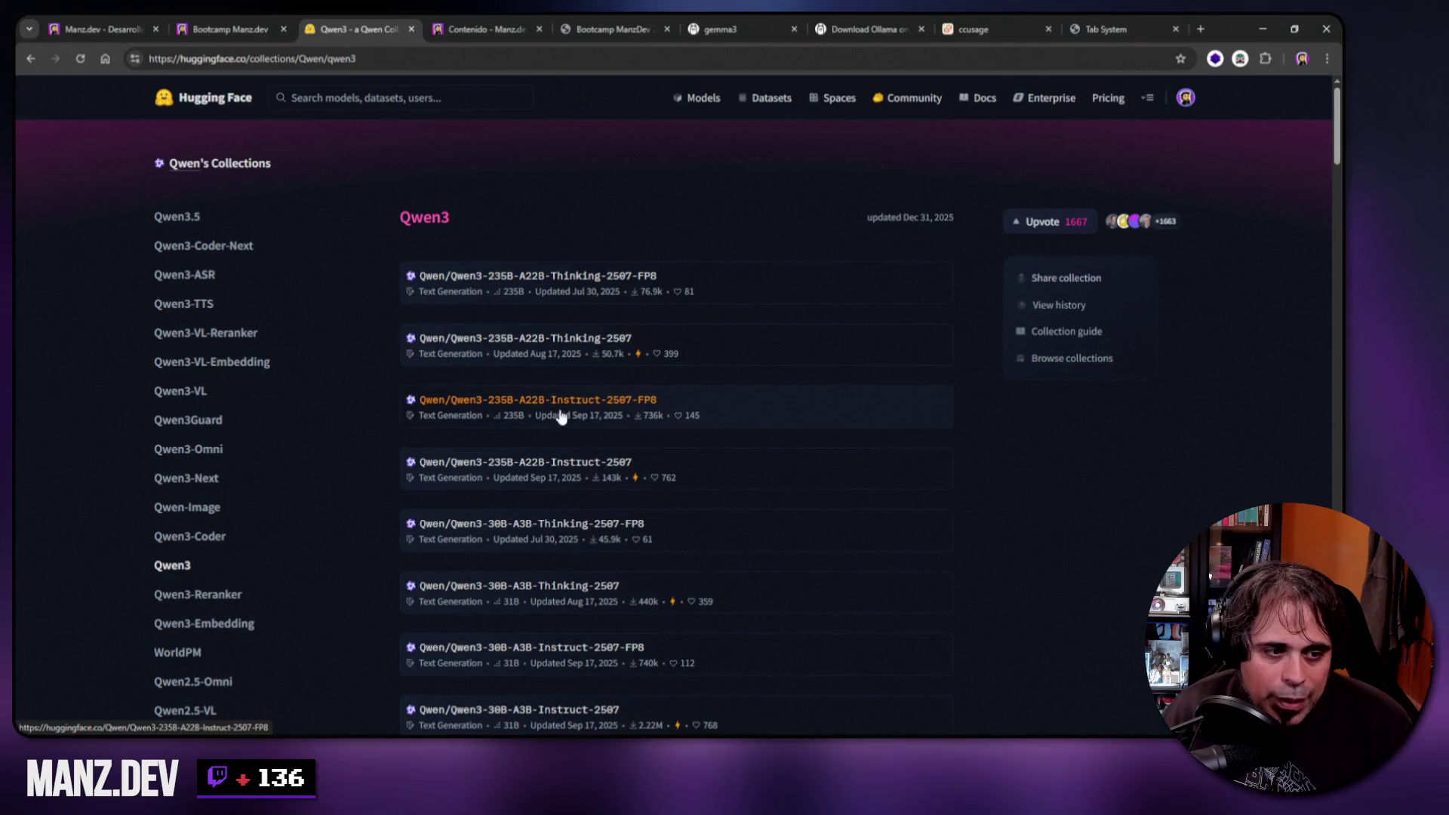
# Open the first Qwen3 model, list its quantized versions, view the unsloth build, and return to the collection
pyautogui.click(510, 281)
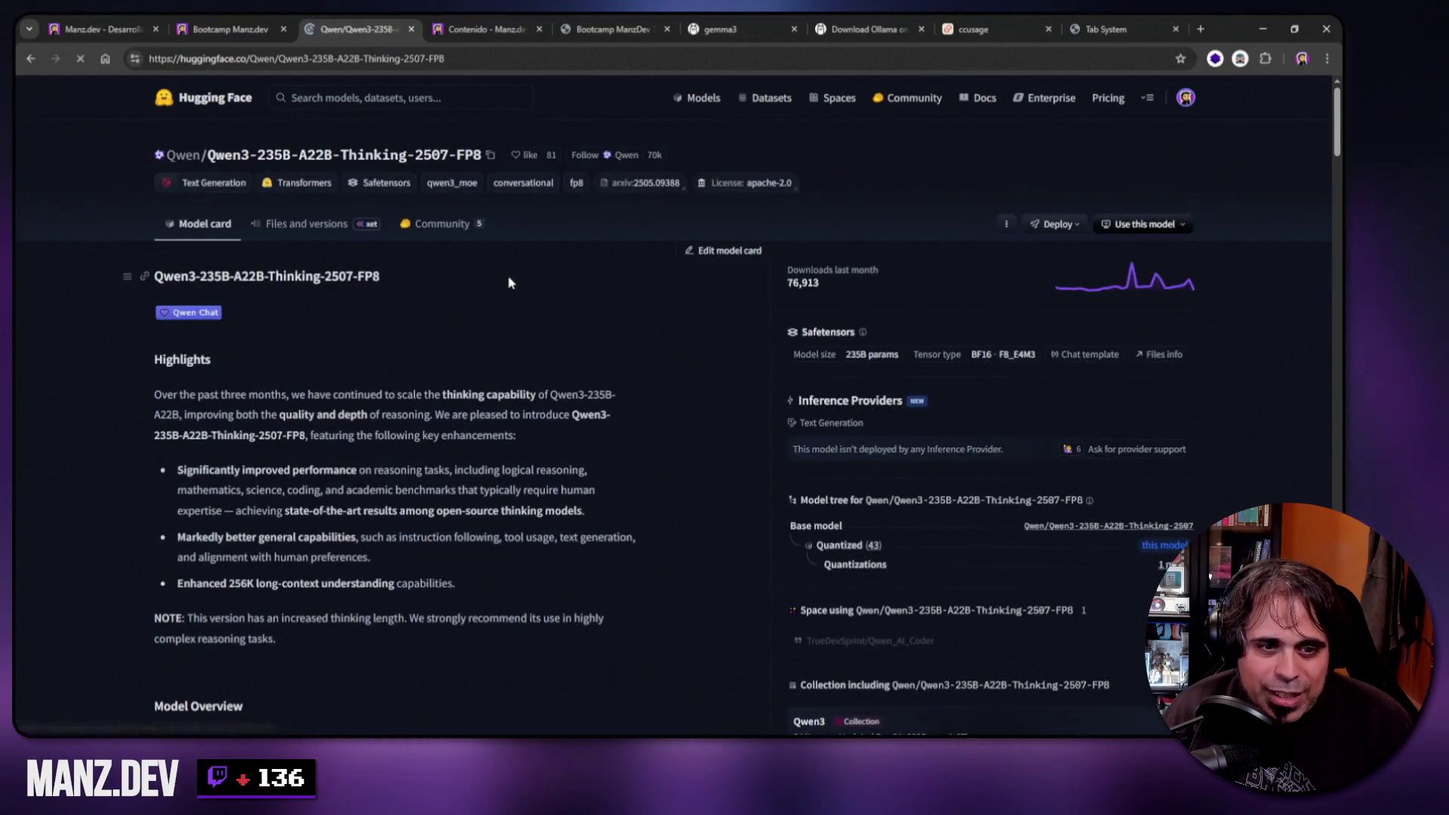
pyautogui.scroll(-2, 1031, 330)
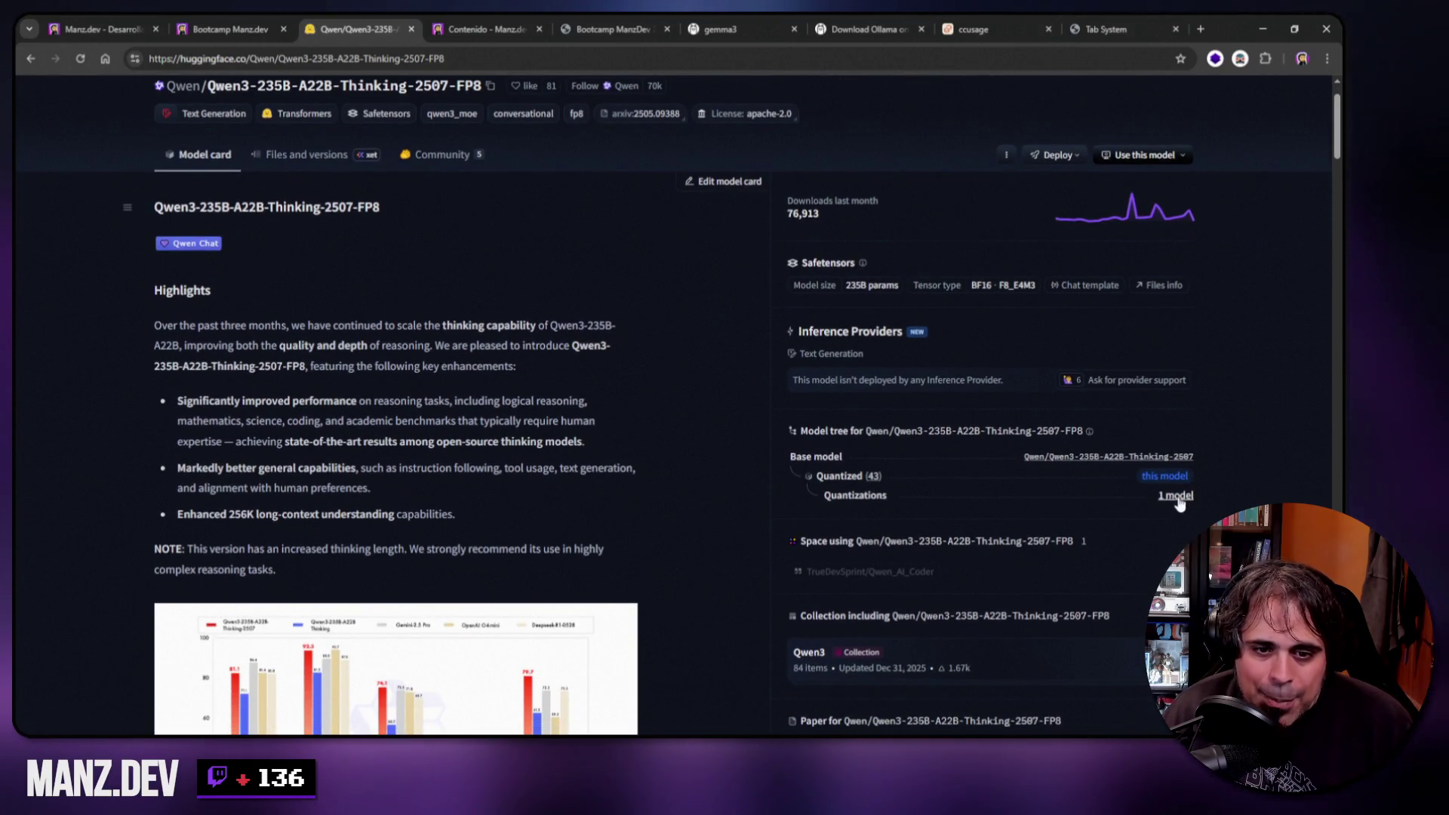
pyautogui.click(1178, 495)
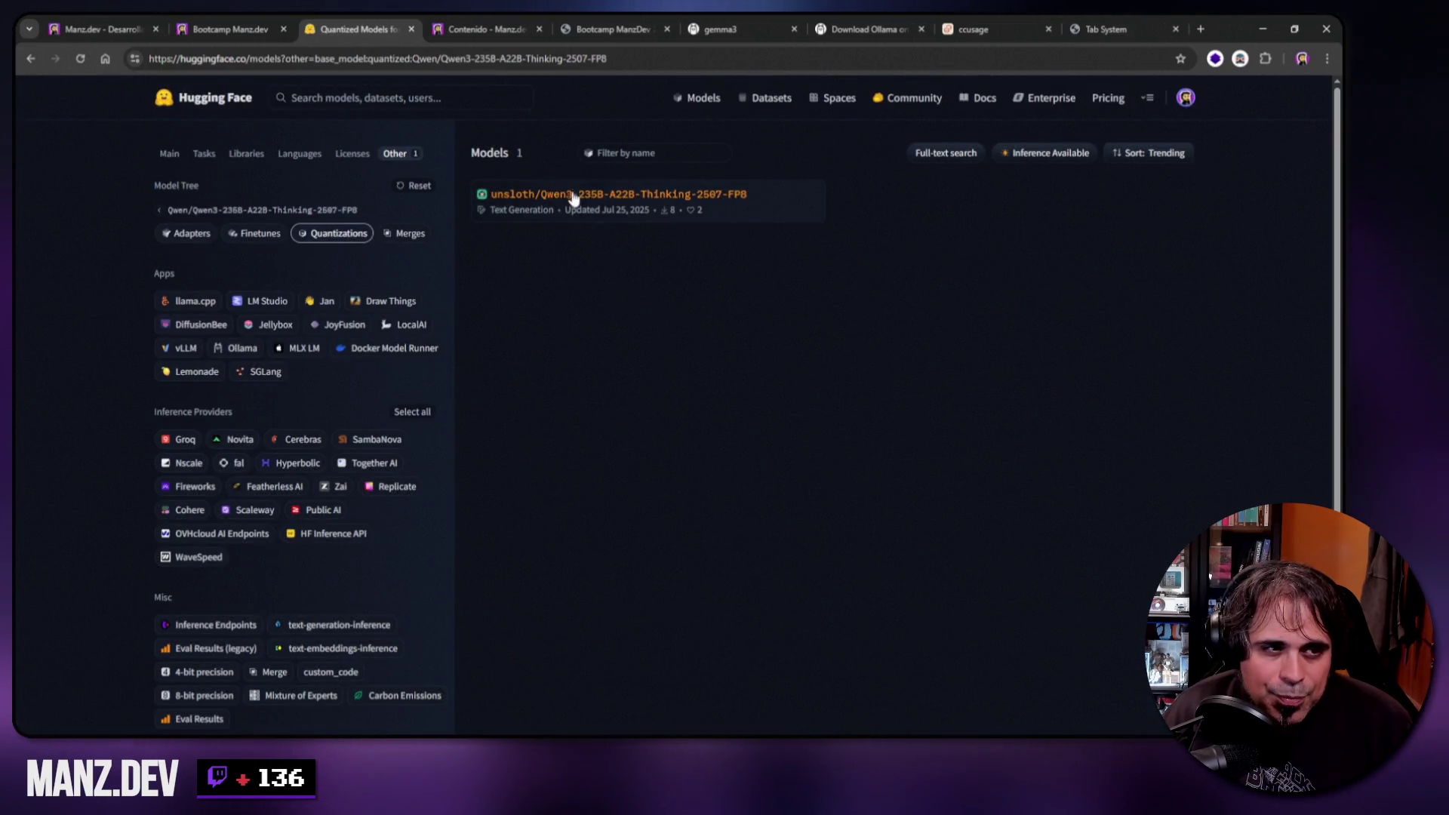
pyautogui.click(519, 198)
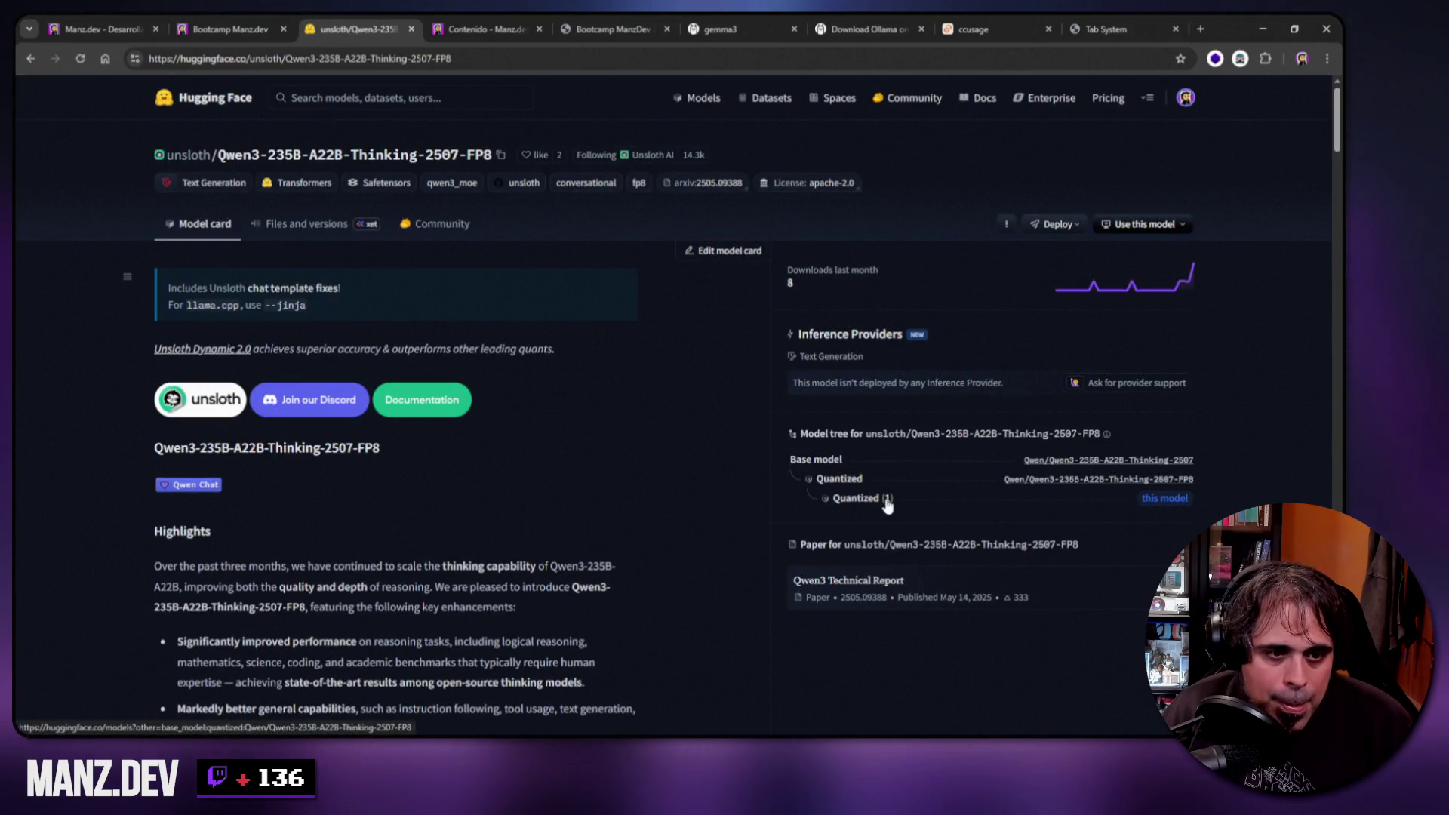
pyautogui.click(30, 60)
pyautogui.click(30, 59)
pyautogui.click(30, 60)
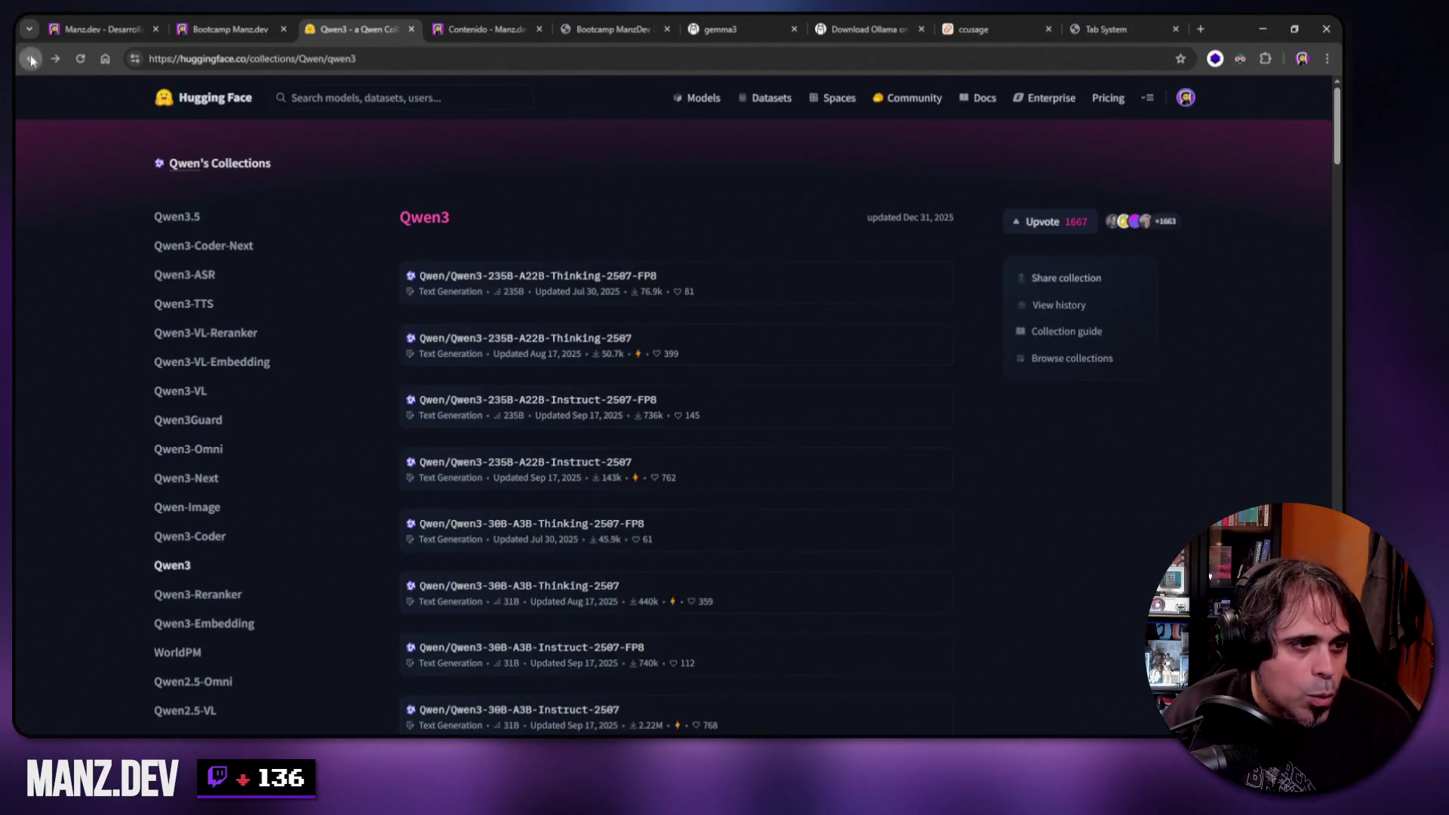
# Look at the Qwen3-30B-A3B-Thinking-2507-FP8 model page and return to the Qwen3 collection
pyautogui.scroll(-3, 748, 400)
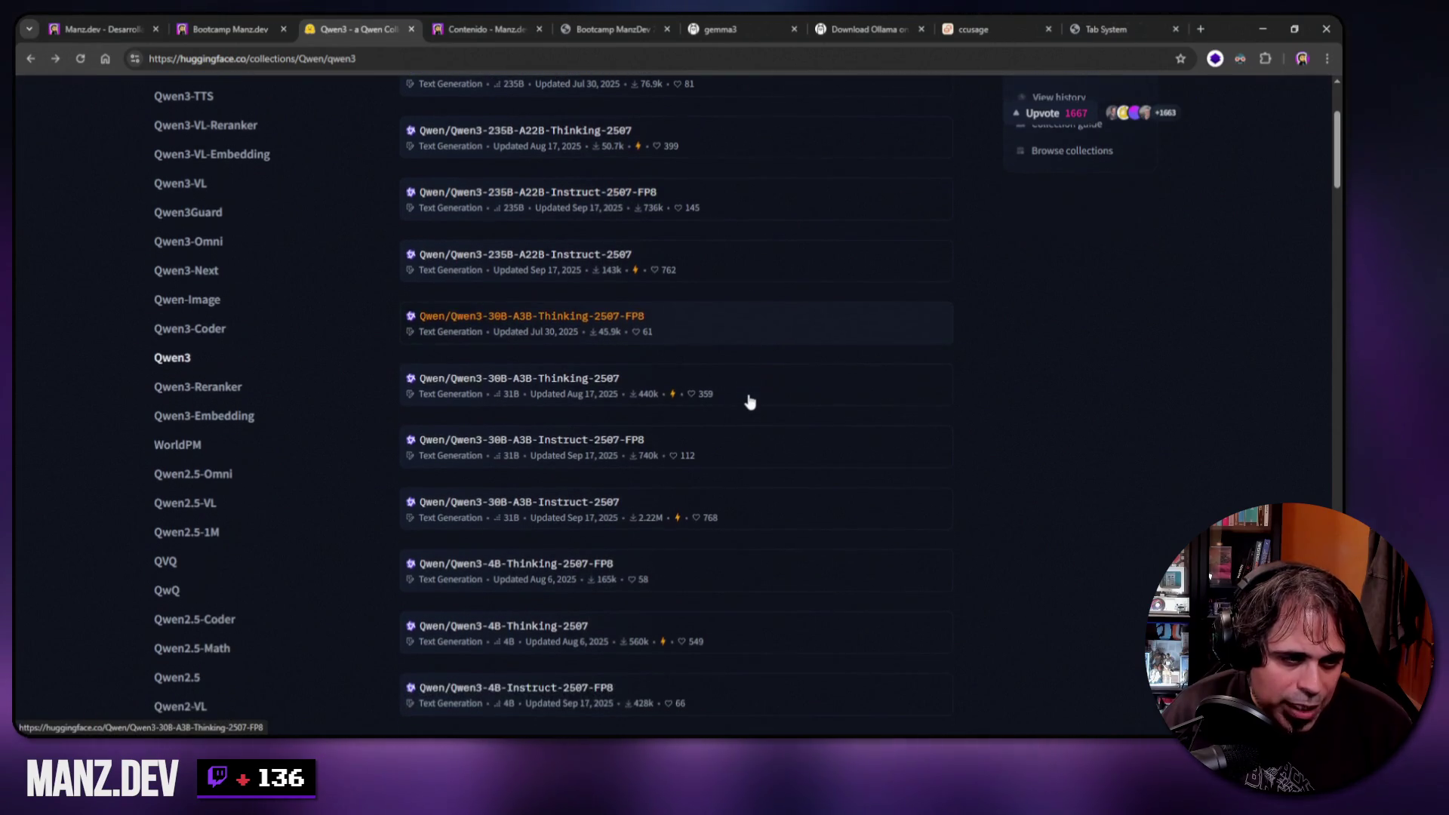
pyautogui.click(566, 322)
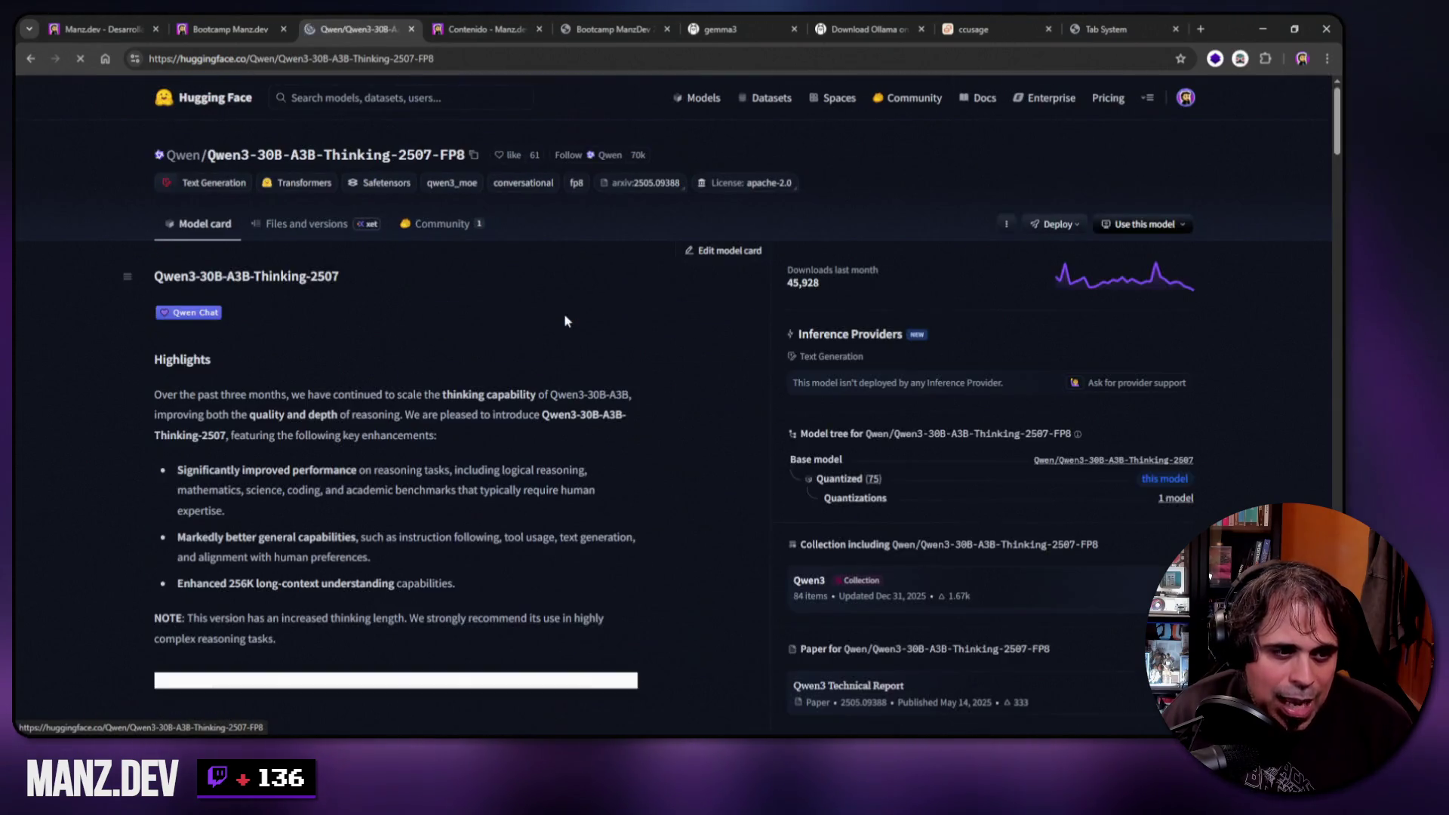
pyautogui.click(27, 61)
pyautogui.scroll(-5, 710, 375)
pyautogui.scroll(1, 532, 226)
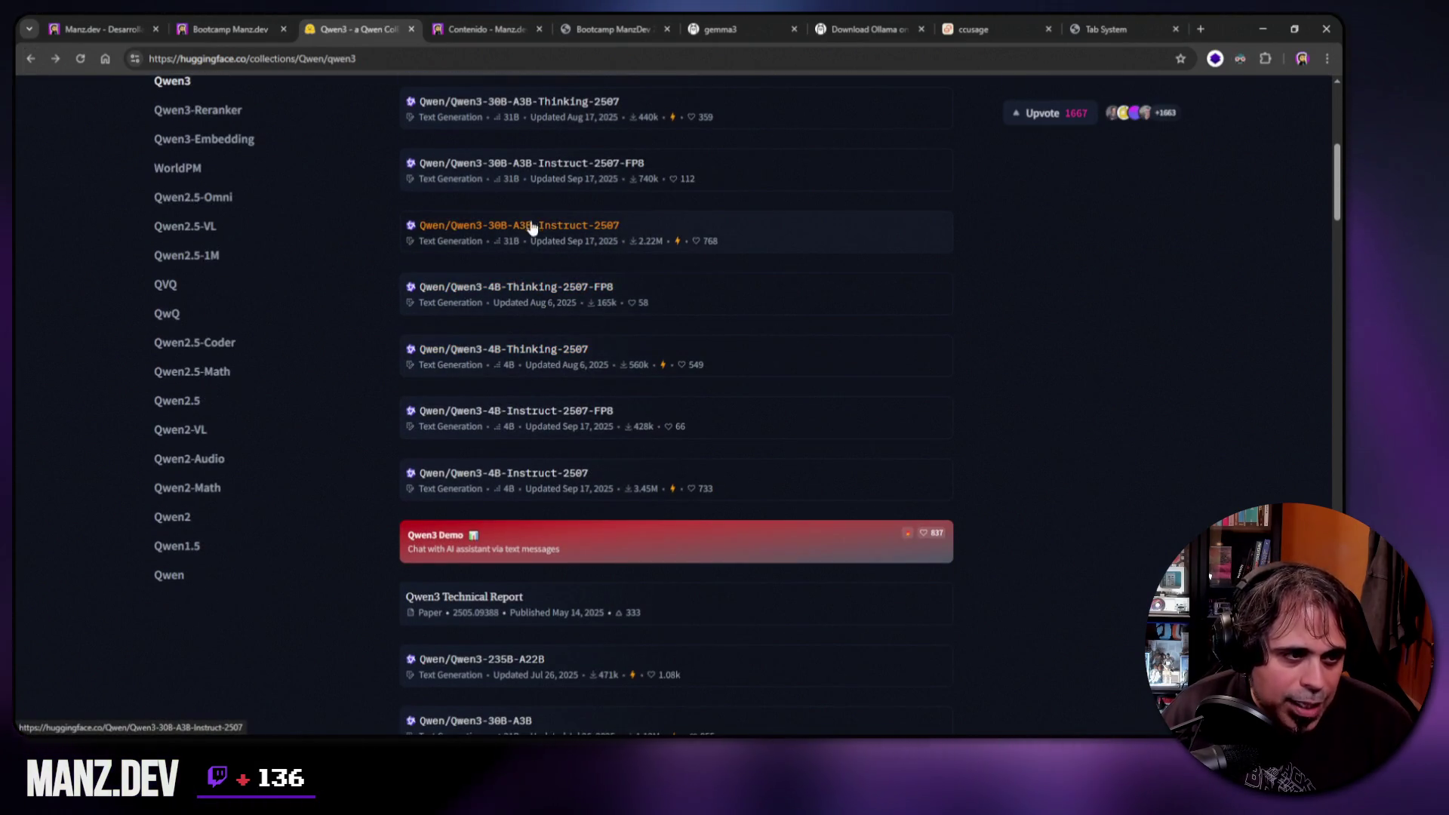
# Open Qwen3-30B-A3B-Instruct-2507's 118 quantized models, review the unsloth GGUF page, and go back to the list
pyautogui.click(557, 226)
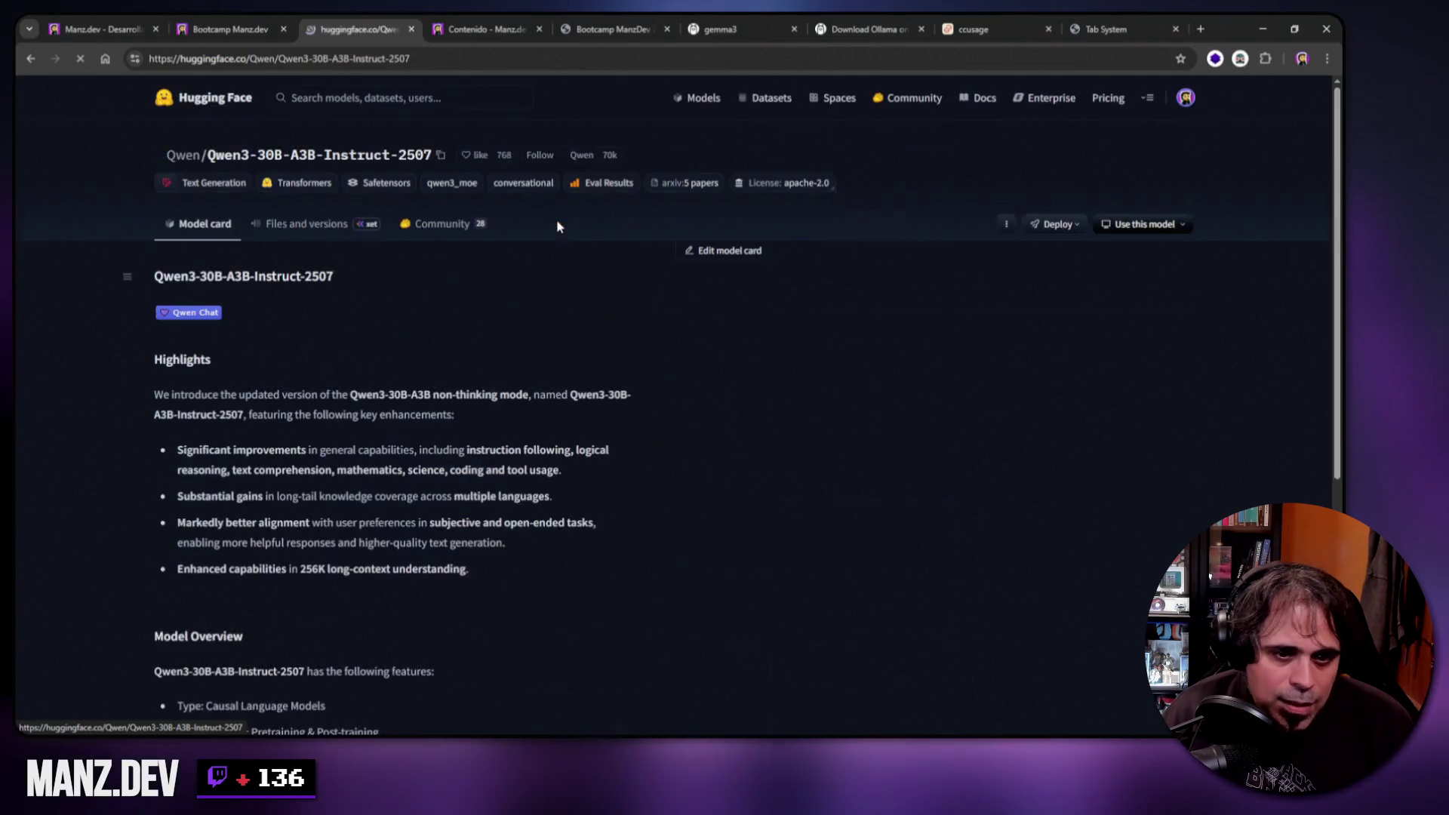
pyautogui.scroll(-1, 1056, 574)
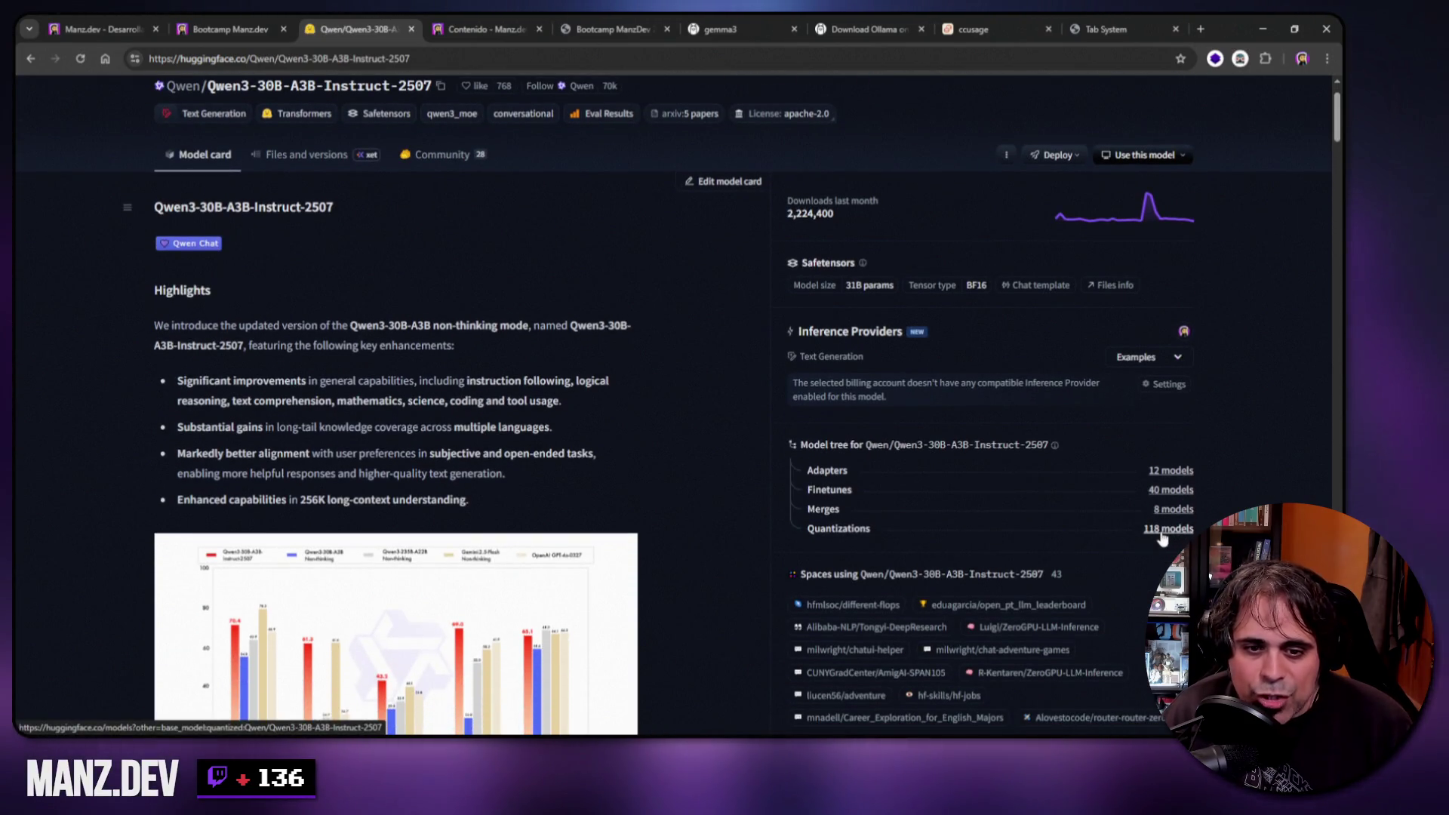
pyautogui.click(1162, 533)
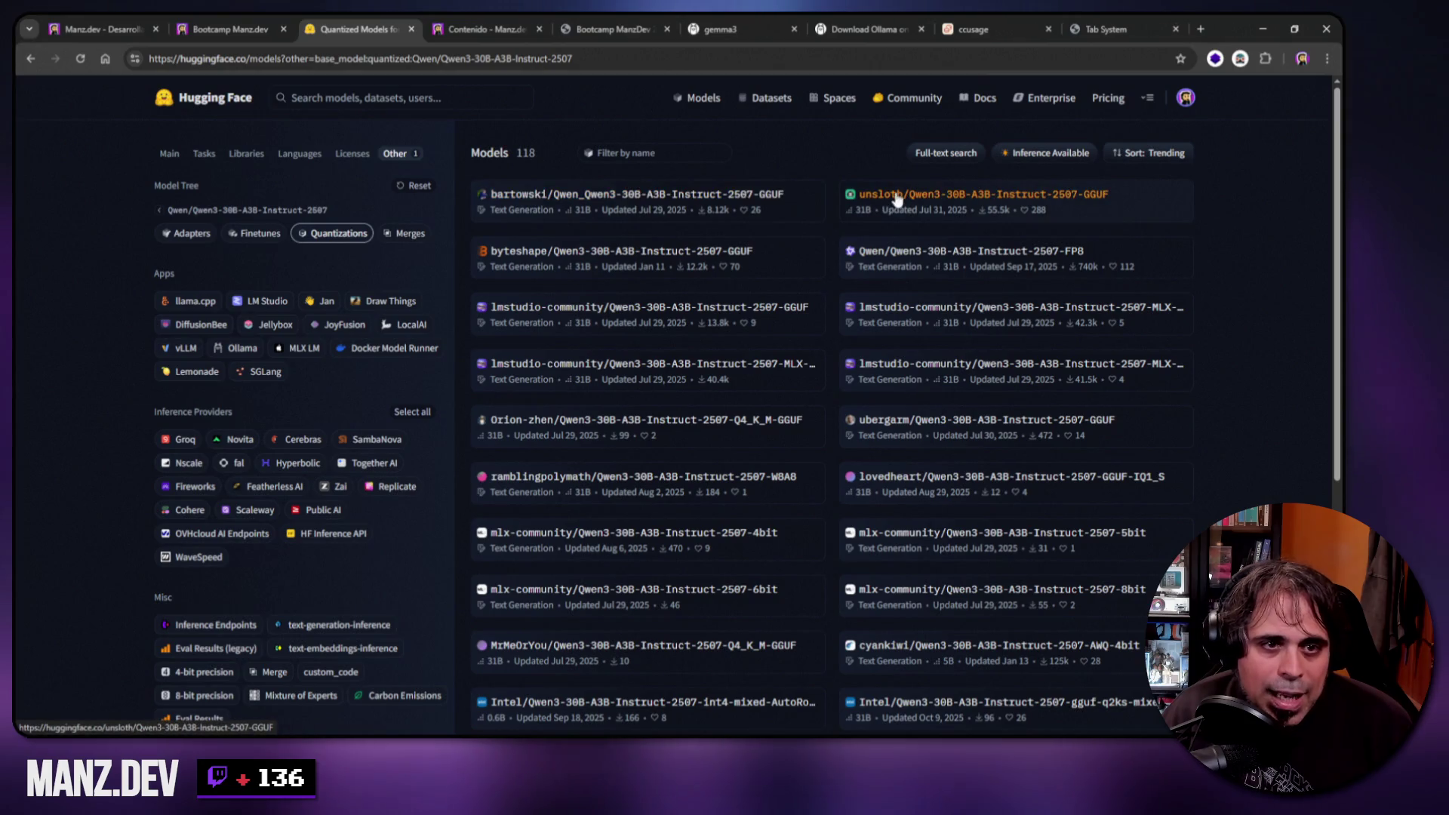
pyautogui.click(896, 198)
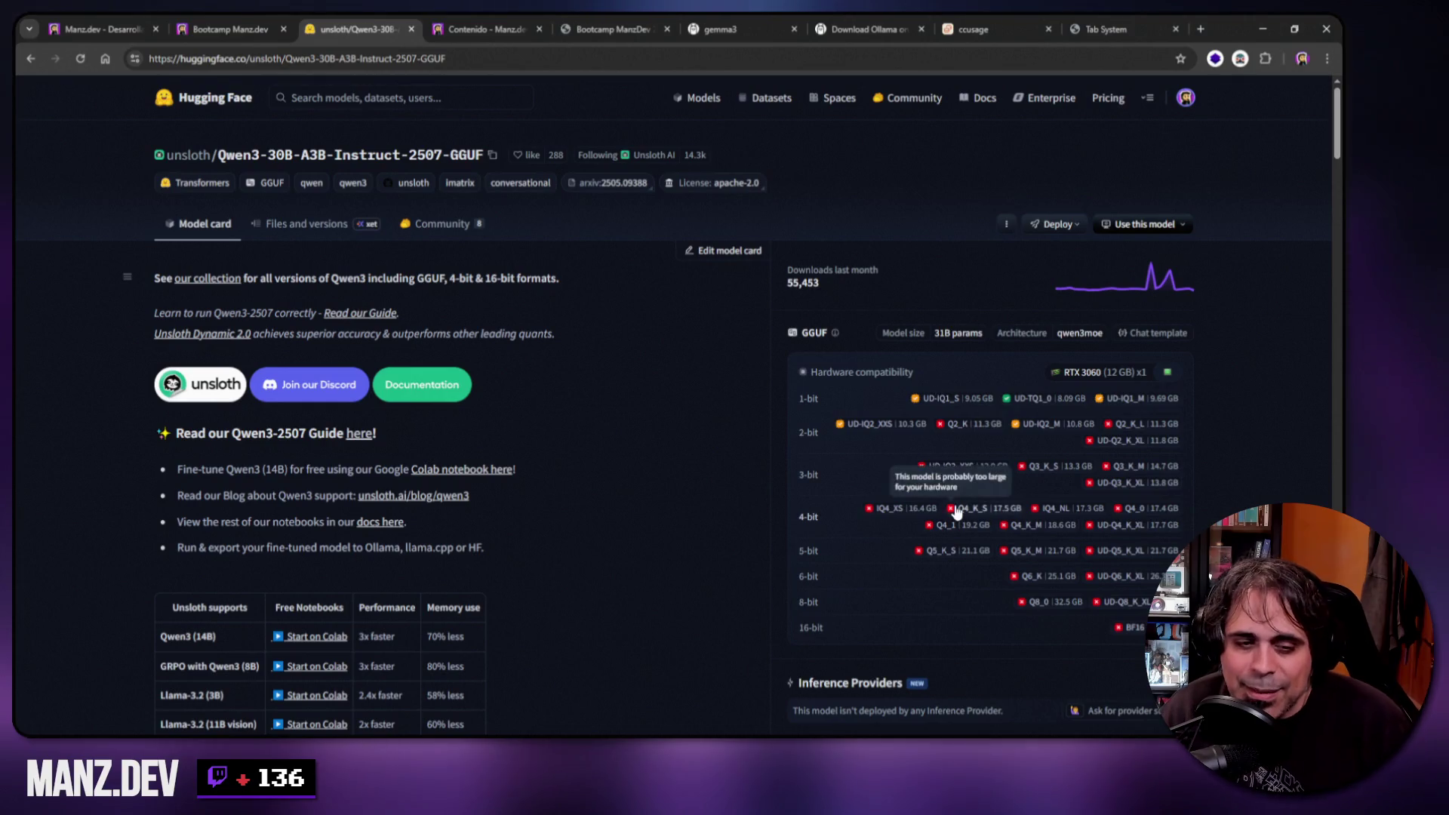
pyautogui.scroll(-2, 883, 426)
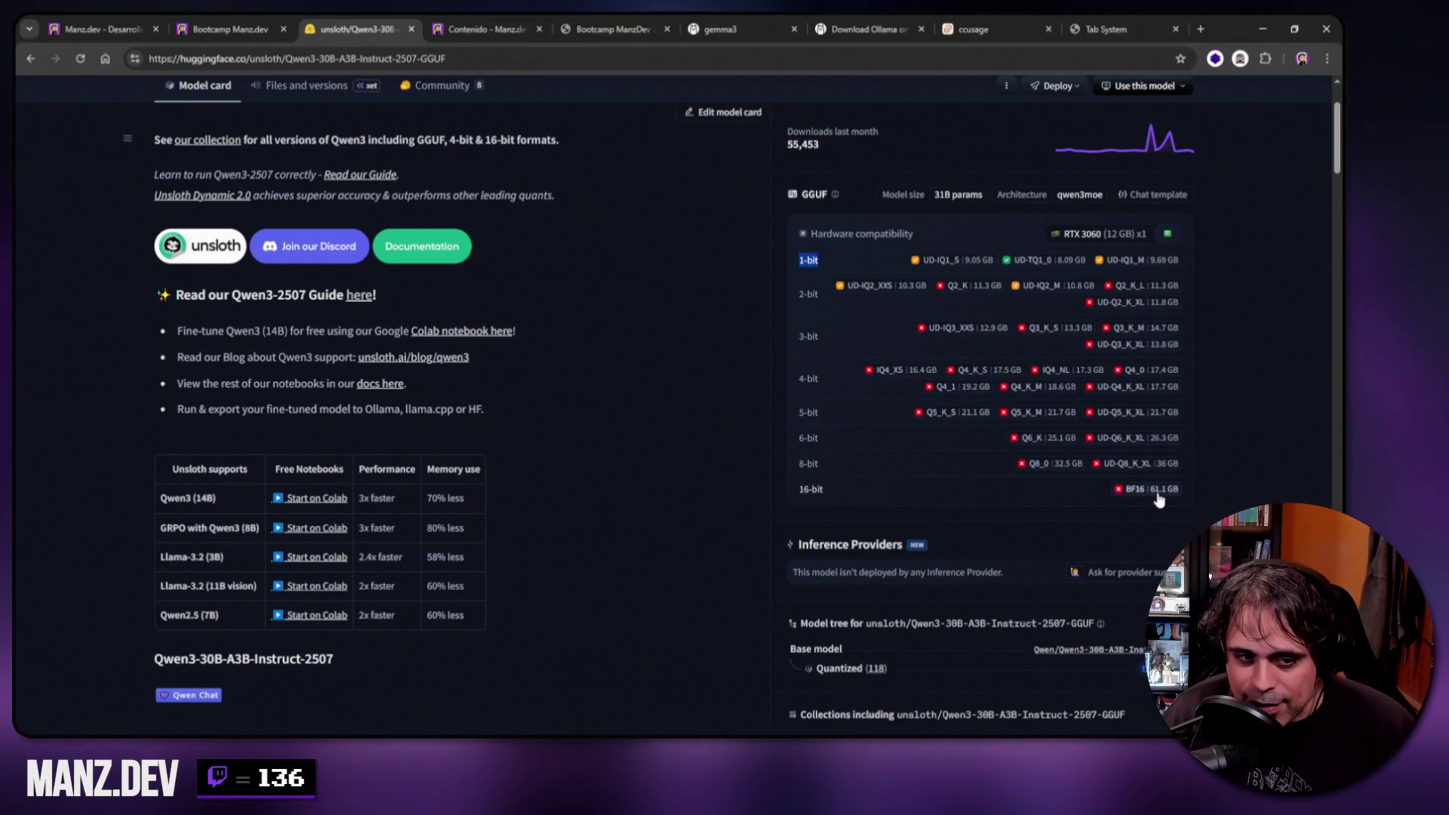
pyautogui.click(801, 491)
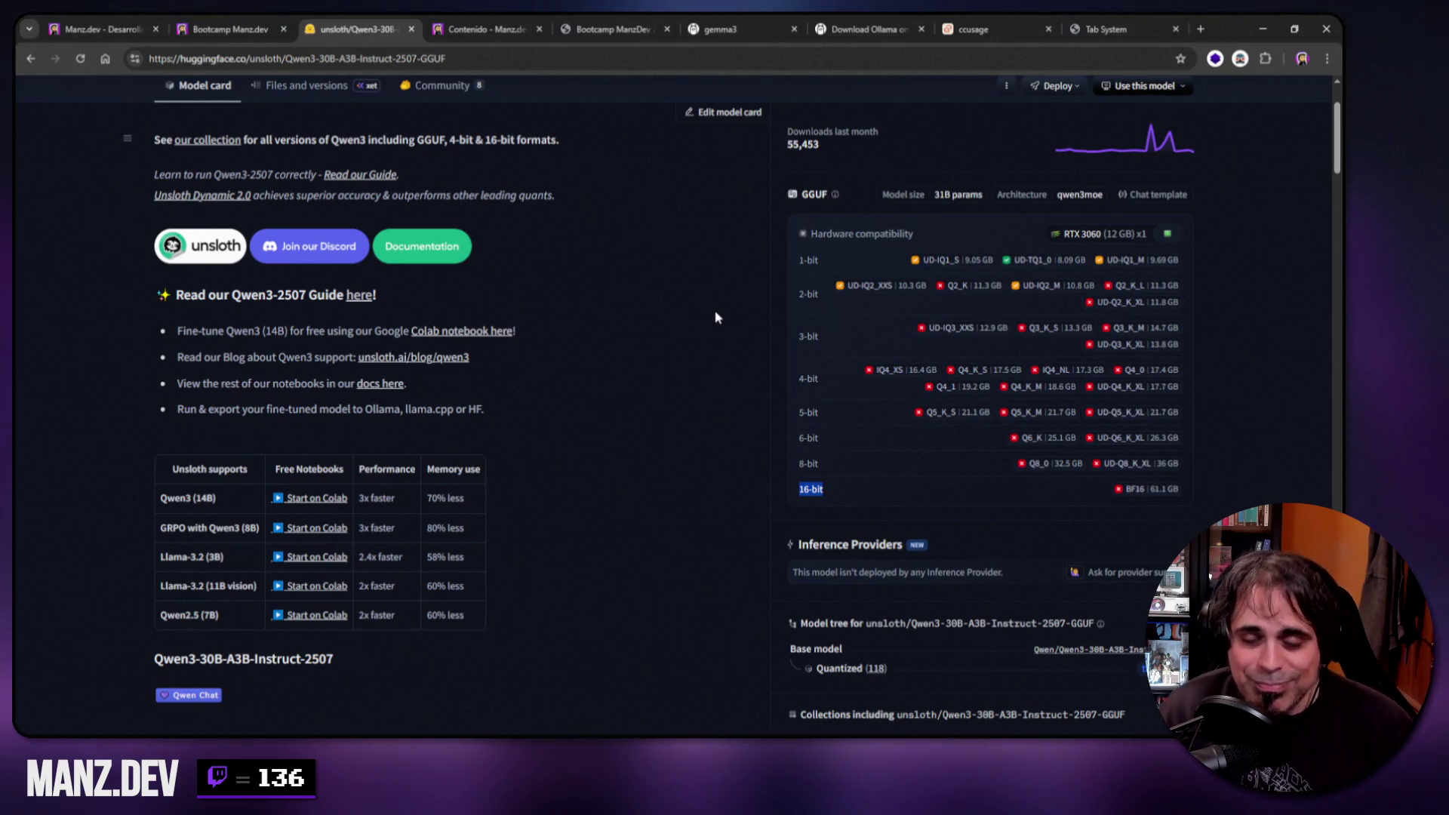
pyautogui.click(31, 59)
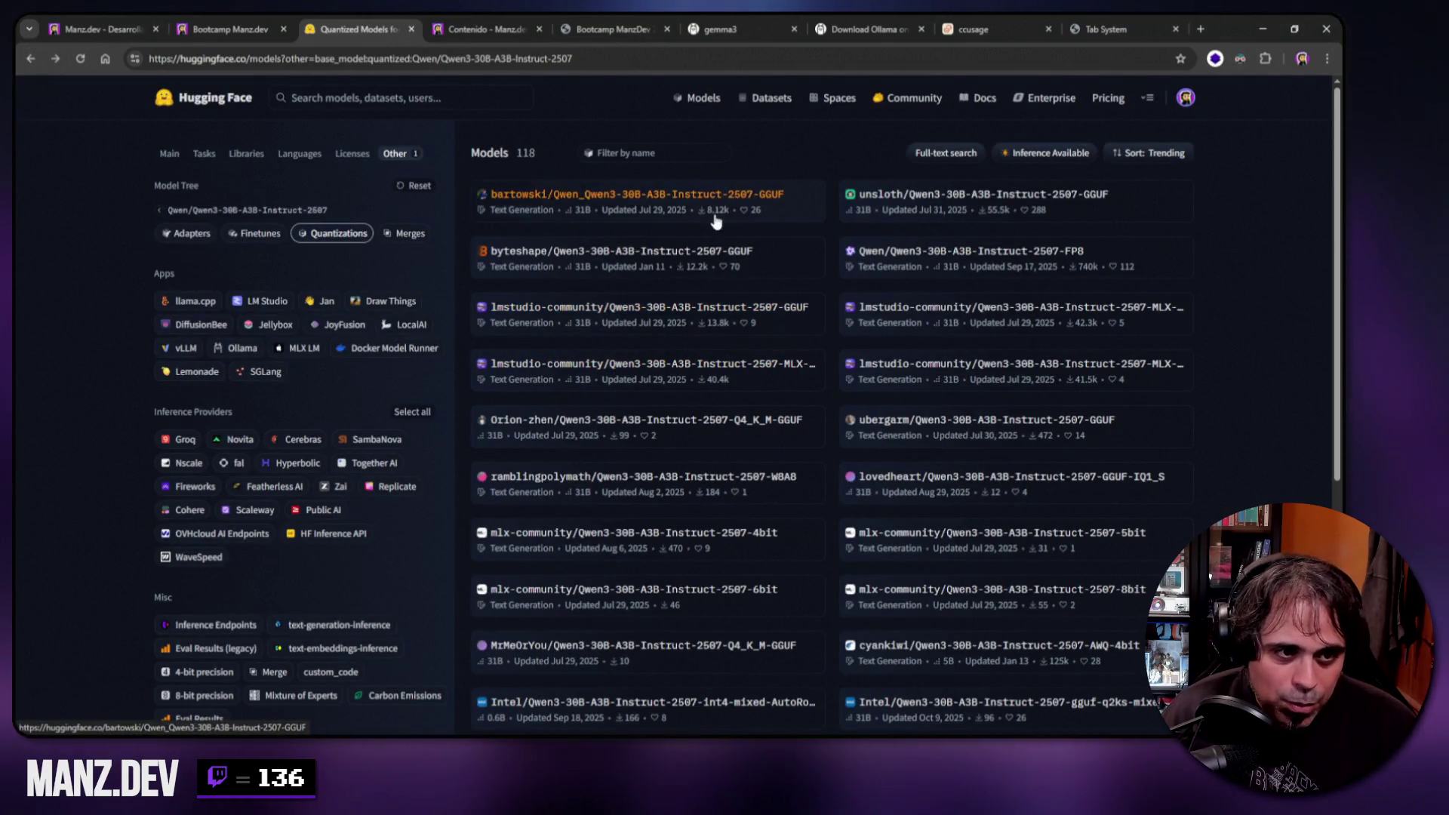
# Search 'GLM5', review the unsloth/GLM-5-GGUF quantization file sizes, then close that tab
pyautogui.click(372, 100)
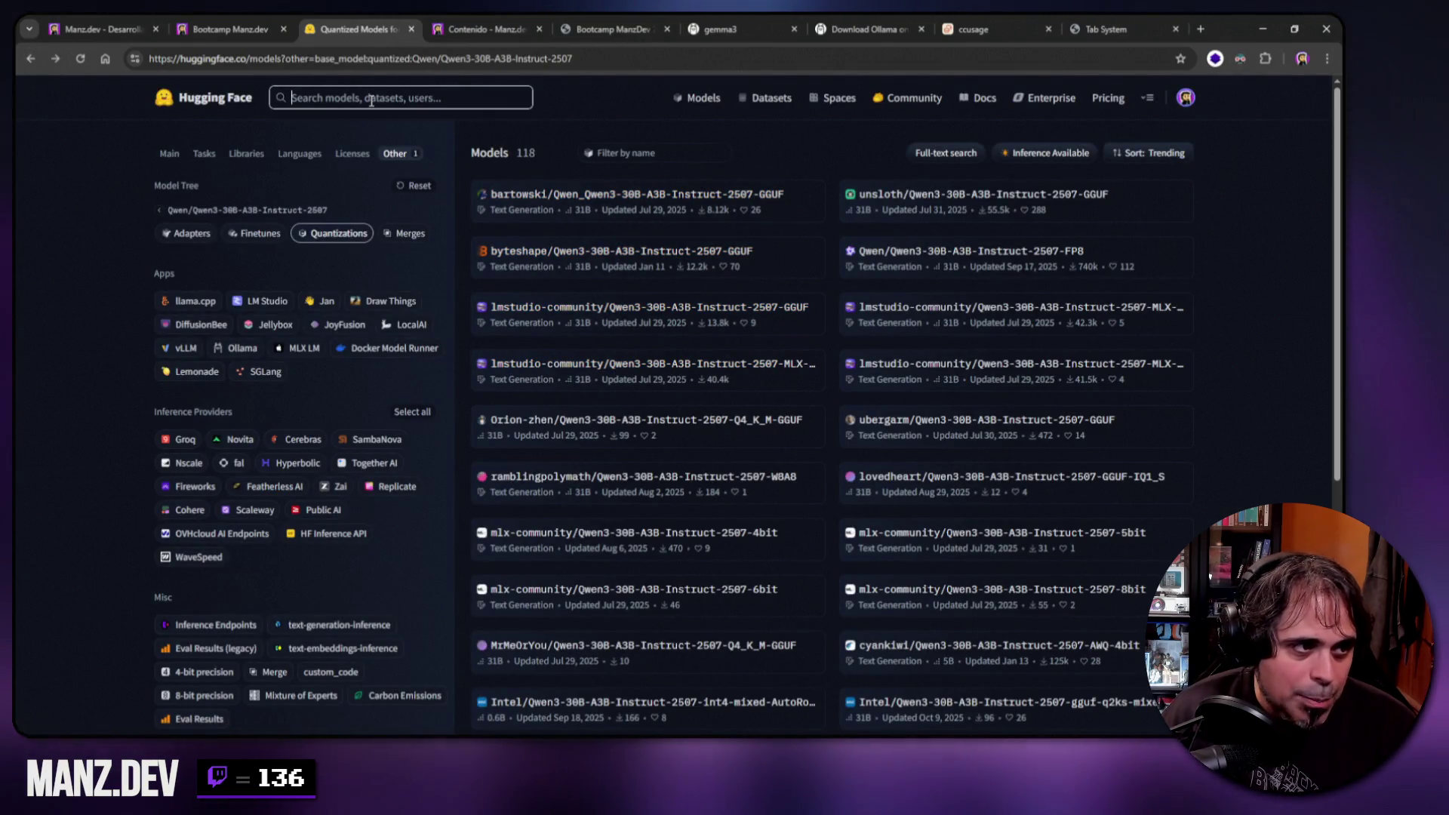
pyautogui.write('GLM5')
pyautogui.press('Return')
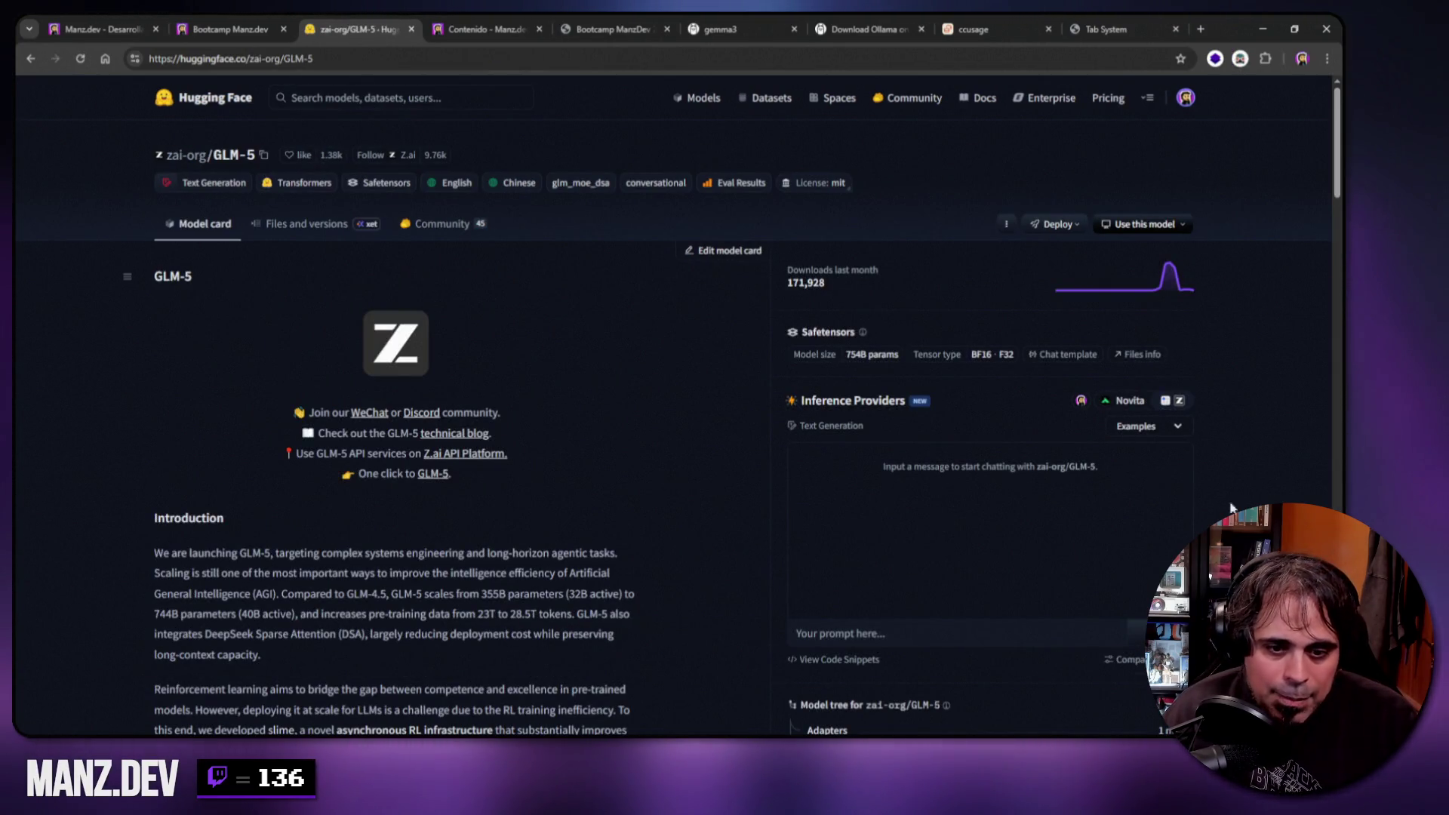
pyautogui.scroll(-4, 1230, 507)
pyautogui.click(1170, 512)
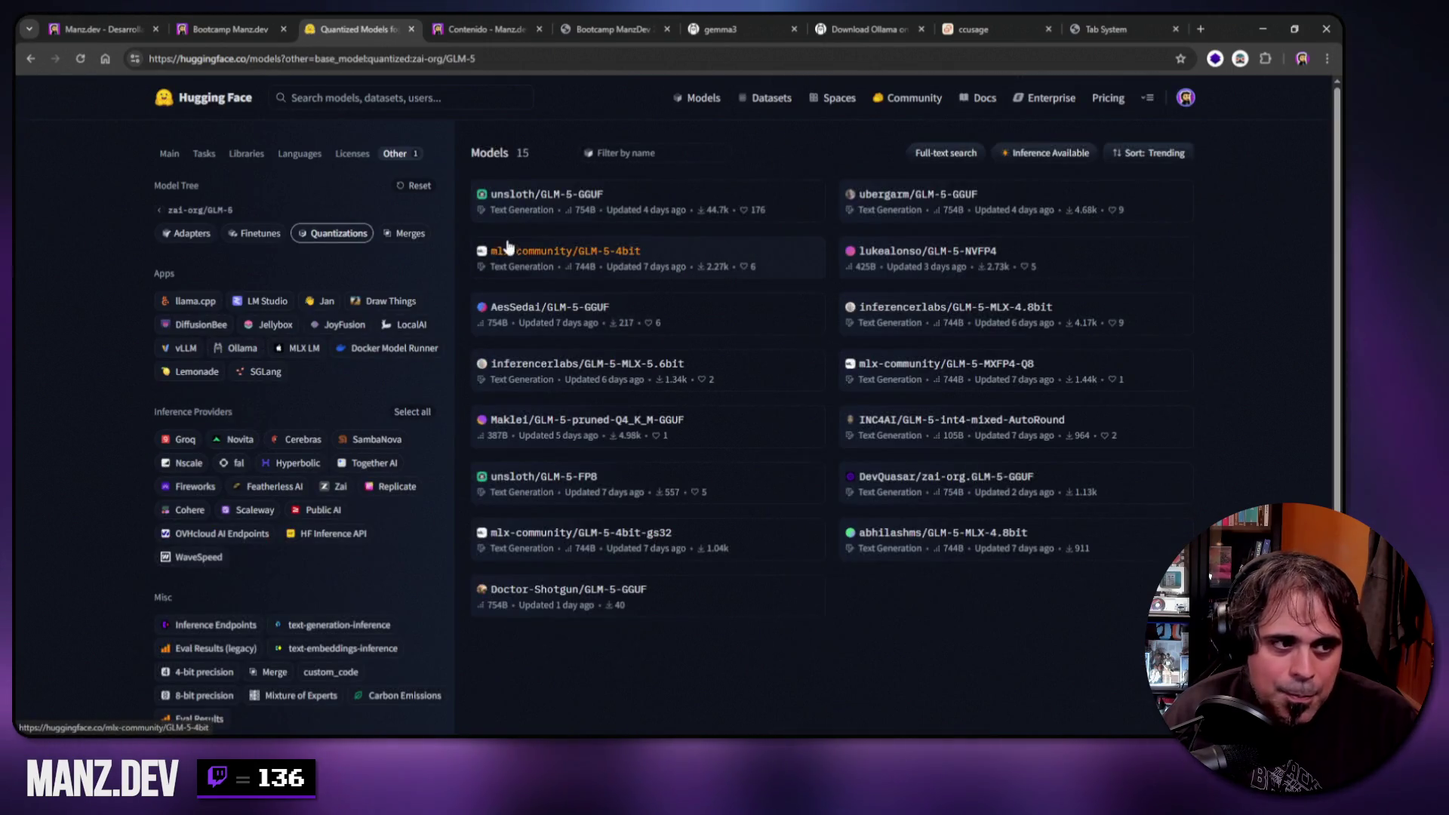
pyautogui.click(526, 194)
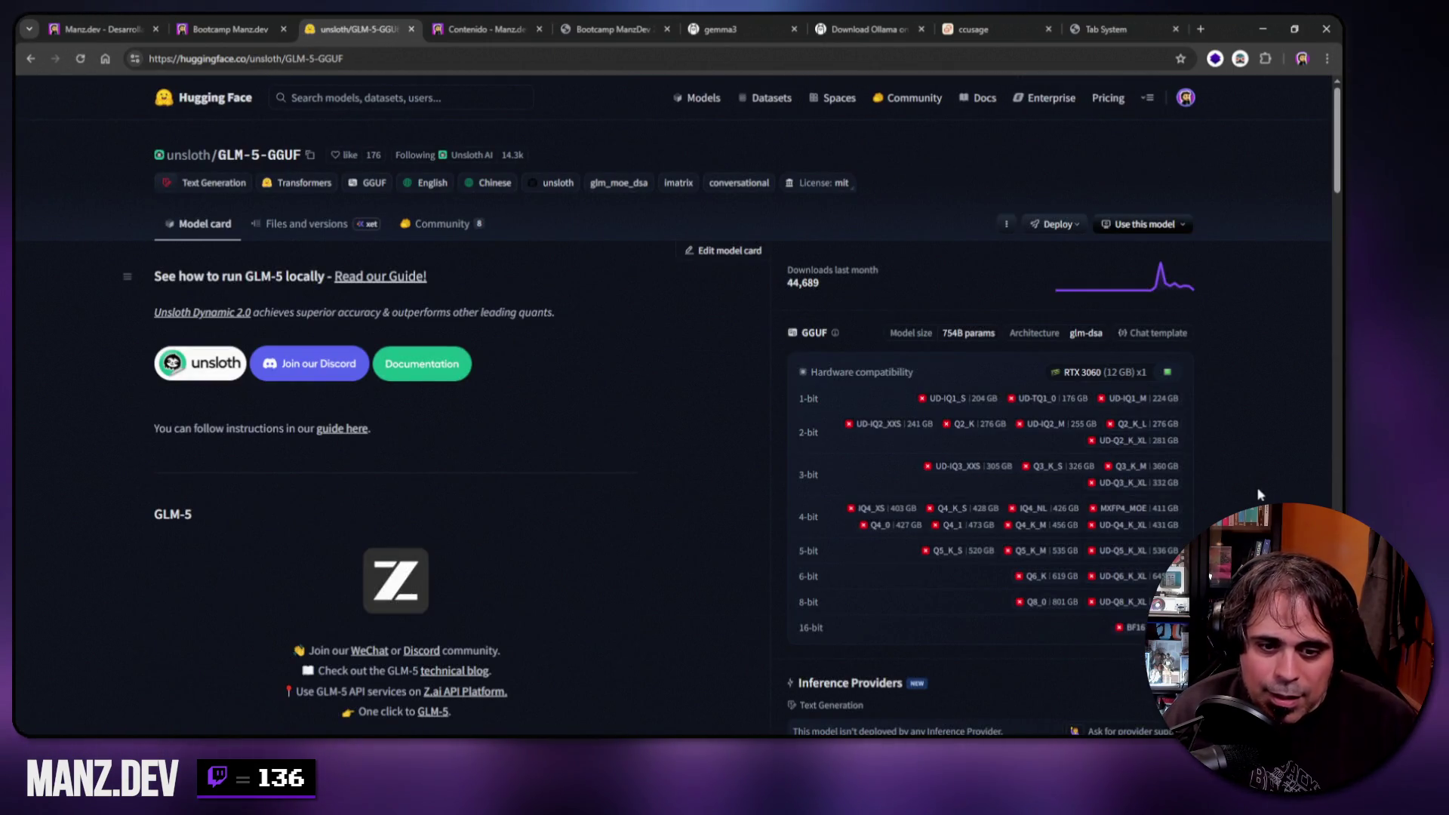
pyautogui.scroll(-4, 1259, 494)
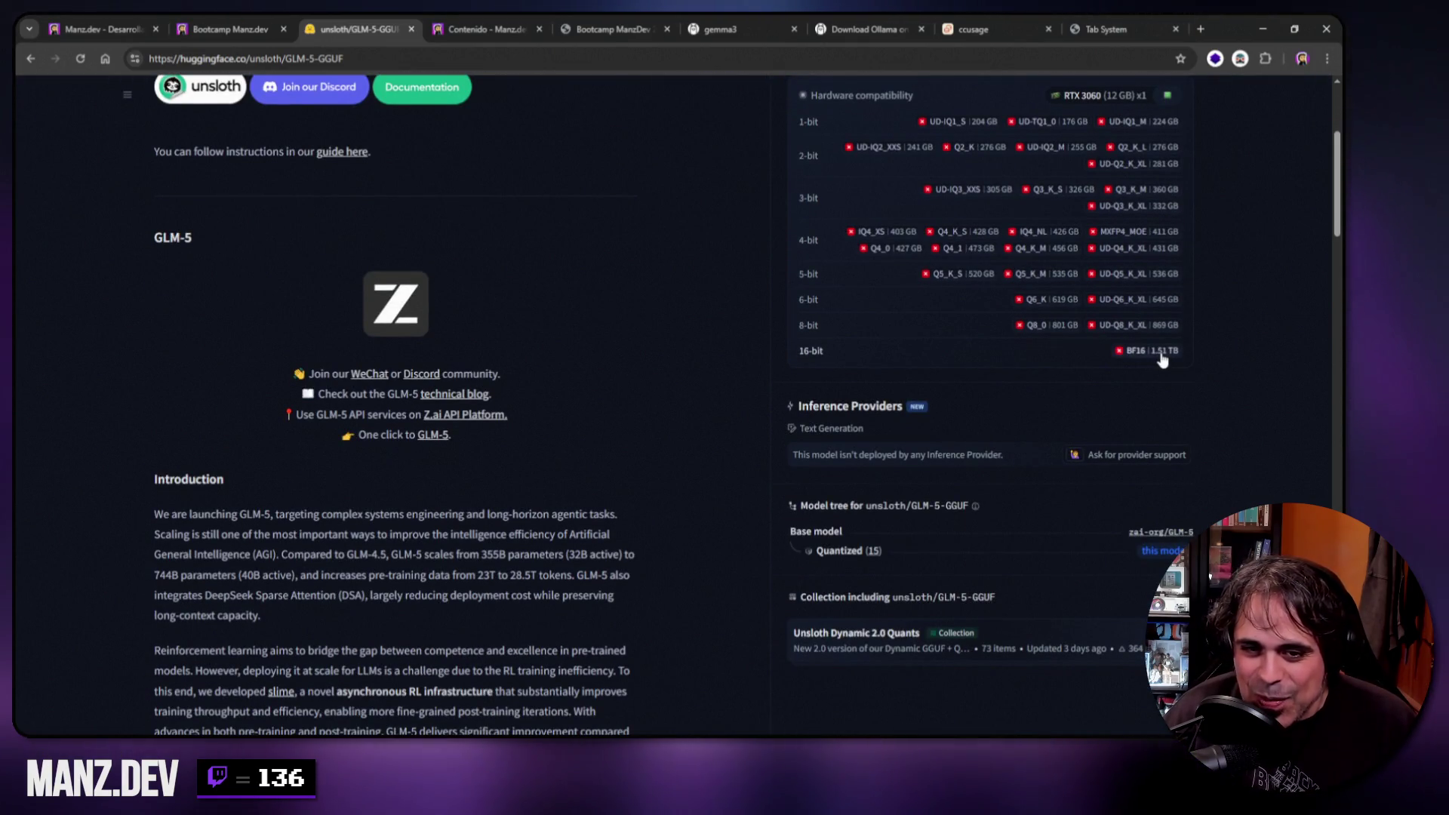
pyautogui.scroll(3, 1161, 360)
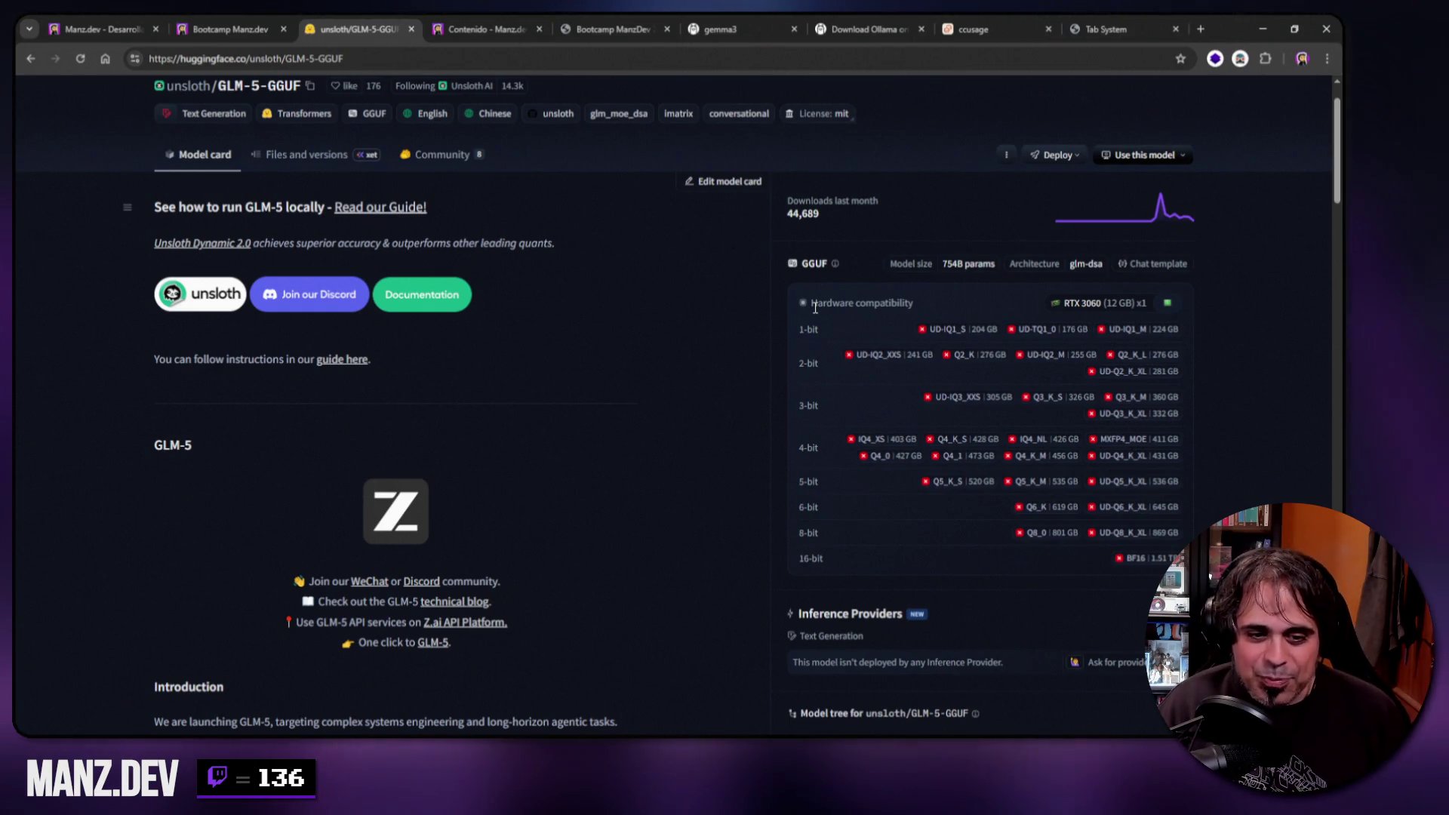
pyautogui.click(411, 30)
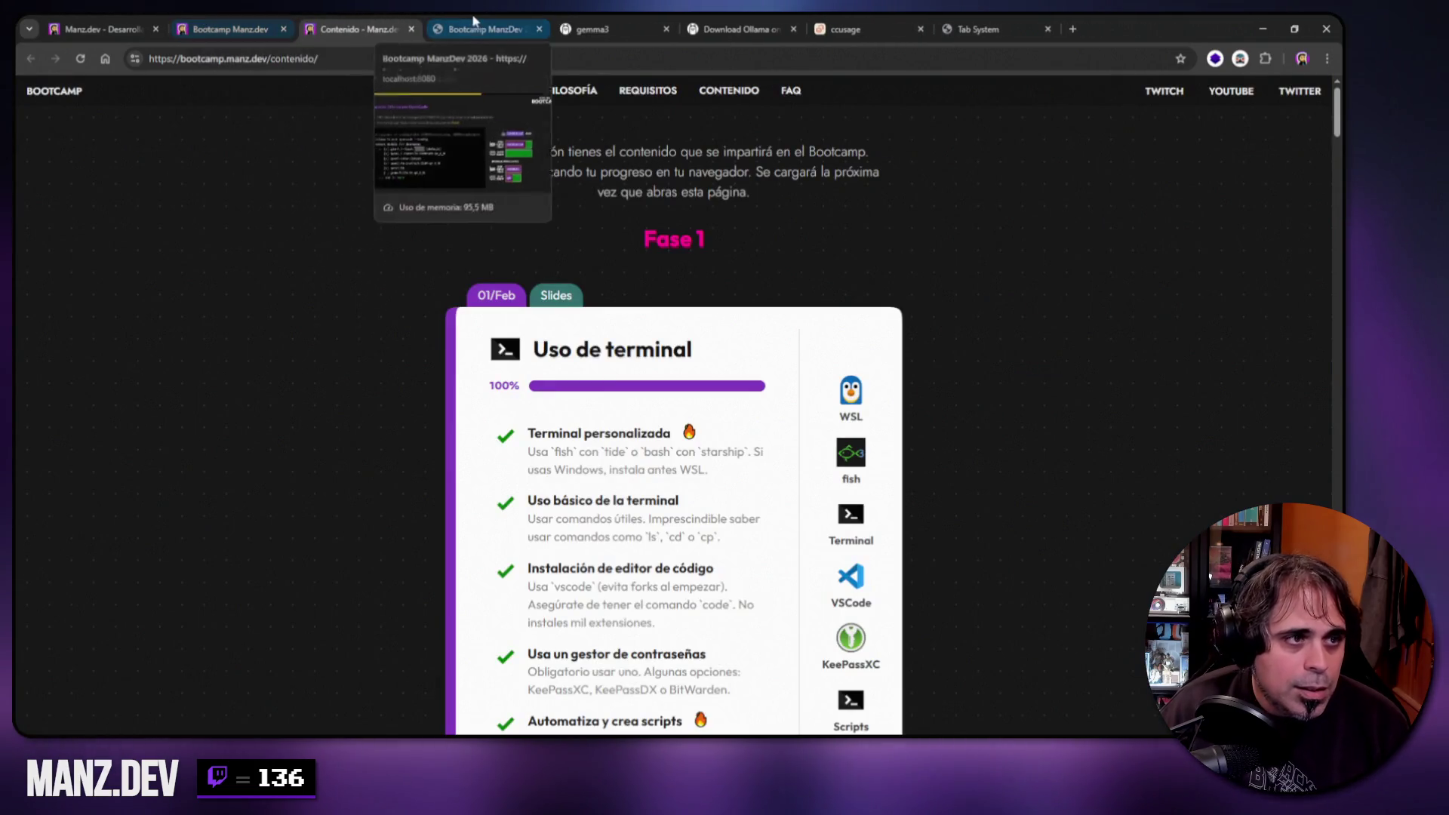
# Back in the Bootcamp slides, show the model-size chart on slide 20, then advance to 'Conectar Ollama con OpenCode'
pyautogui.click(483, 29)
pyautogui.press('Left')
pyautogui.press('Left')
pyautogui.press('Left')
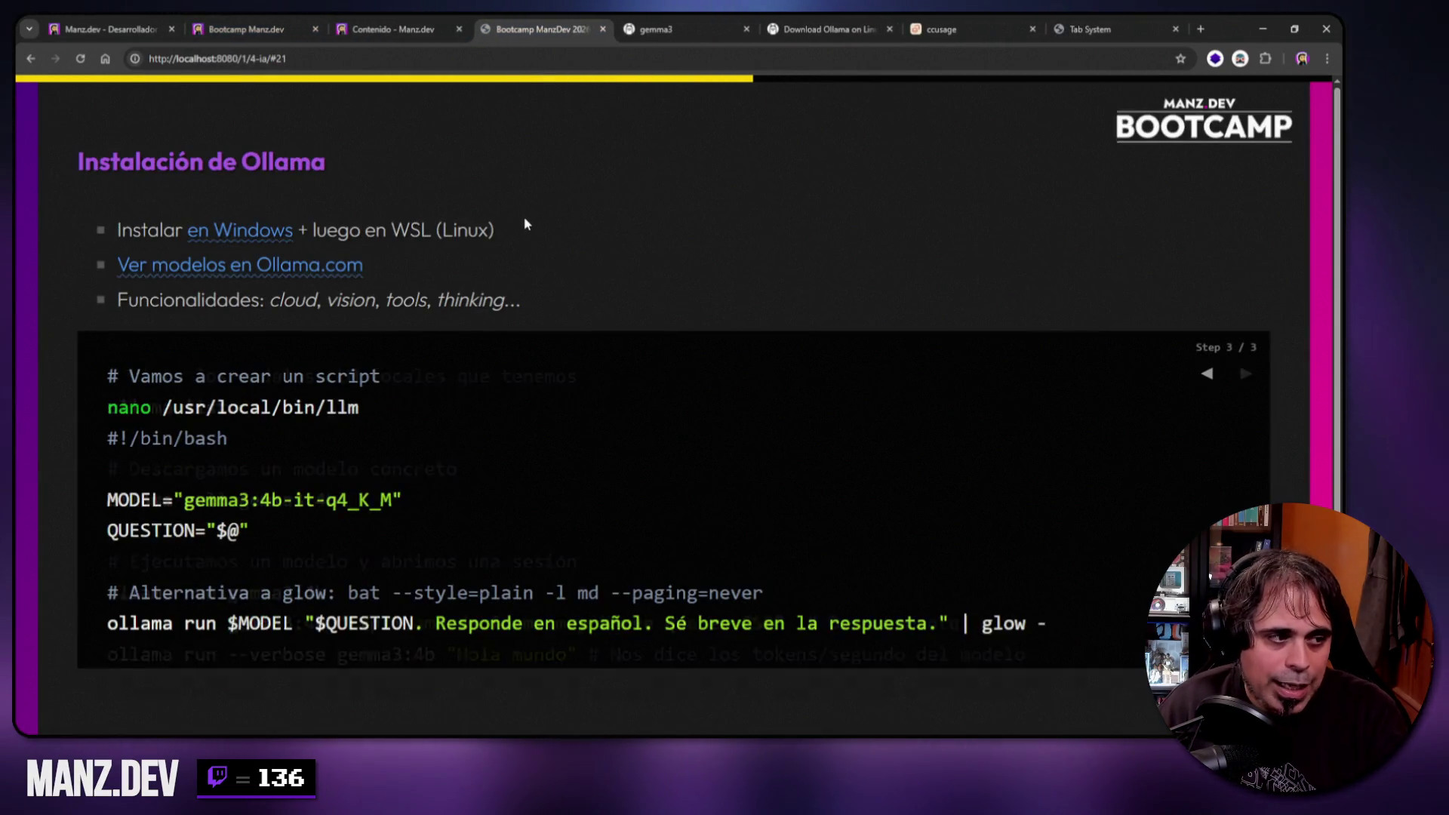
pyautogui.press('Left')
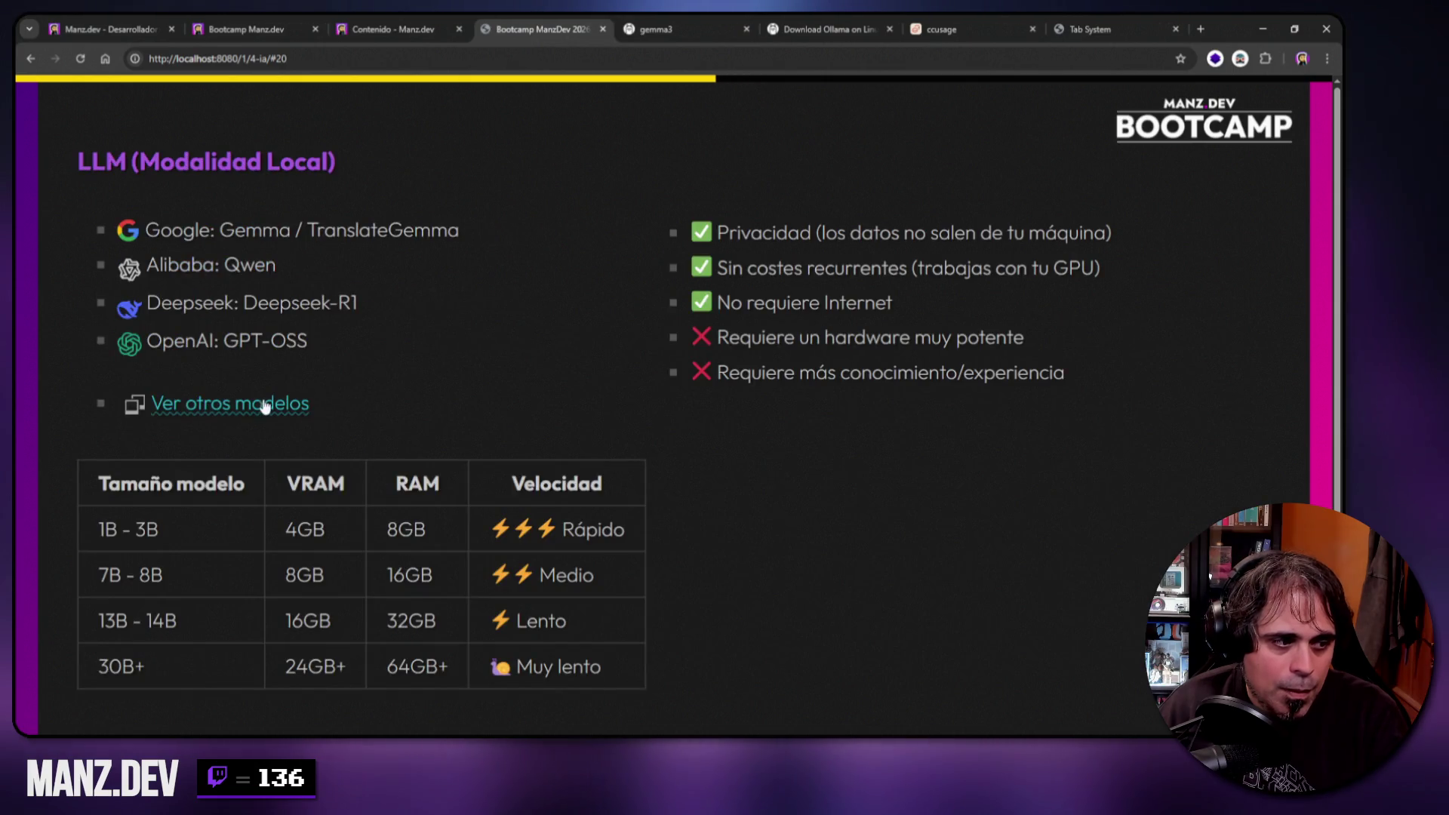
pyautogui.click(264, 408)
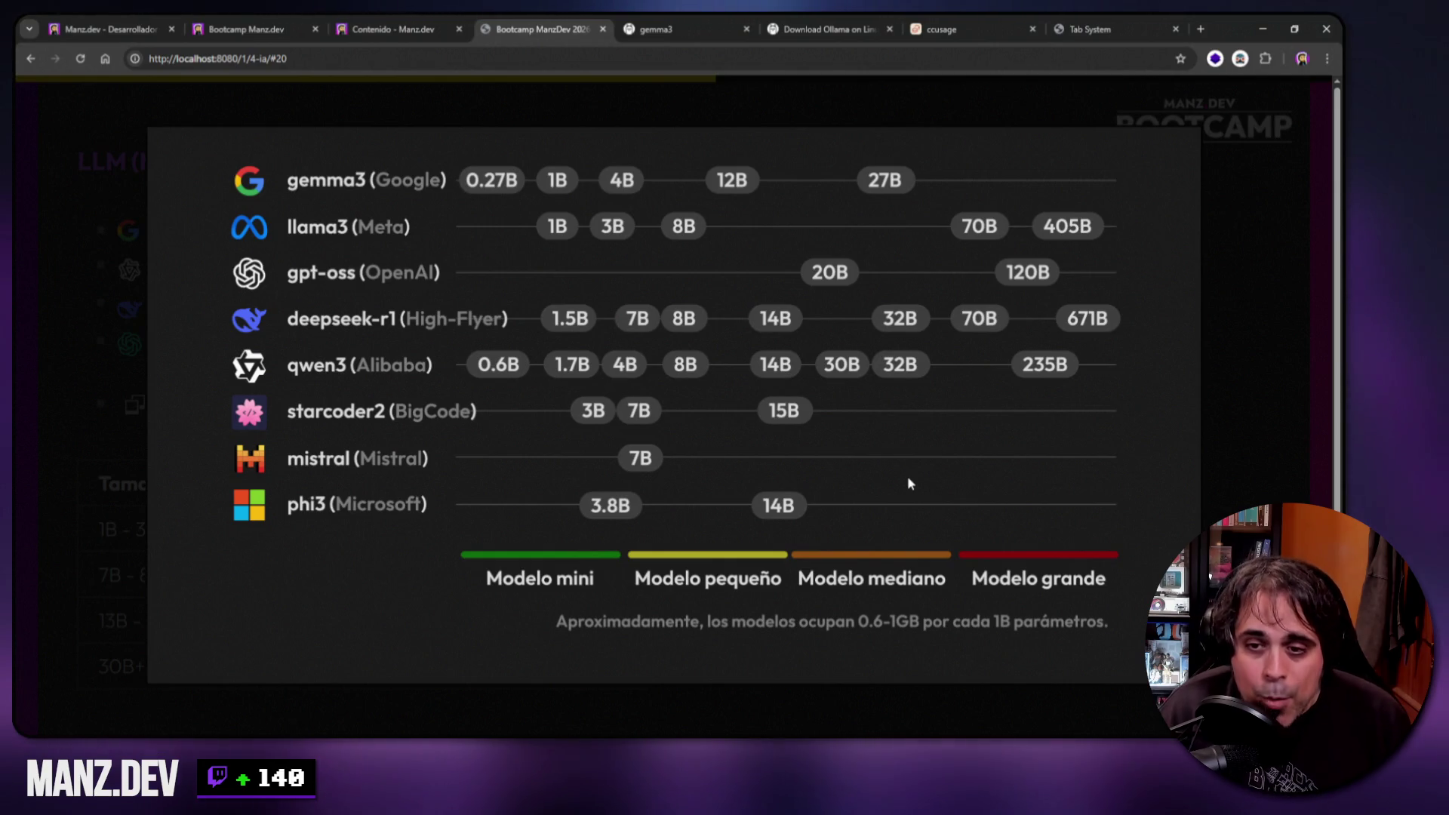
pyautogui.press('Right')
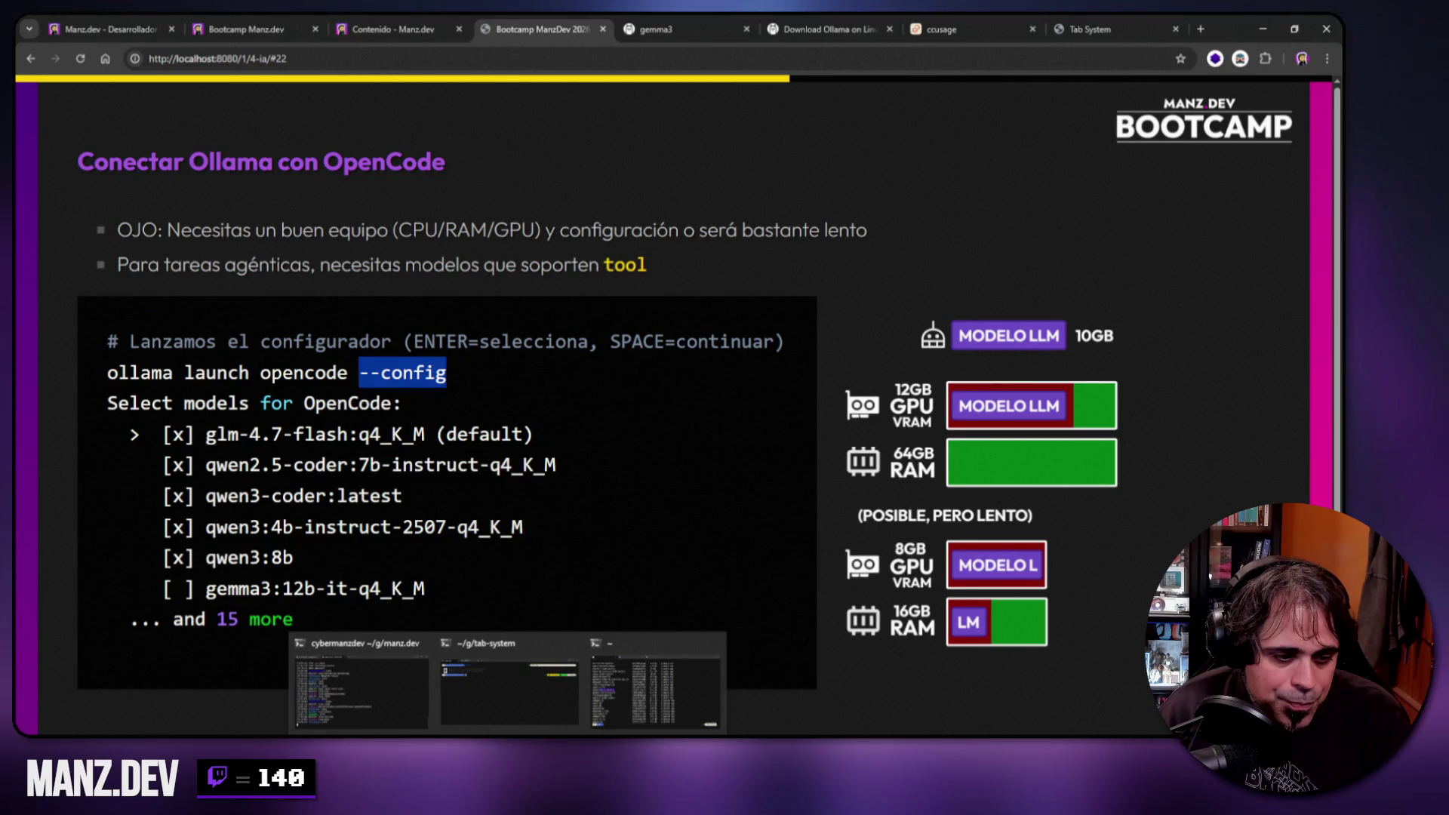
# Clear the WSL terminal and change into the ~/github/tab-system project folder
pyautogui.click(652, 685)
pyautogui.write('clear')
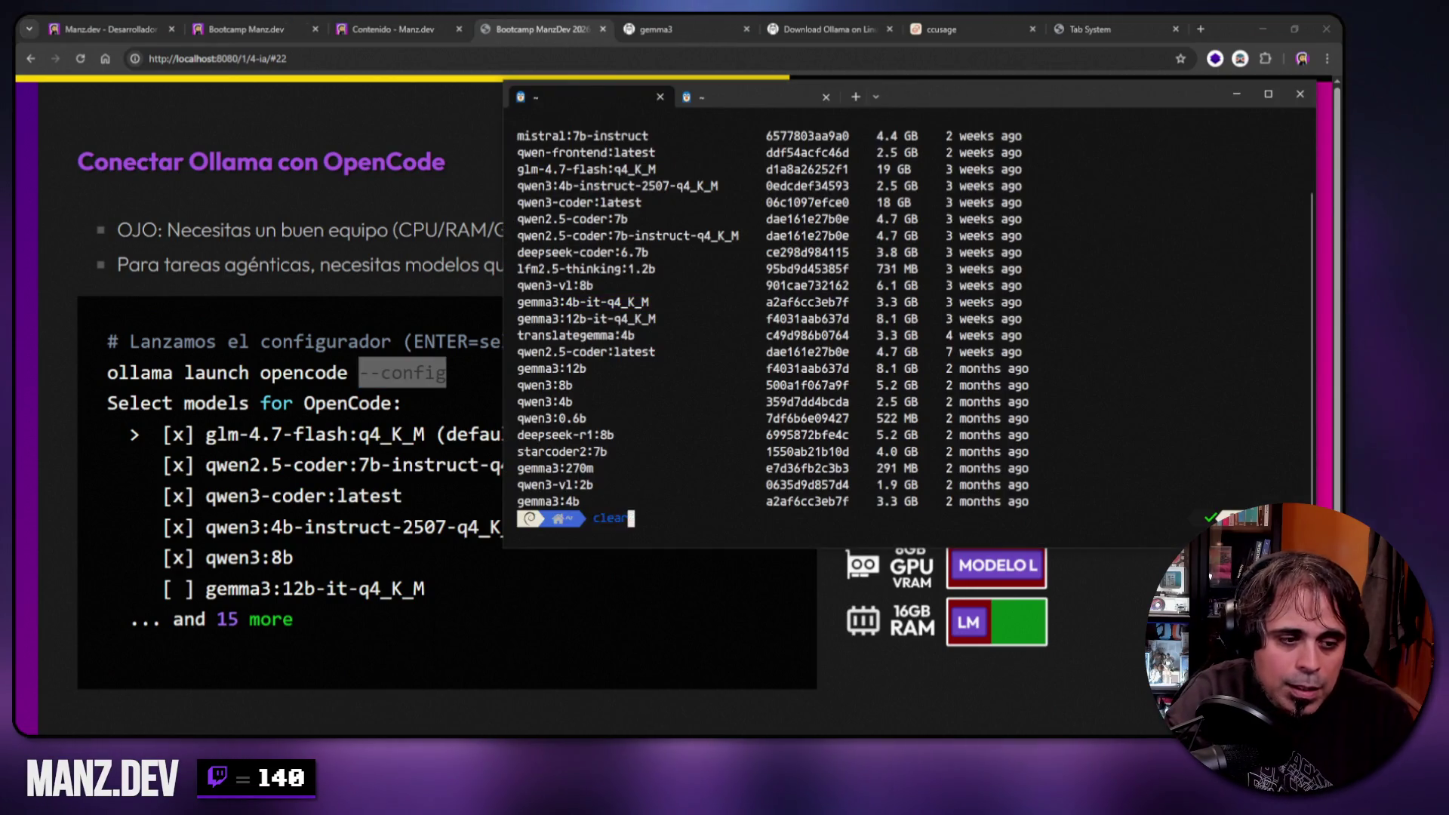
pyautogui.press('Return')
pyautogui.write('cd github')
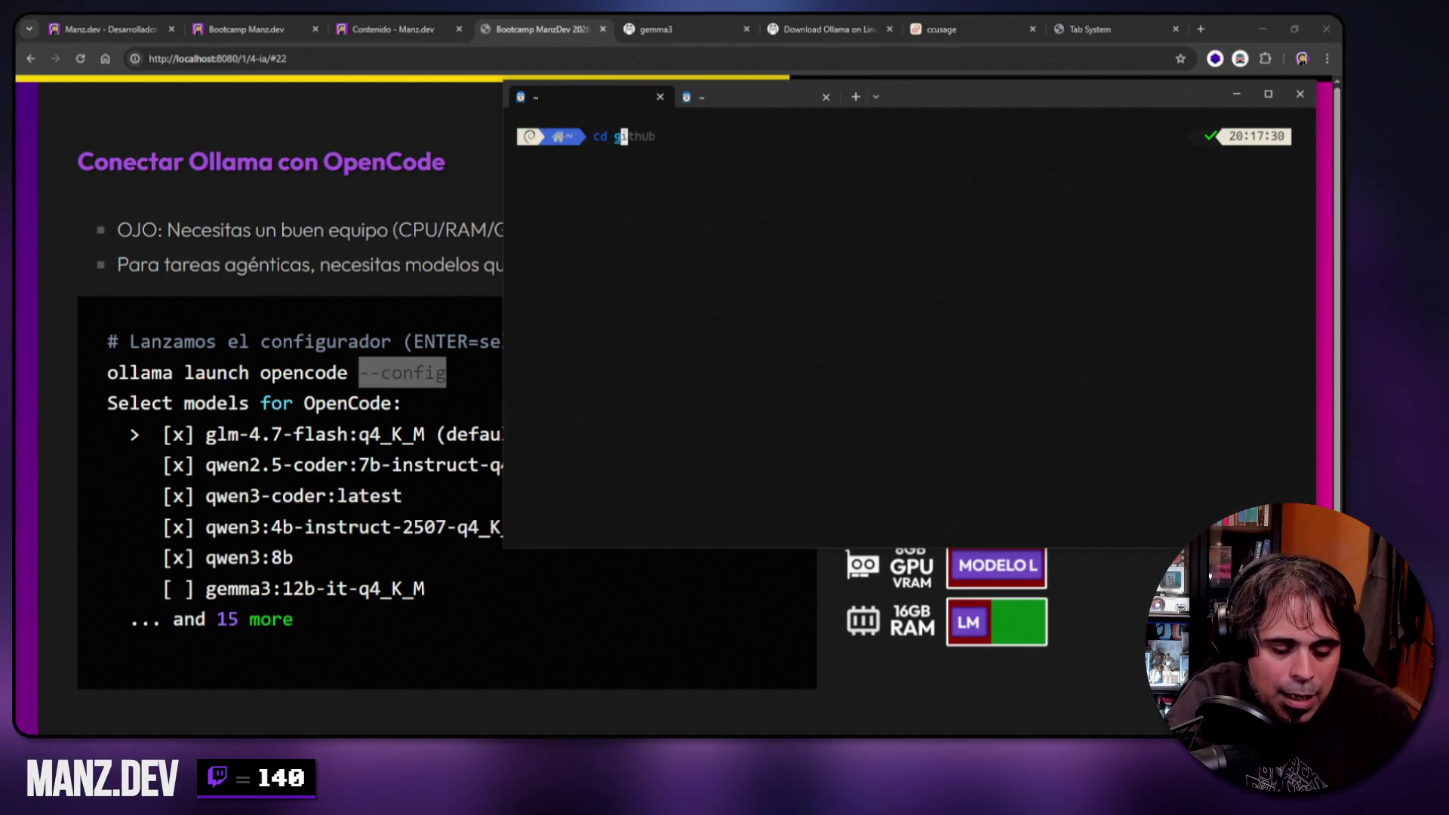
pyautogui.press('Return')
pyautogui.write('cd tab-system')
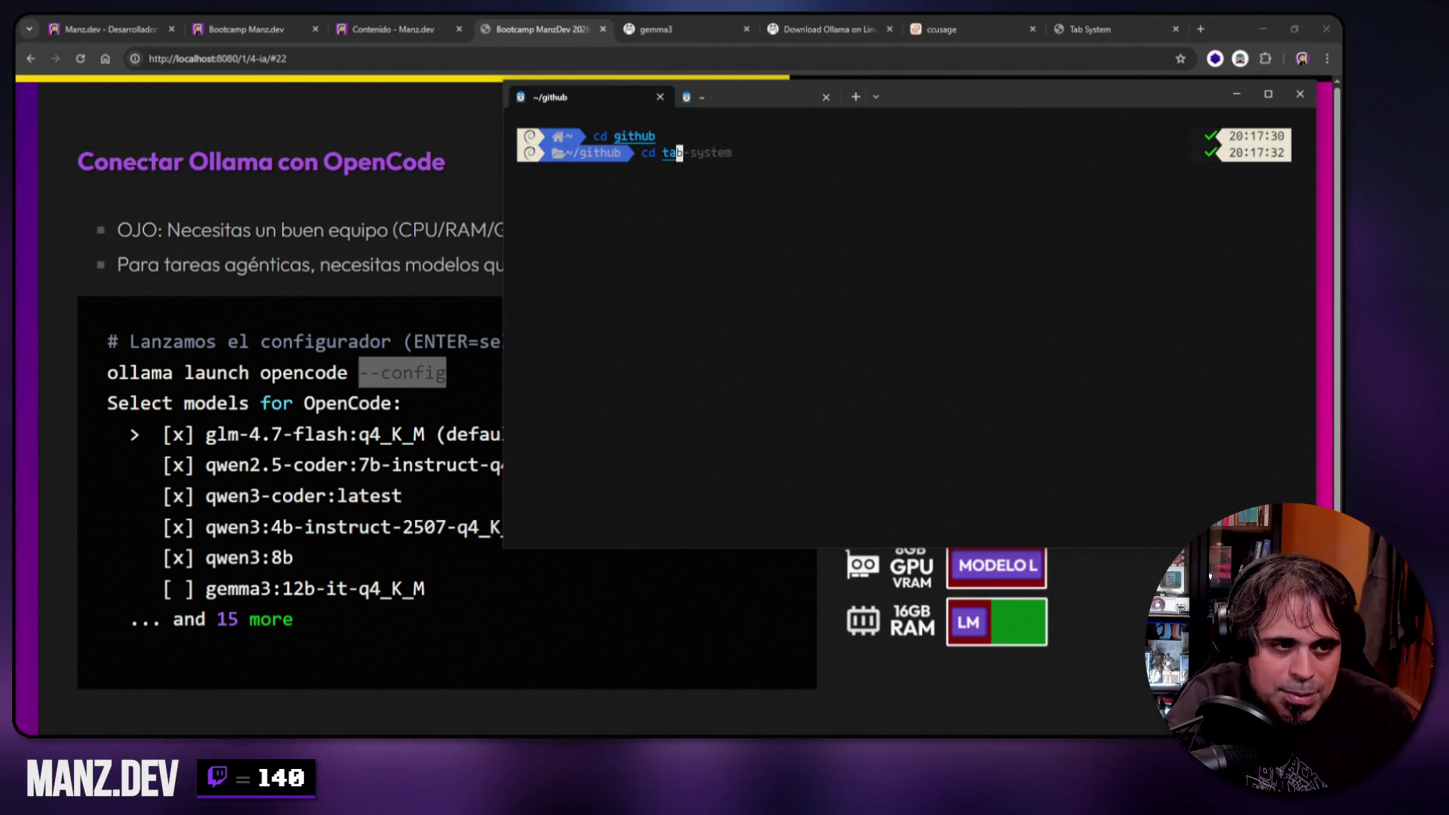
pyautogui.press('Return')
# Clear the screen and run 'ollama launch opencode --config'
pyautogui.write('cear')
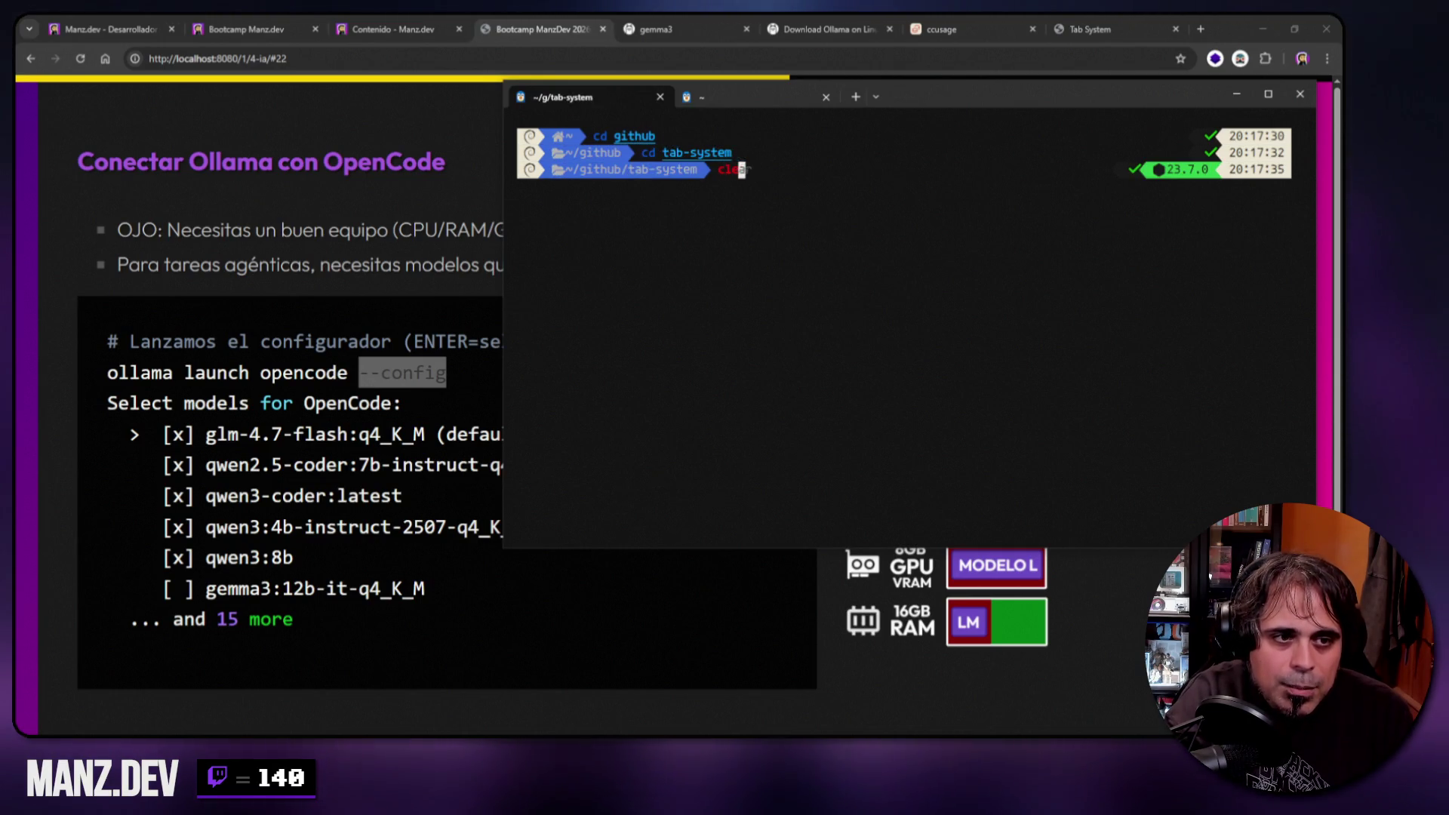
pyautogui.press('Return')
pyautogui.write('ollama la')
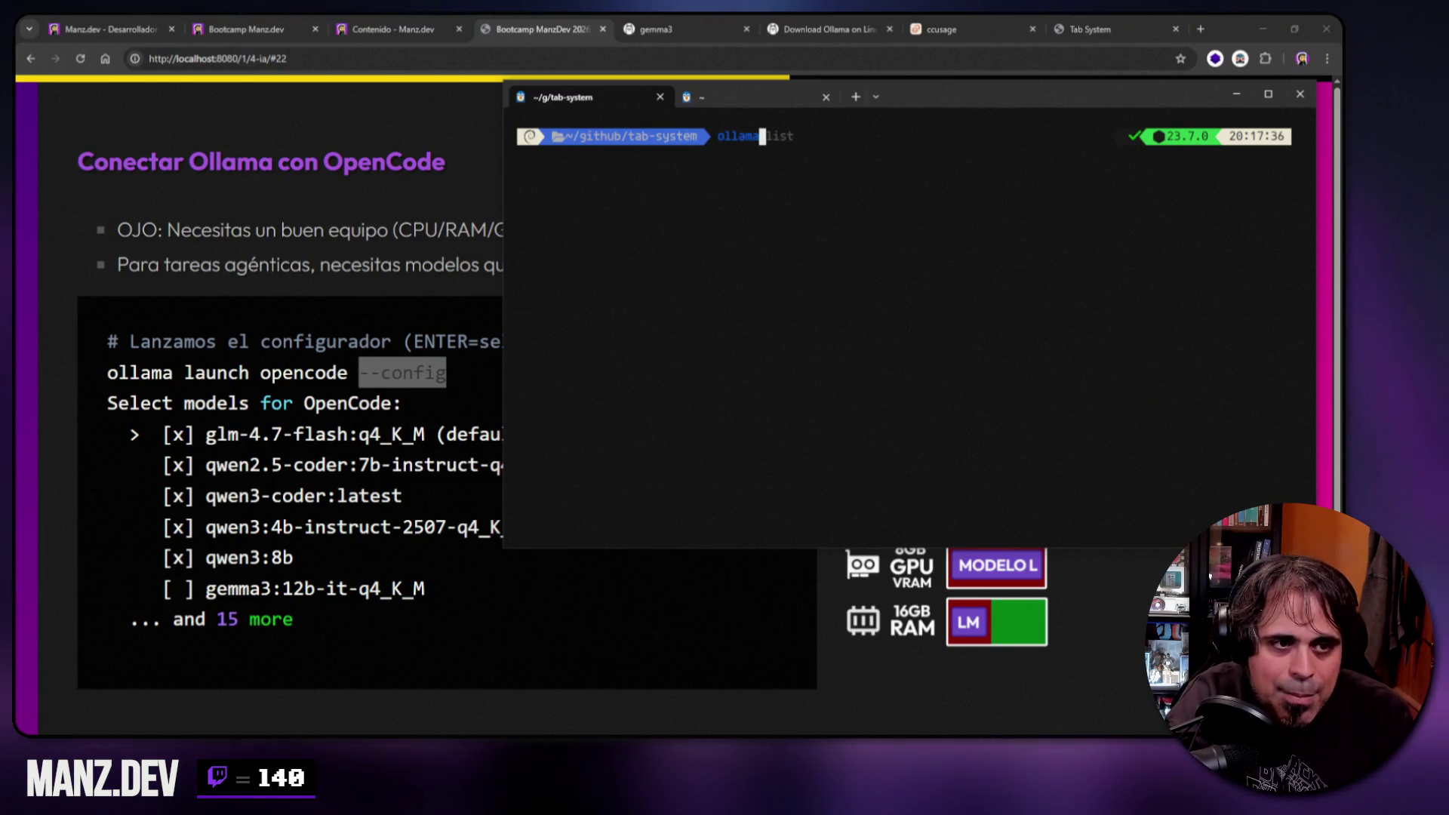
pyautogui.write('unch o')
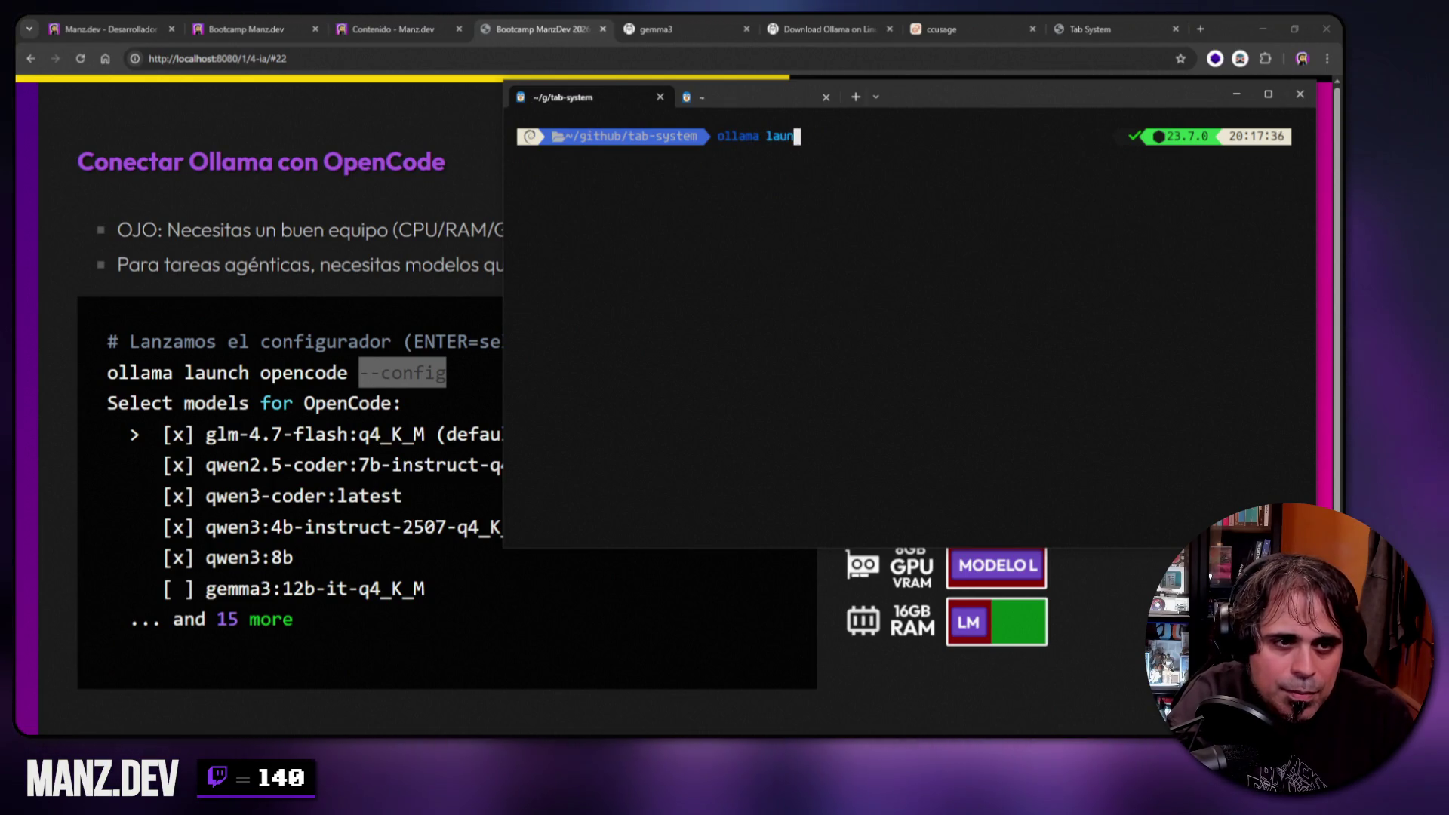
pyautogui.write('pencode --config')
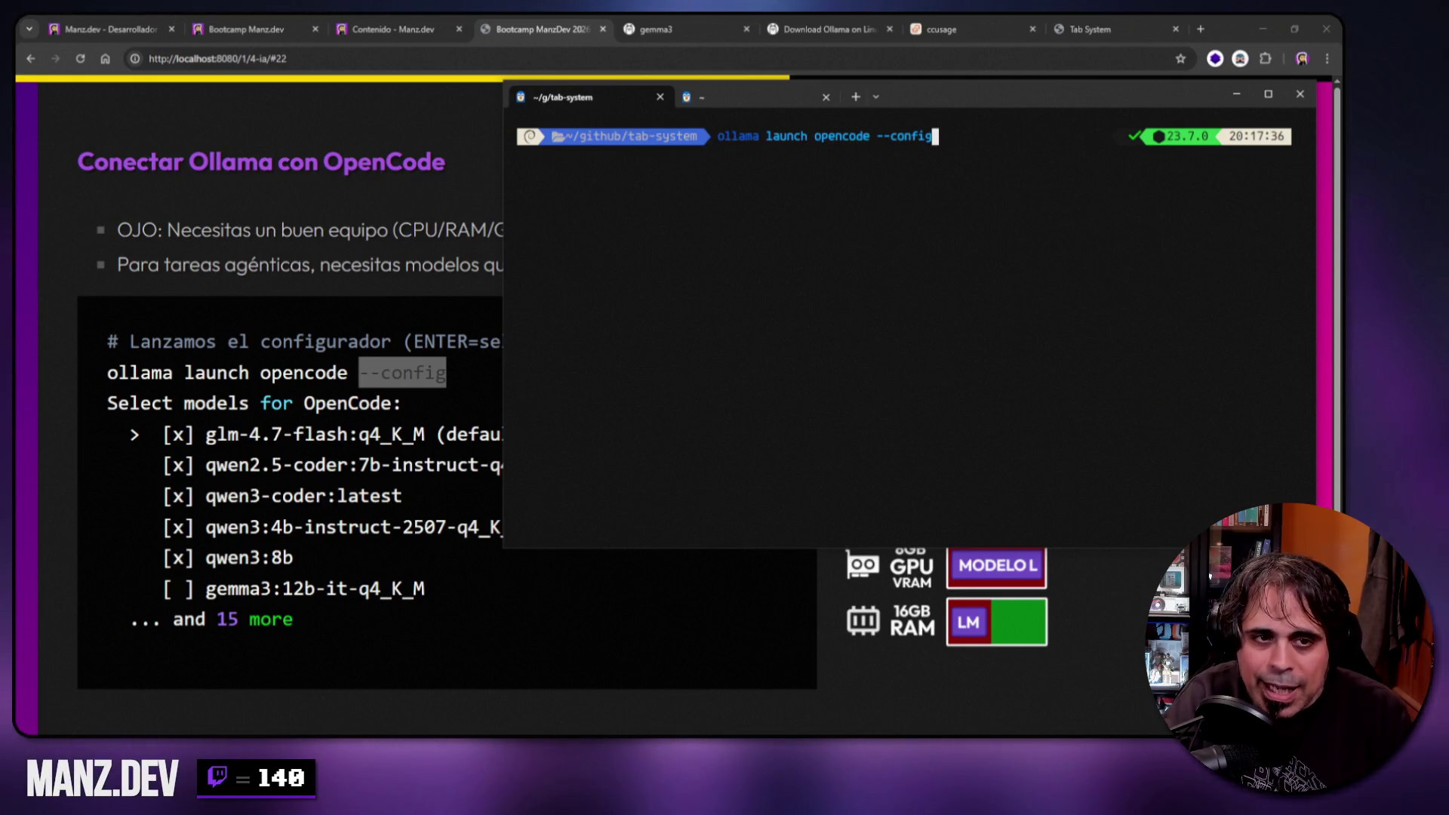
pyautogui.press('Return')
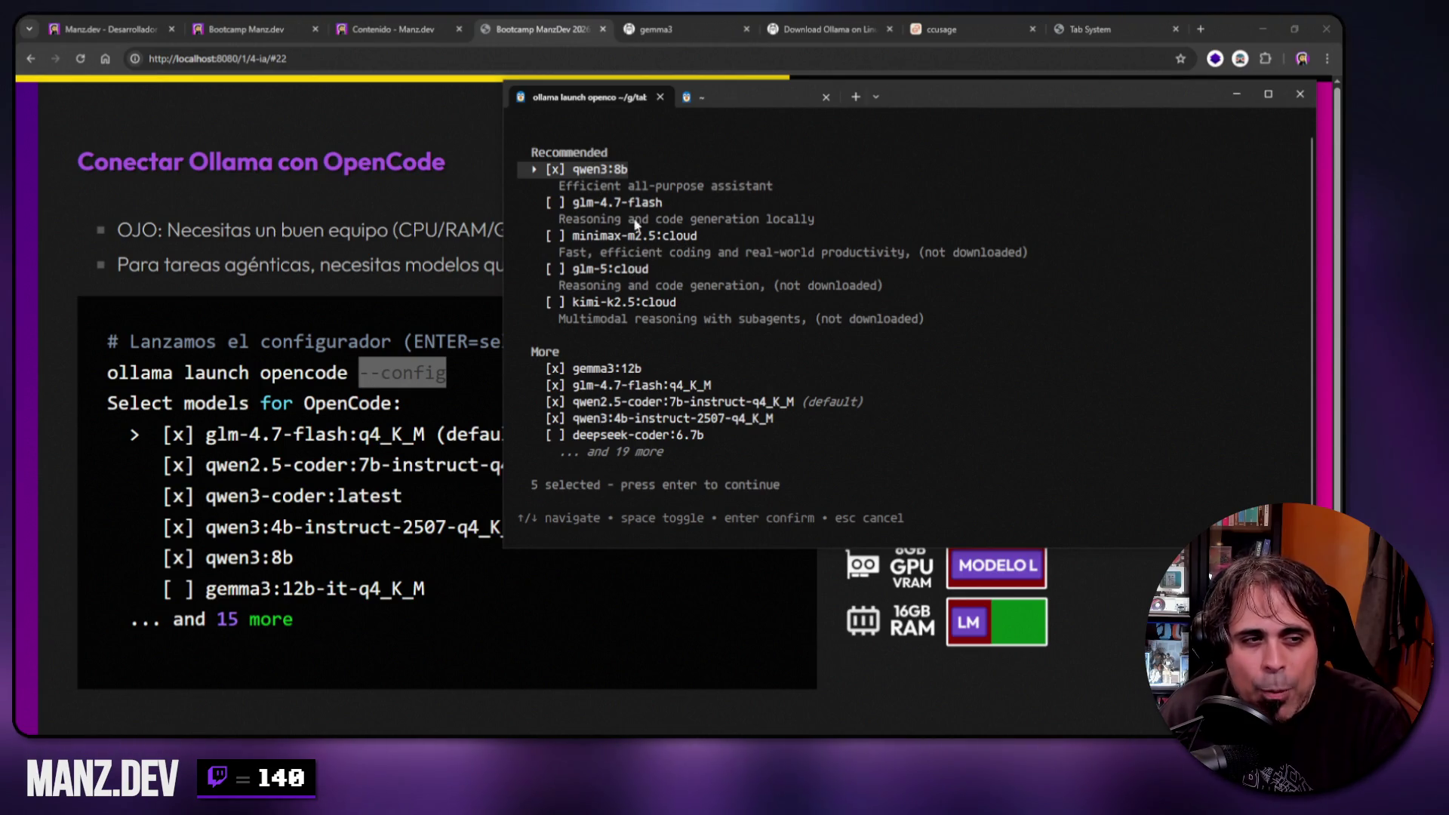
# Review the models from qwen3:8b to deepseek-coder:6.7b and confirm the five checked ones
pyautogui.press('Down')
pyautogui.press('Down')
pyautogui.press('Down')
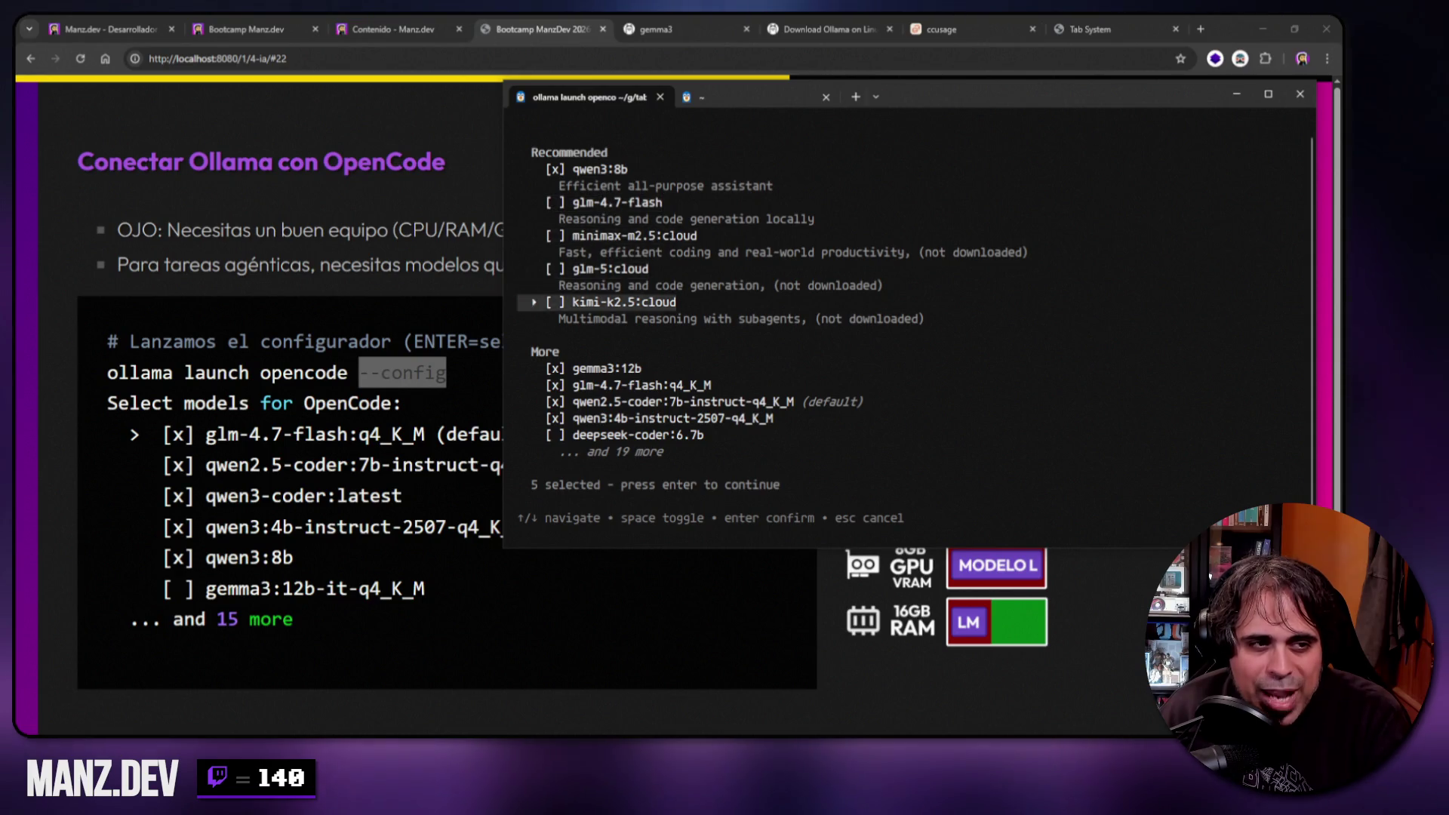
pyautogui.press('Up')
pyautogui.press('Up')
pyautogui.press('Up')
pyautogui.press('Up')
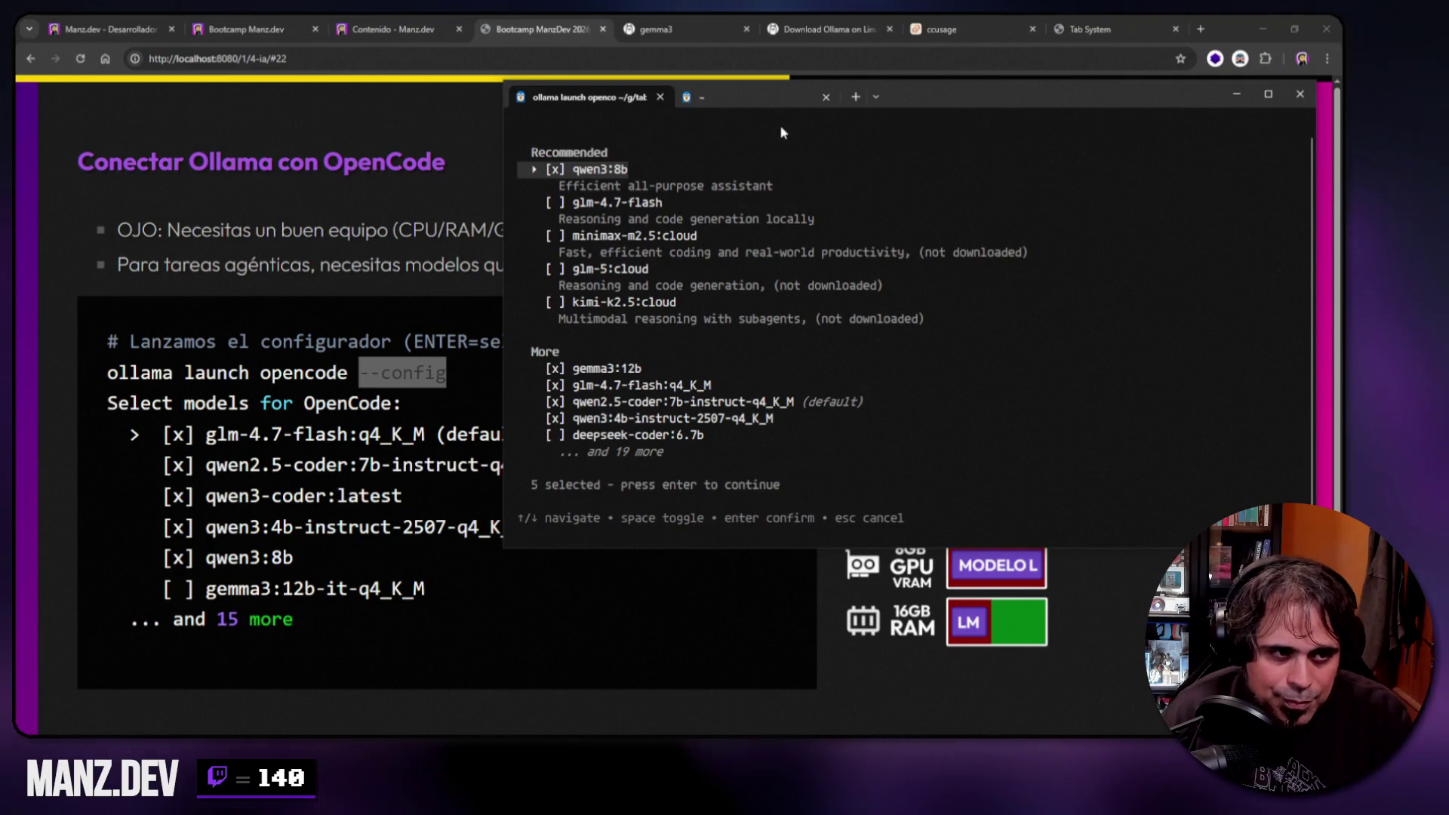
pyautogui.press('Down')
pyautogui.press('Up')
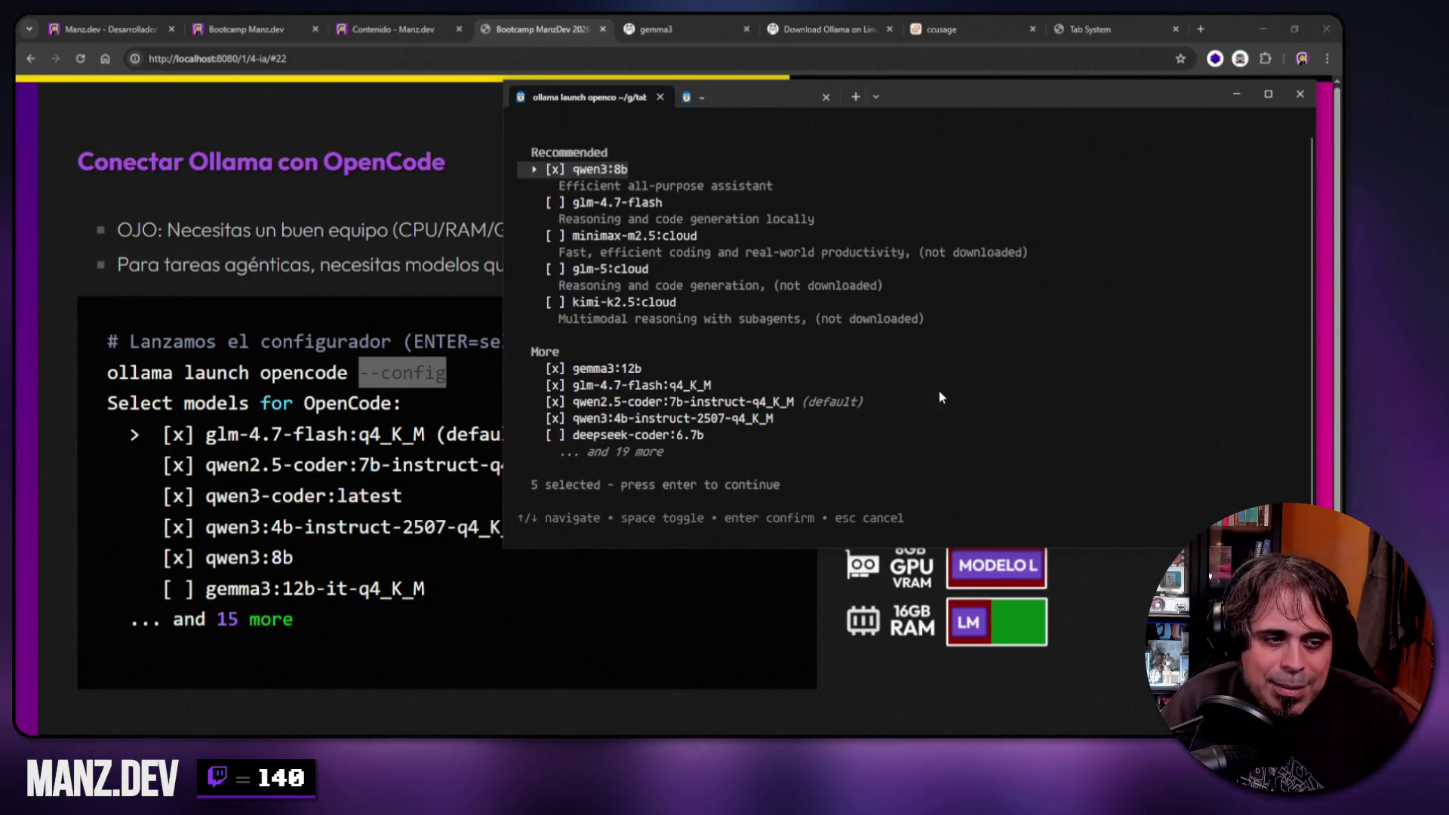
pyautogui.press('Down')
pyautogui.press('Down')
pyautogui.press('Down')
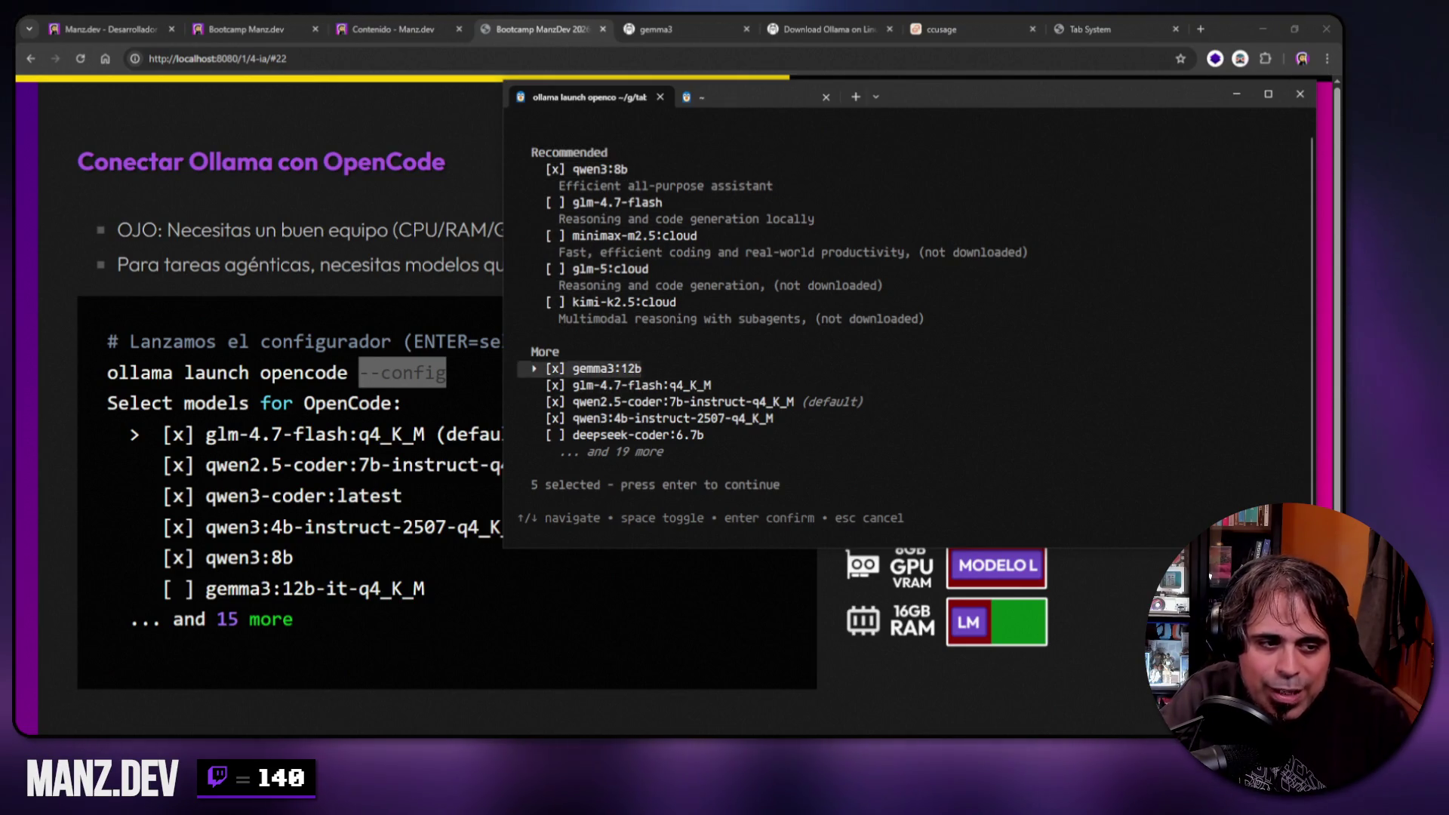
pyautogui.press('Down')
pyautogui.press('Down')
pyautogui.press('Up')
pyautogui.press('Up')
pyautogui.press('Up')
pyautogui.press('Up')
pyautogui.press('Down')
pyautogui.press('Down')
pyautogui.press('Down')
pyautogui.press('Up')
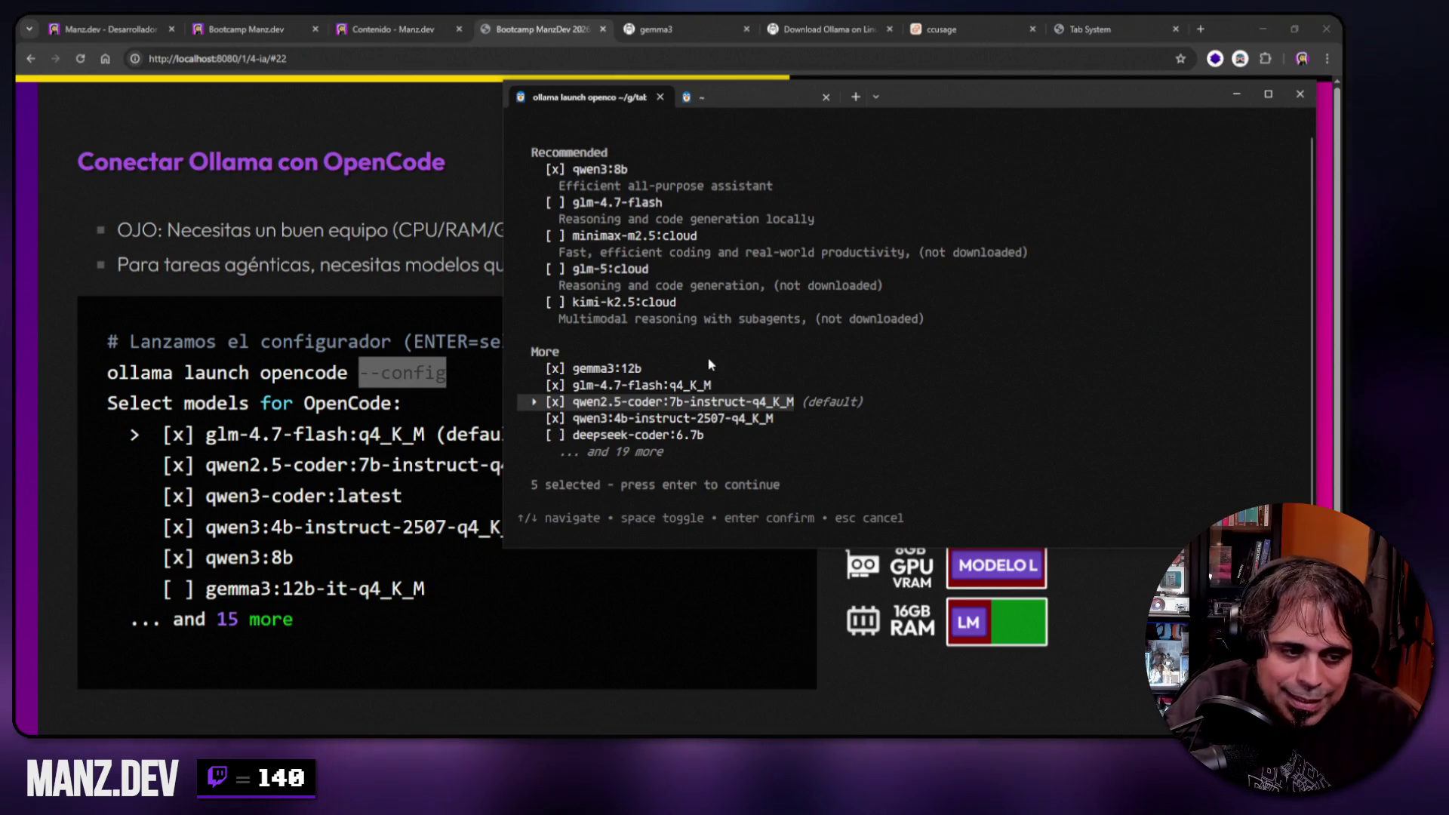
pyautogui.press('Down')
pyautogui.press('Down')
pyautogui.press('Down')
pyautogui.press('Down')
pyautogui.press('Down')
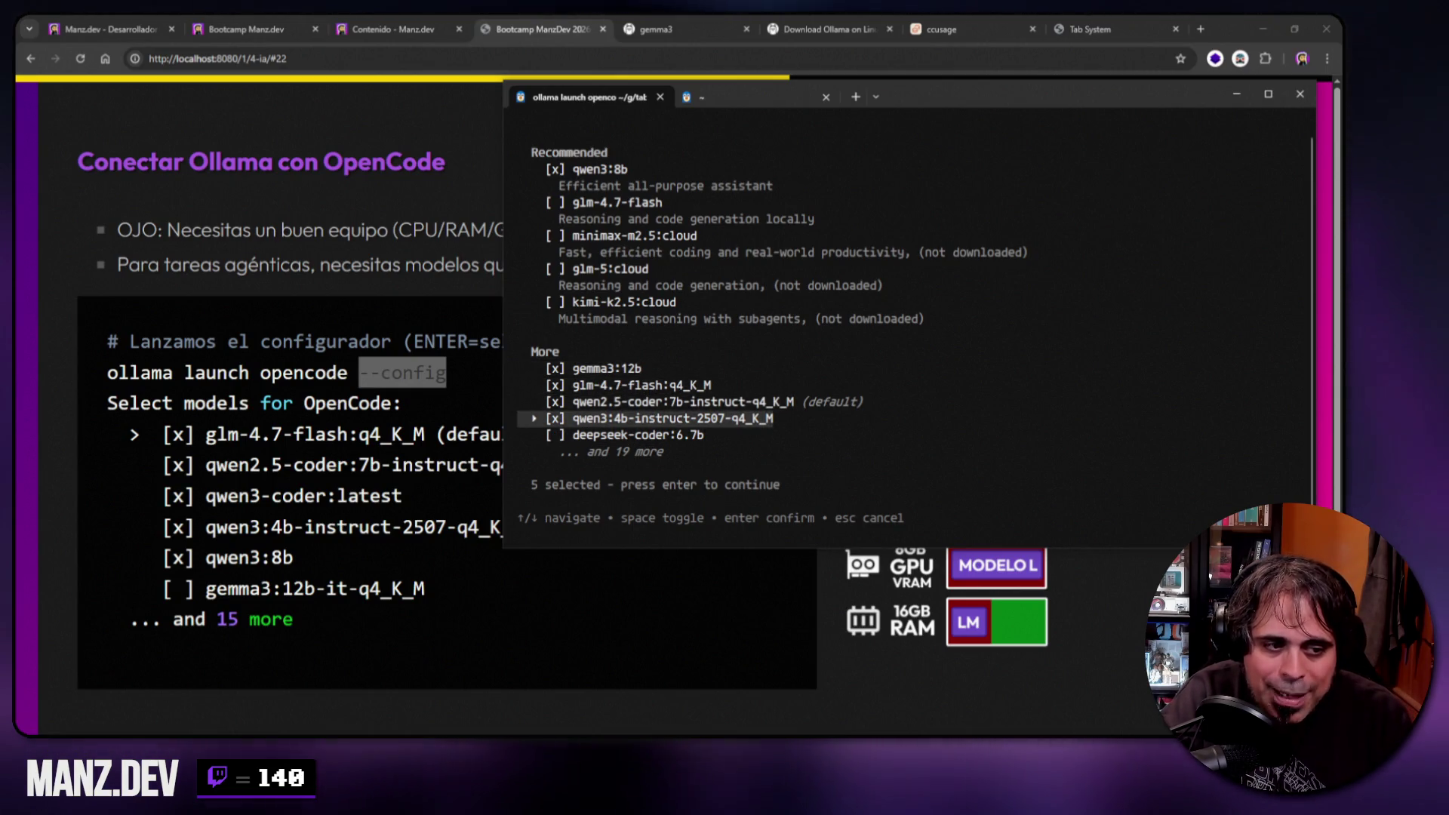
pyautogui.press('Down')
pyautogui.press('Down')
pyautogui.press('Down')
pyautogui.press('Up')
pyautogui.press('Up')
pyautogui.press('Up')
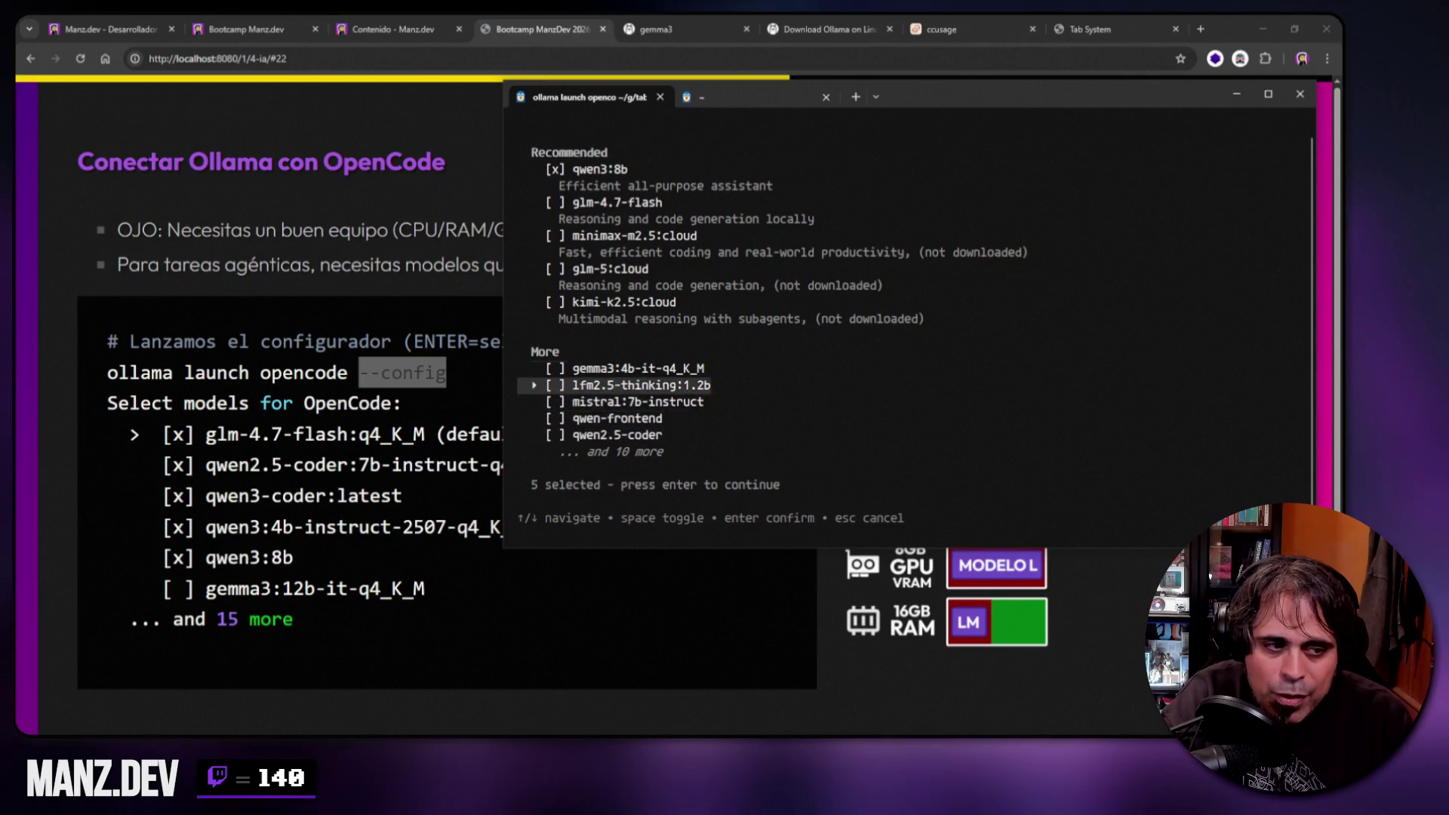
pyautogui.press('Up')
pyautogui.press('Up')
pyautogui.press('Up')
pyautogui.press('Down')
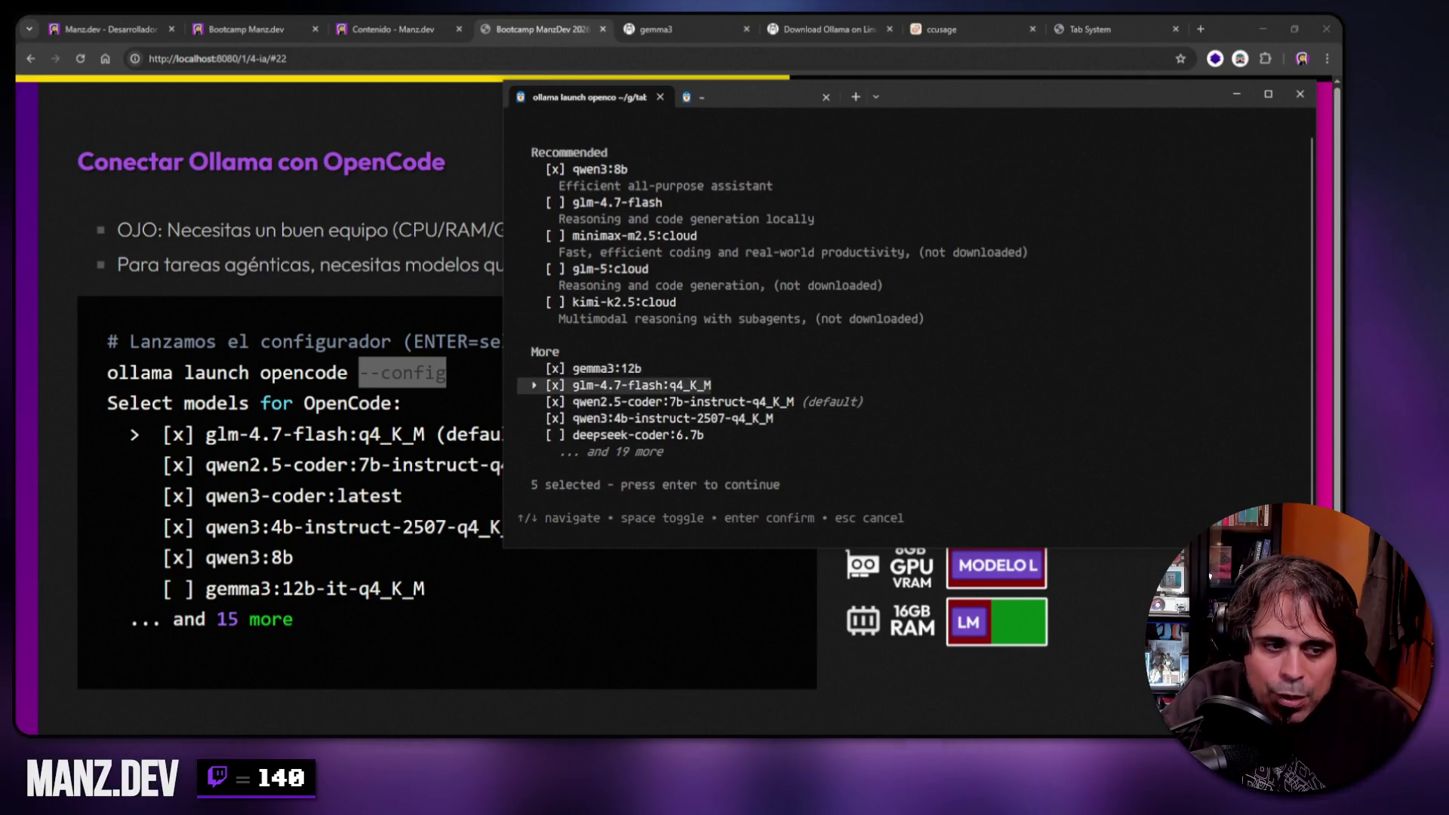
pyautogui.press('Up')
pyautogui.press('Up')
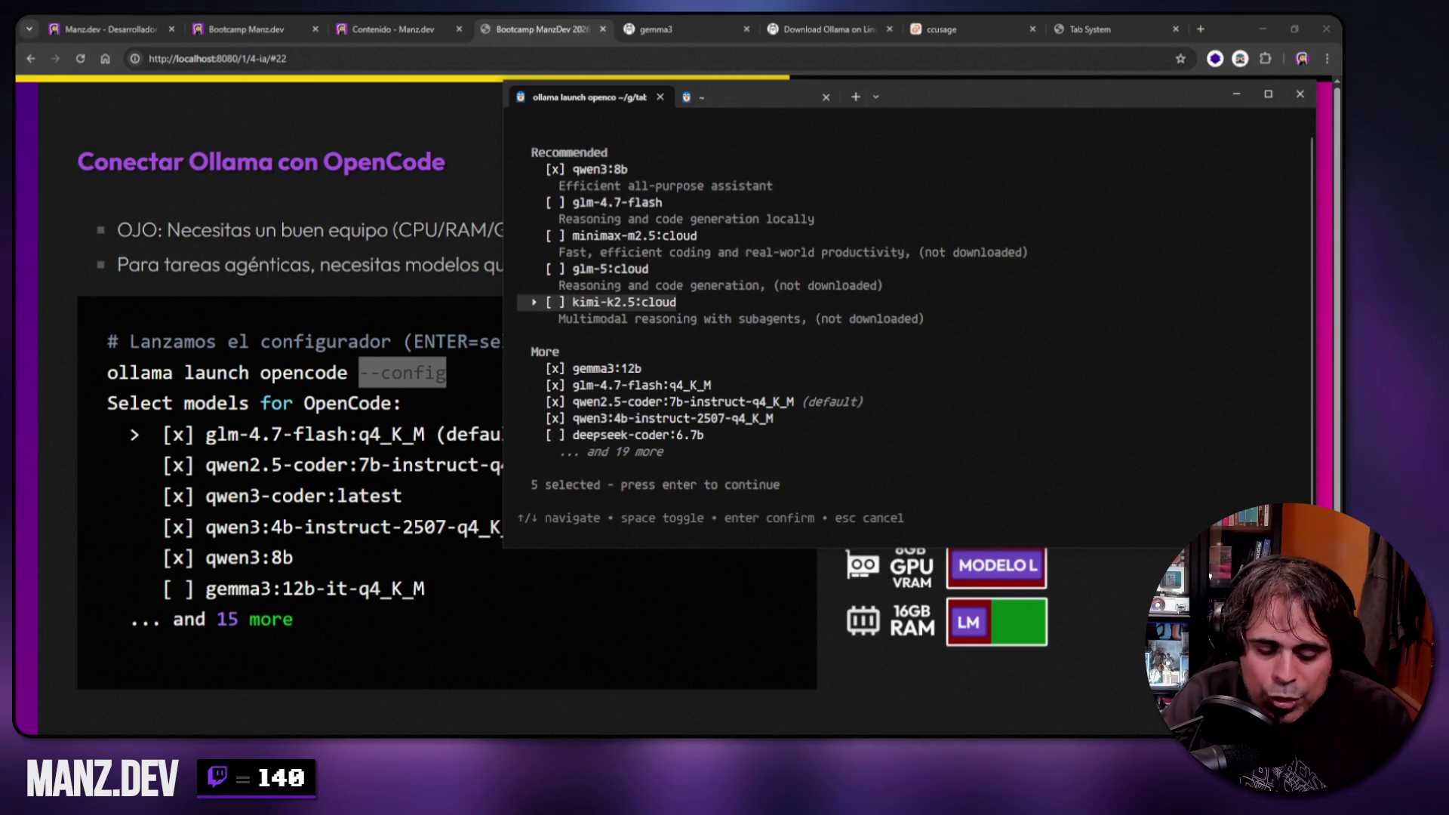
pyautogui.press('Down')
pyautogui.press('Return')
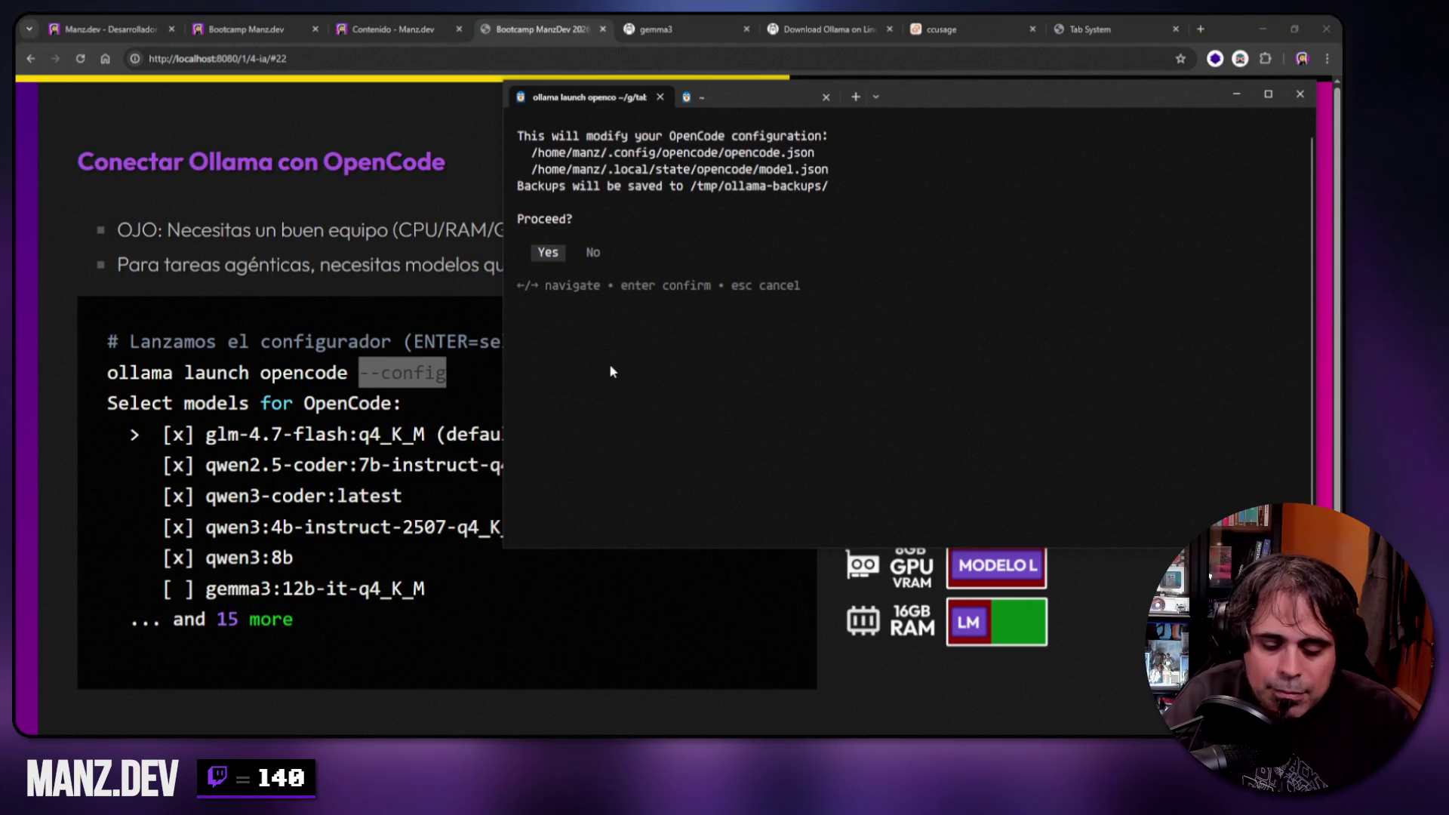
# Approve adding the five models to OpenCode's configuration and launch OpenCode in tab-system
pyautogui.press('Return')
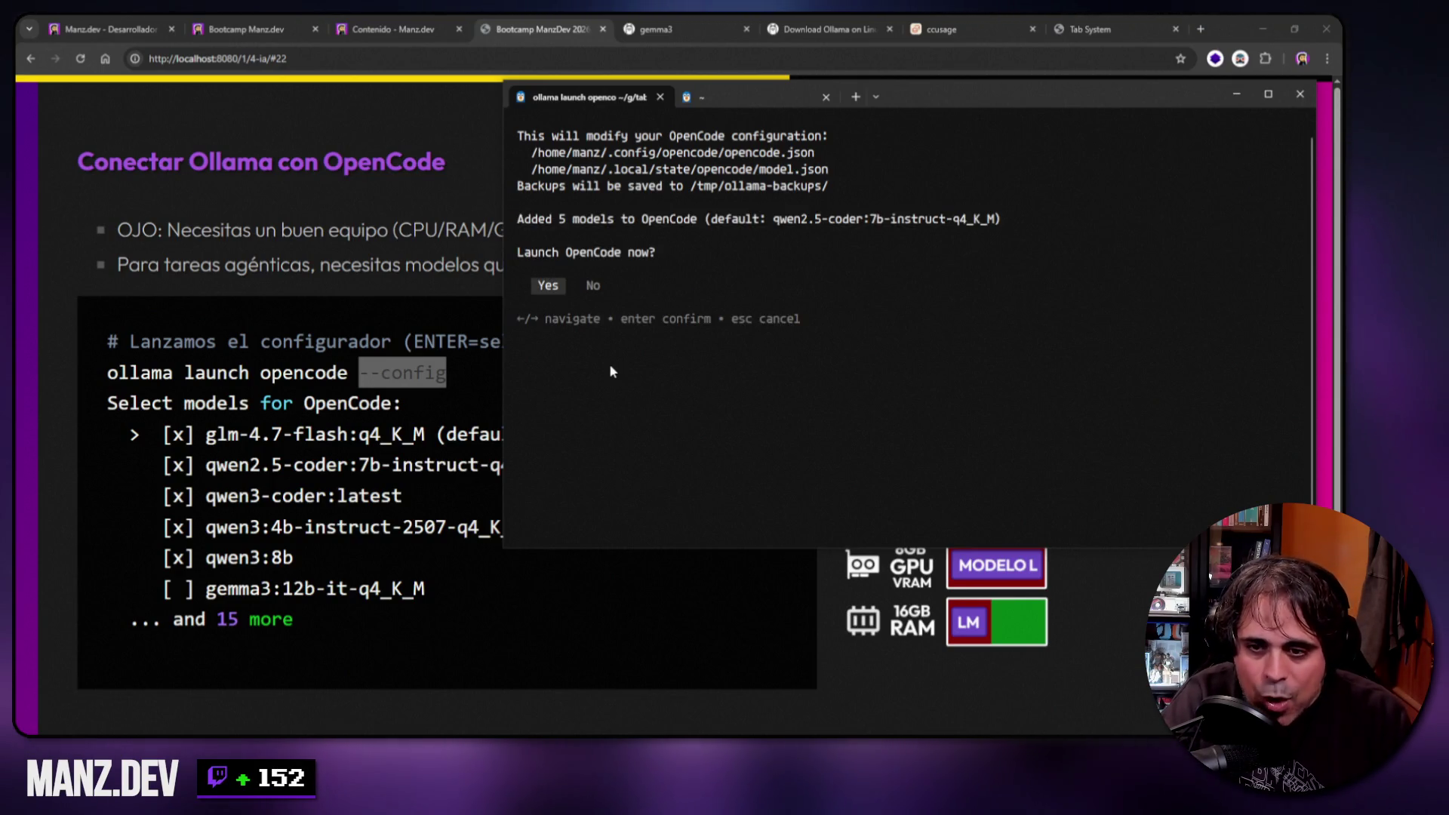
pyautogui.press('Return')
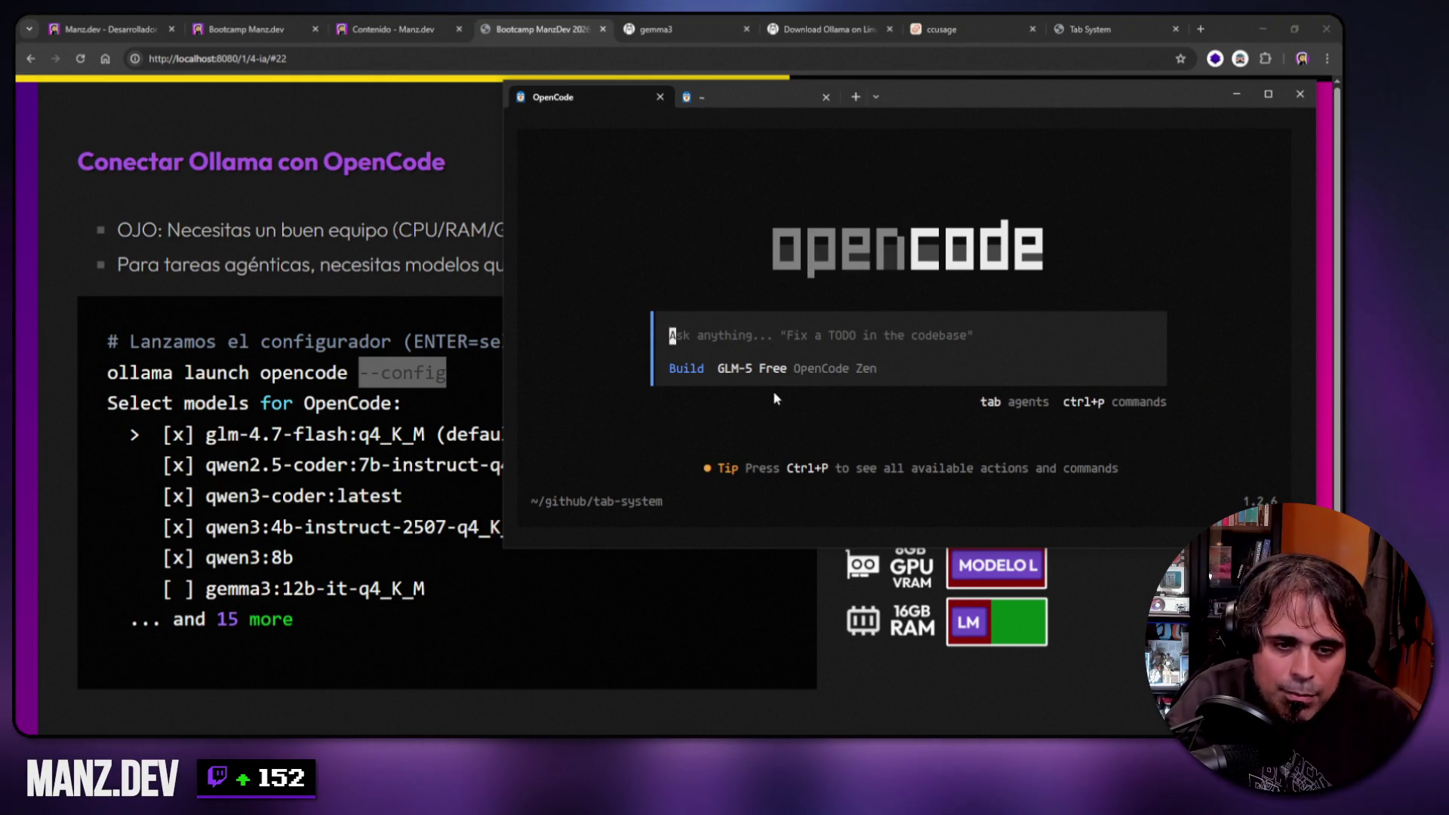
pyautogui.hotkey('ctrl', 'p')
# Switch the Build model to glm-4.7-flash:q4_K_M, then change to the Plan agent
pyautogui.press('Down')
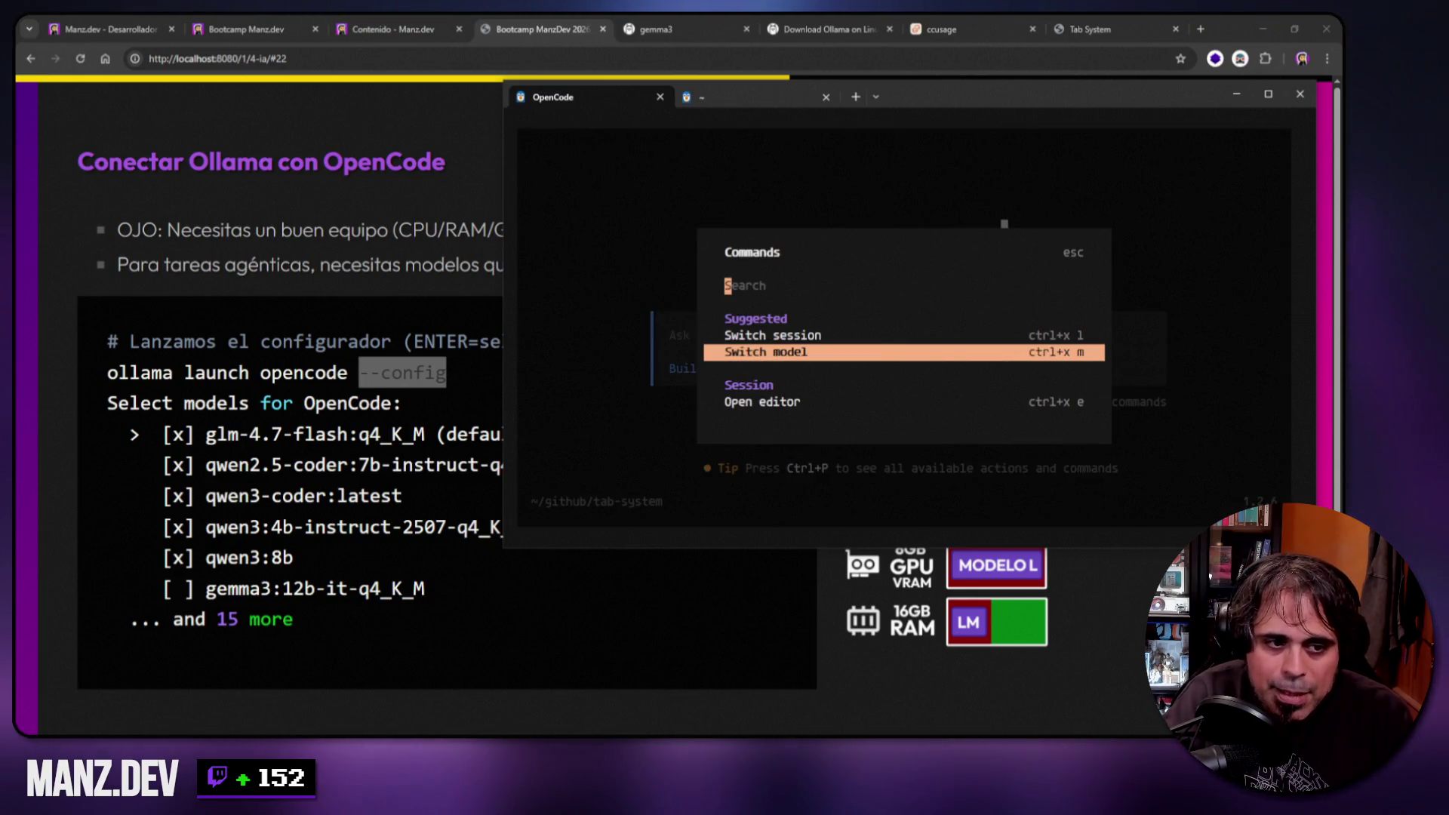
pyautogui.press('Return')
pyautogui.press('Up')
pyautogui.press('Up')
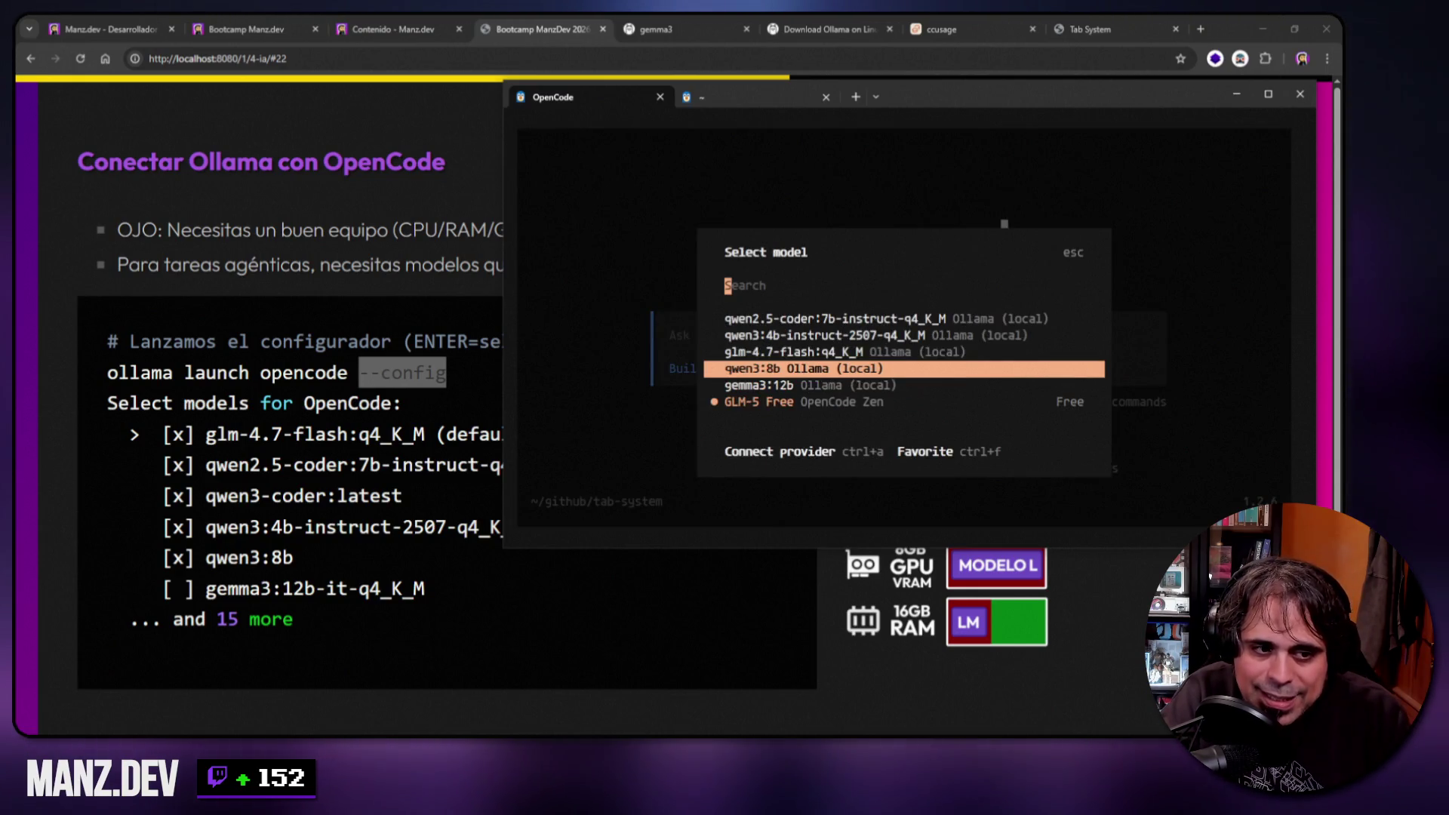
pyautogui.scroll(-1, 814, 340)
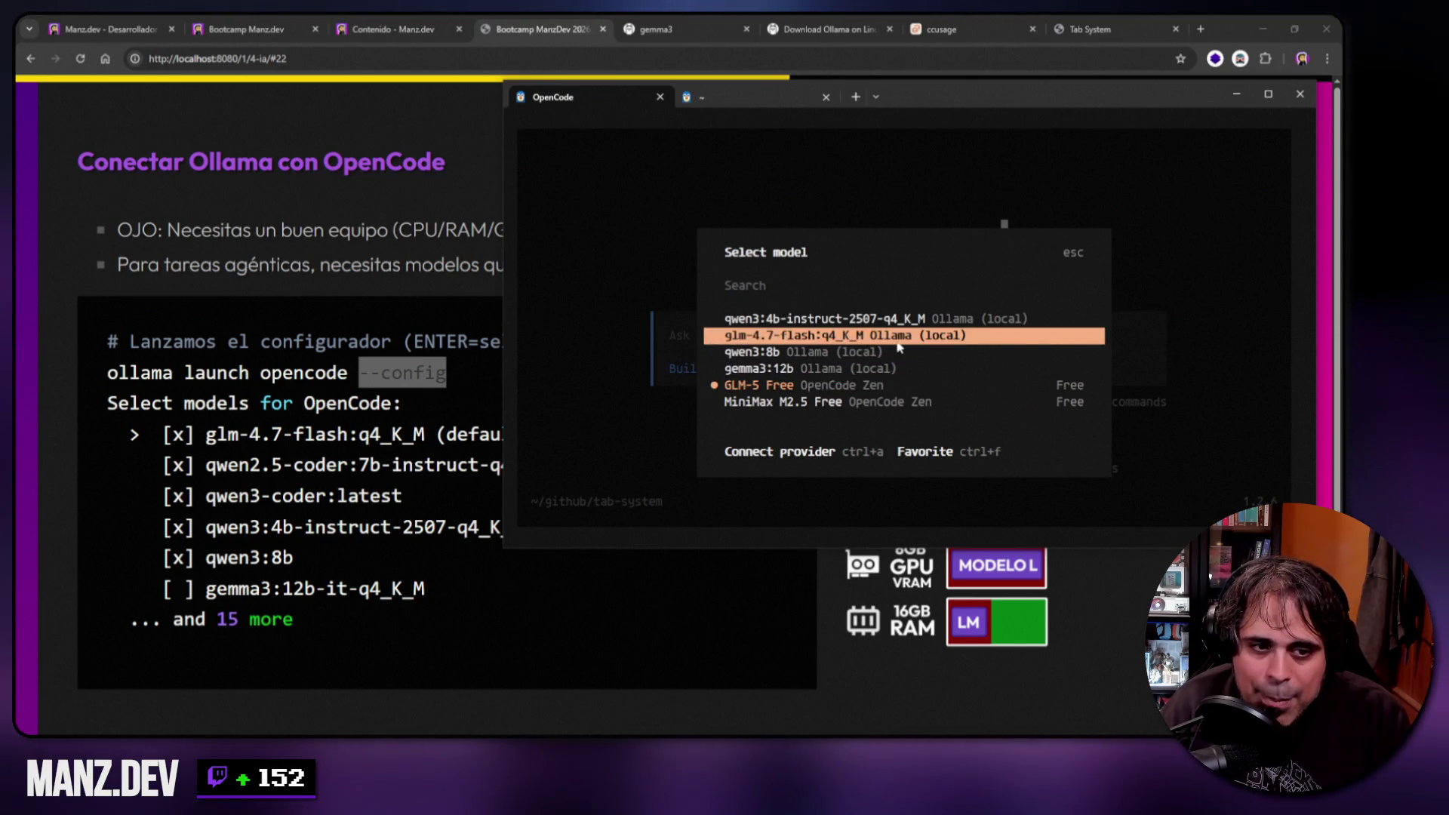
pyautogui.press('Up')
pyautogui.press('Up')
pyautogui.press('Up')
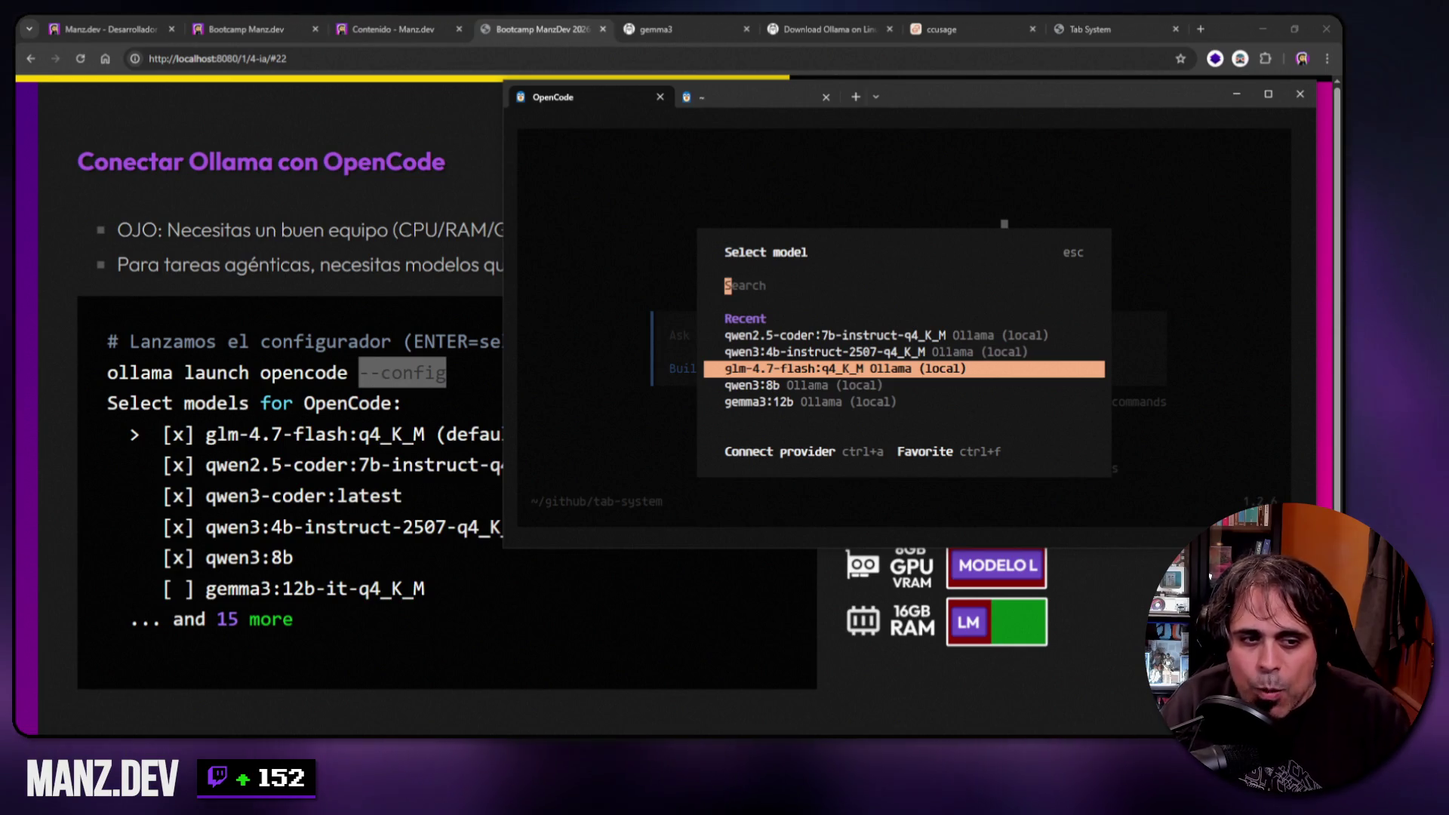
pyautogui.press('Return')
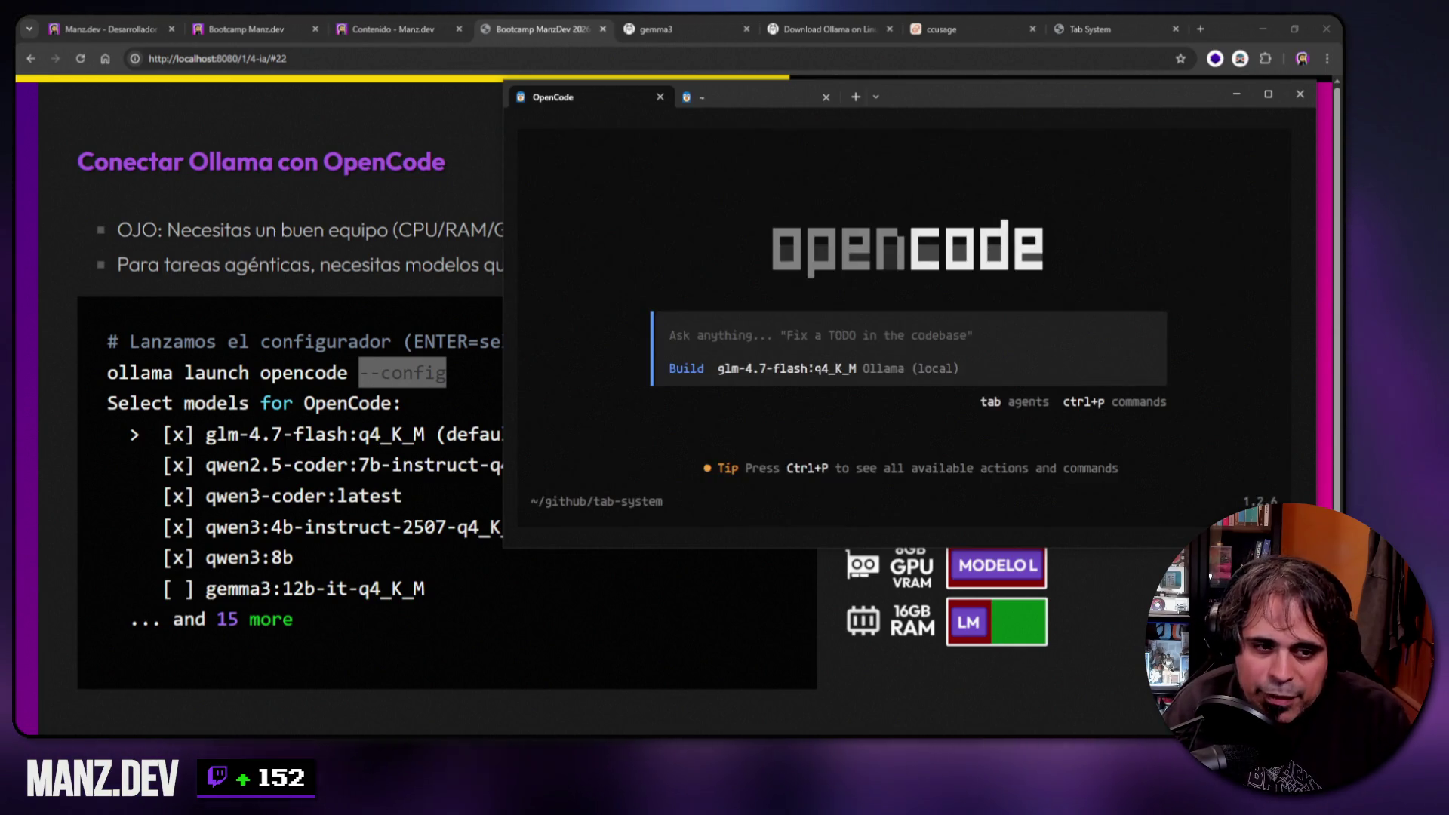
pyautogui.press('Tab')
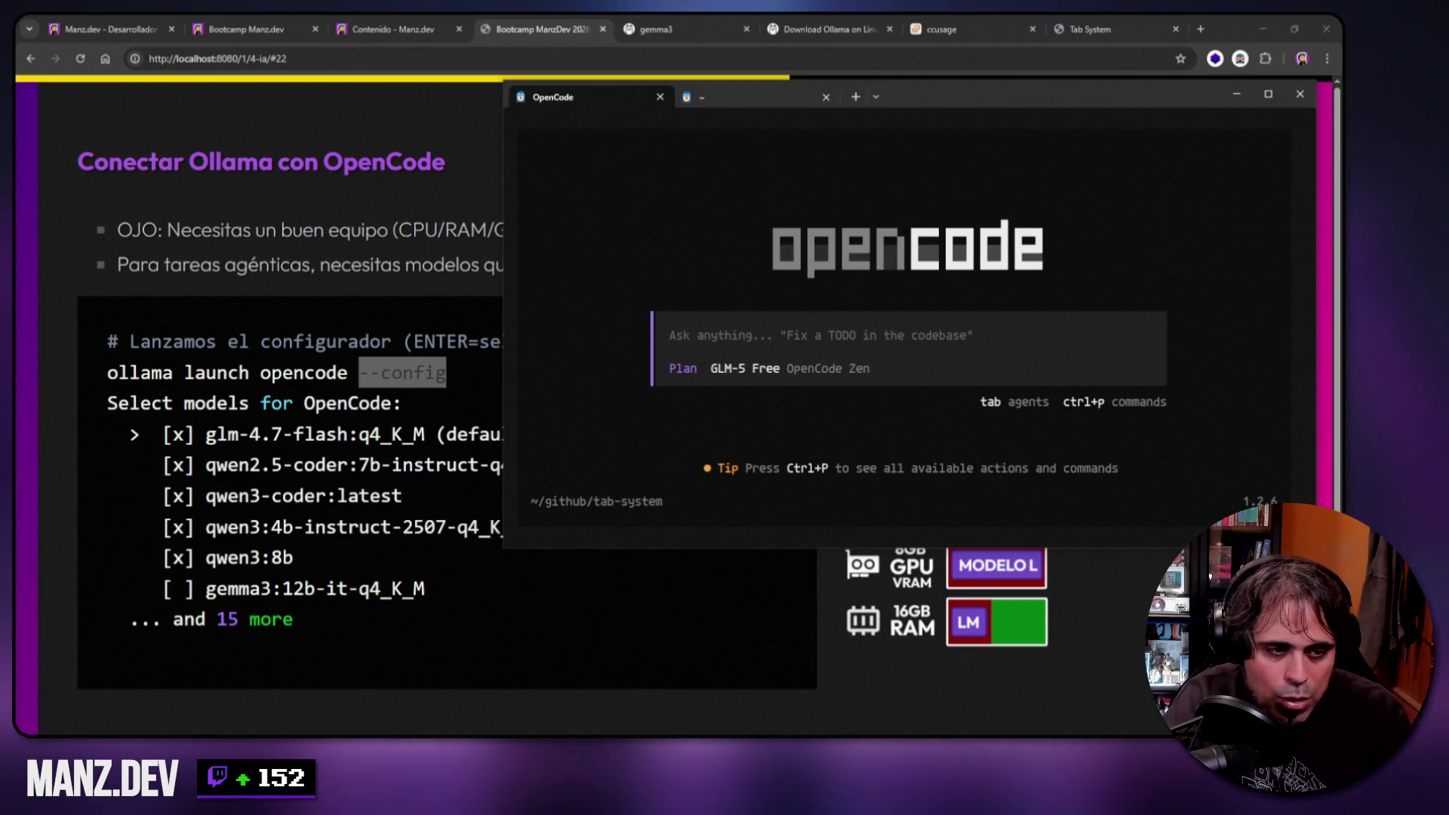
# Select glm-4.7-flash:q4_K_M as the model for the Plan agent as well
pyautogui.hotkey('ctrl', 'p')
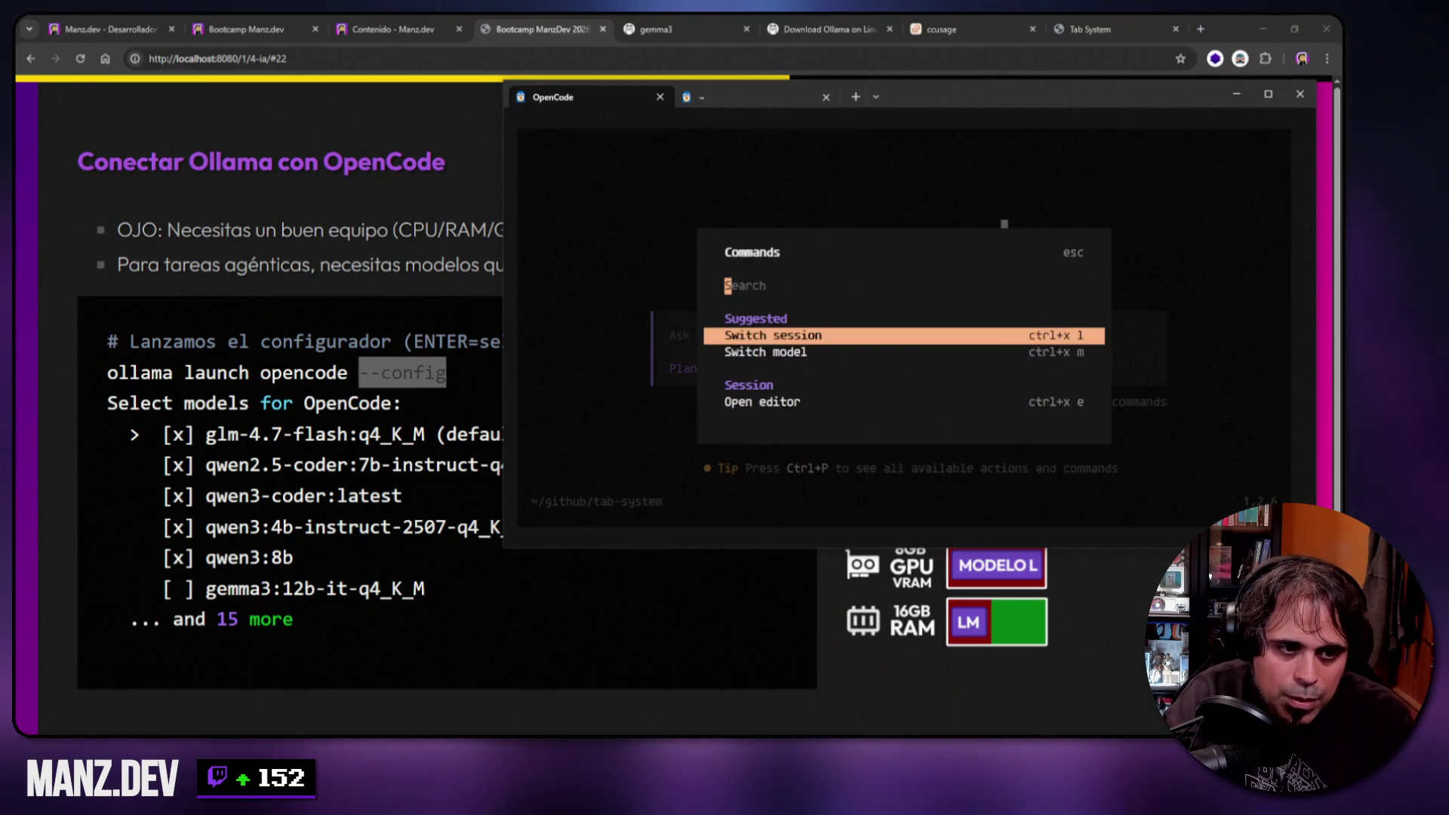
pyautogui.press('Down')
pyautogui.press('Return')
pyautogui.press('Up')
pyautogui.press('Up')
pyautogui.press('Up')
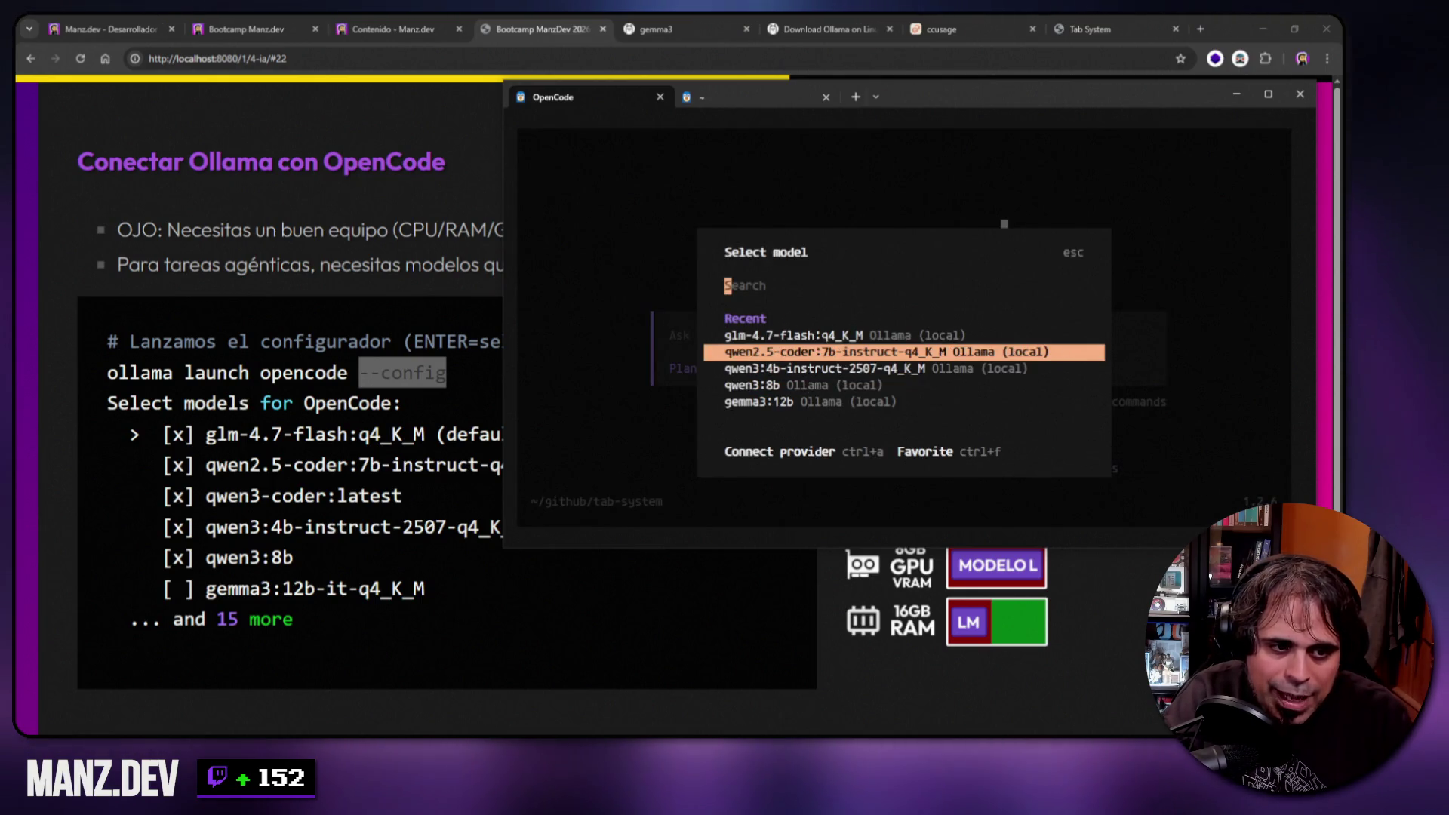
pyautogui.press('Up')
pyautogui.press('Return')
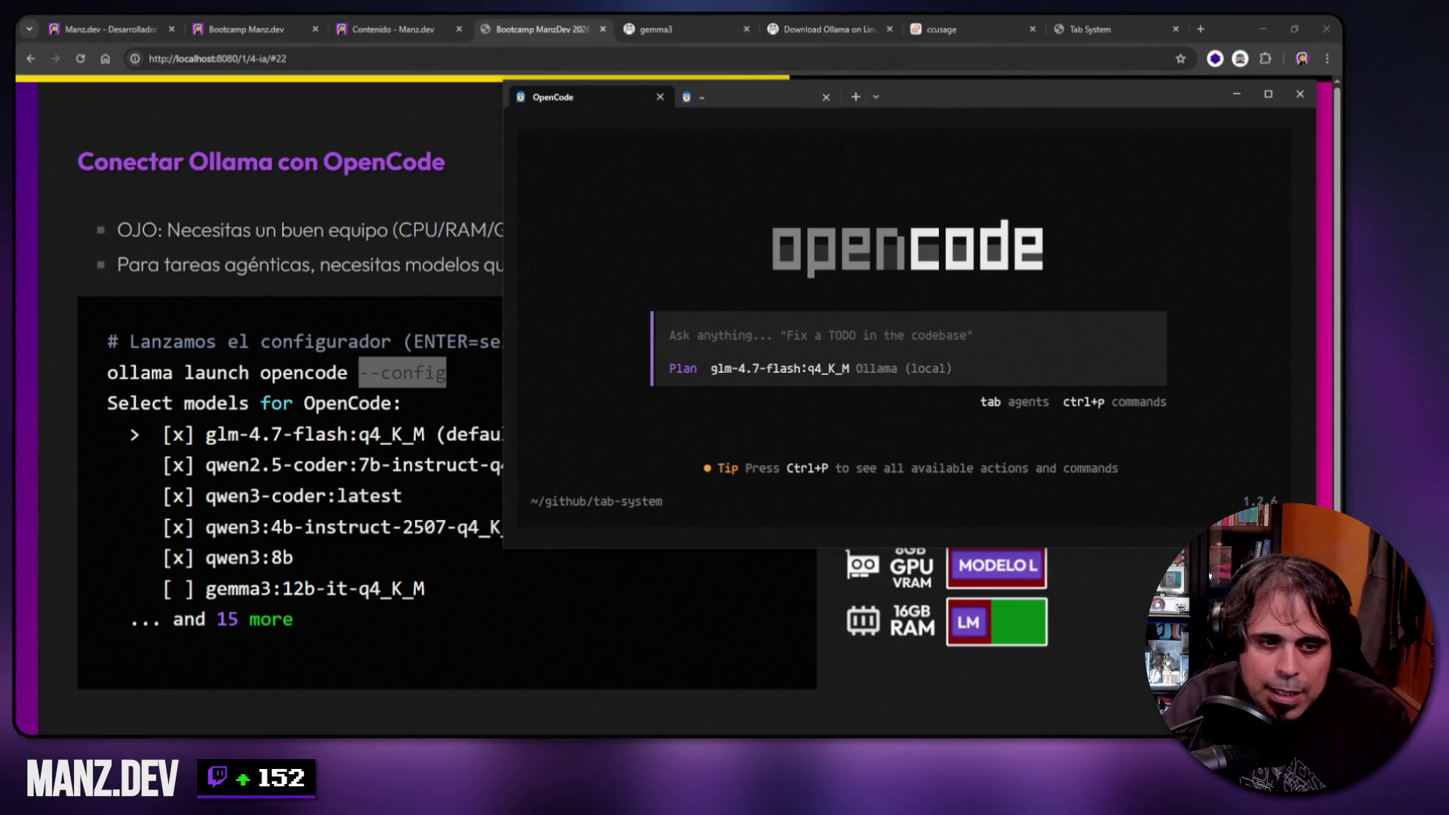
# Send 'Hazme un resumen de este proyecto.' to glm-4.7-flash, then bring up Task Manager to watch GPU load
pyautogui.write('Hazme un resumen de este proyecto.')
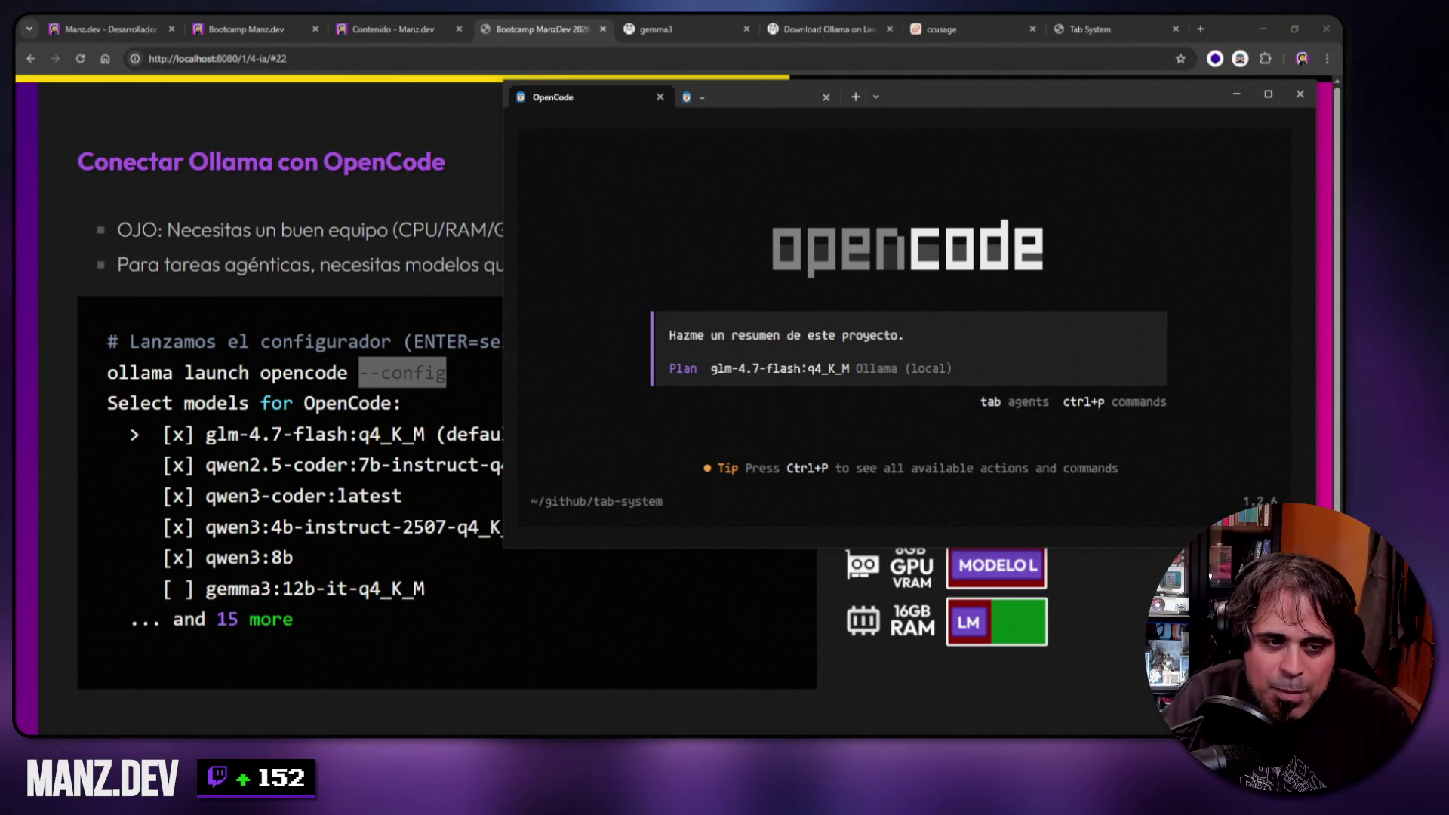
pyautogui.press('Return')
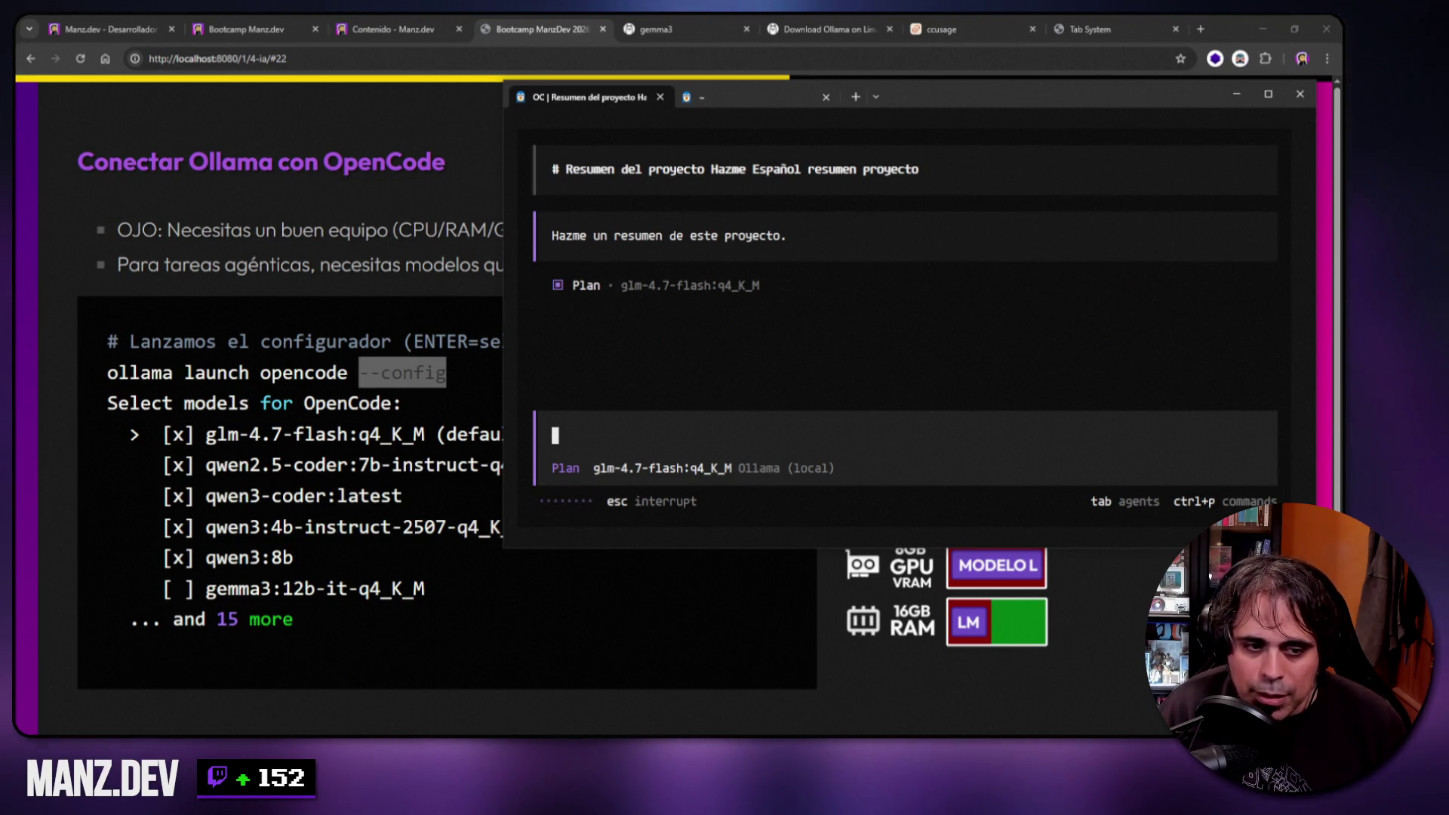
pyautogui.rightClick(1043, 409)
pyautogui.click(1094, 689)
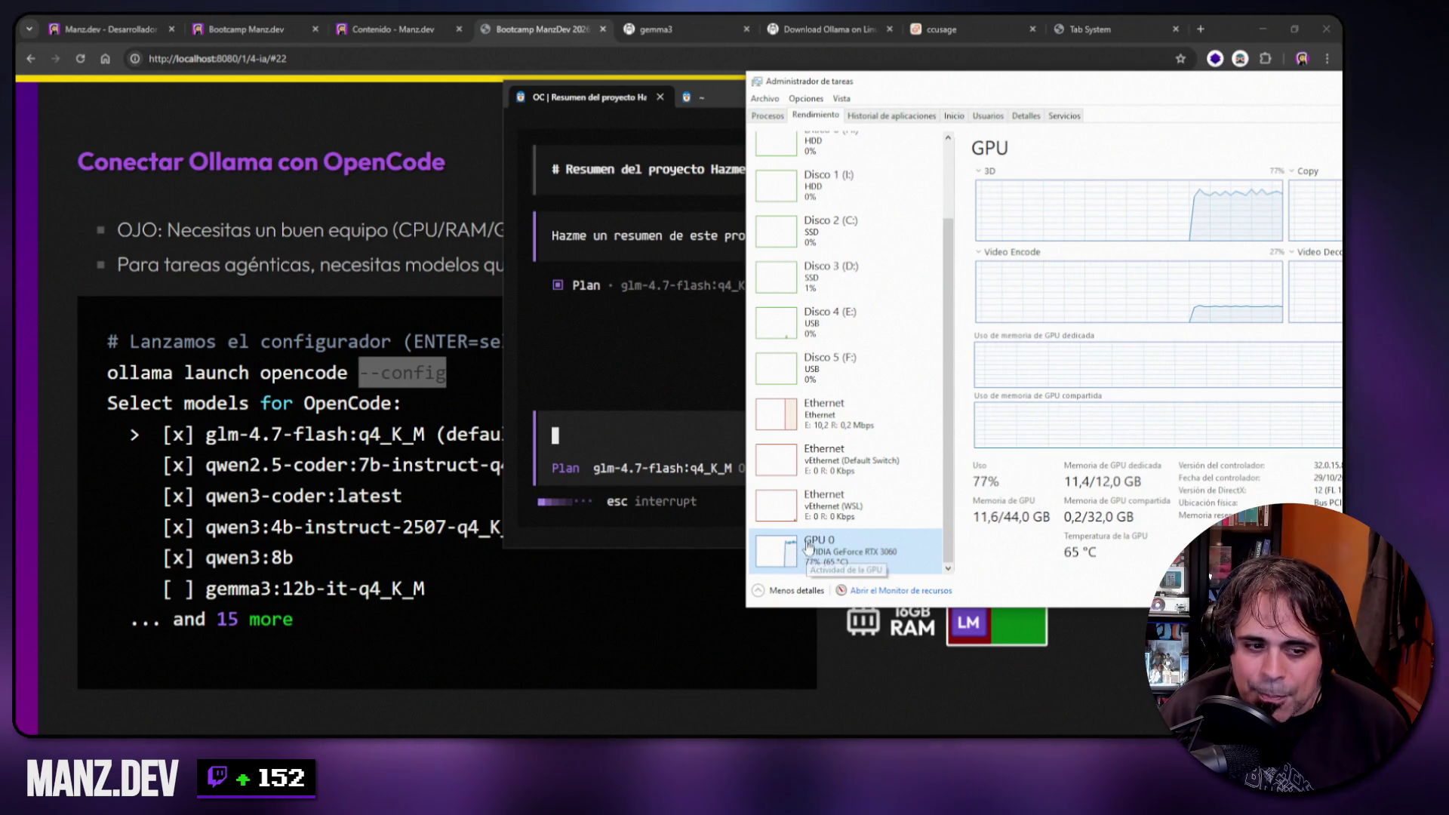
# Check CPU load in Task Manager, close it, and shift the terminal window down-left
pyautogui.scroll(3, 936, 527)
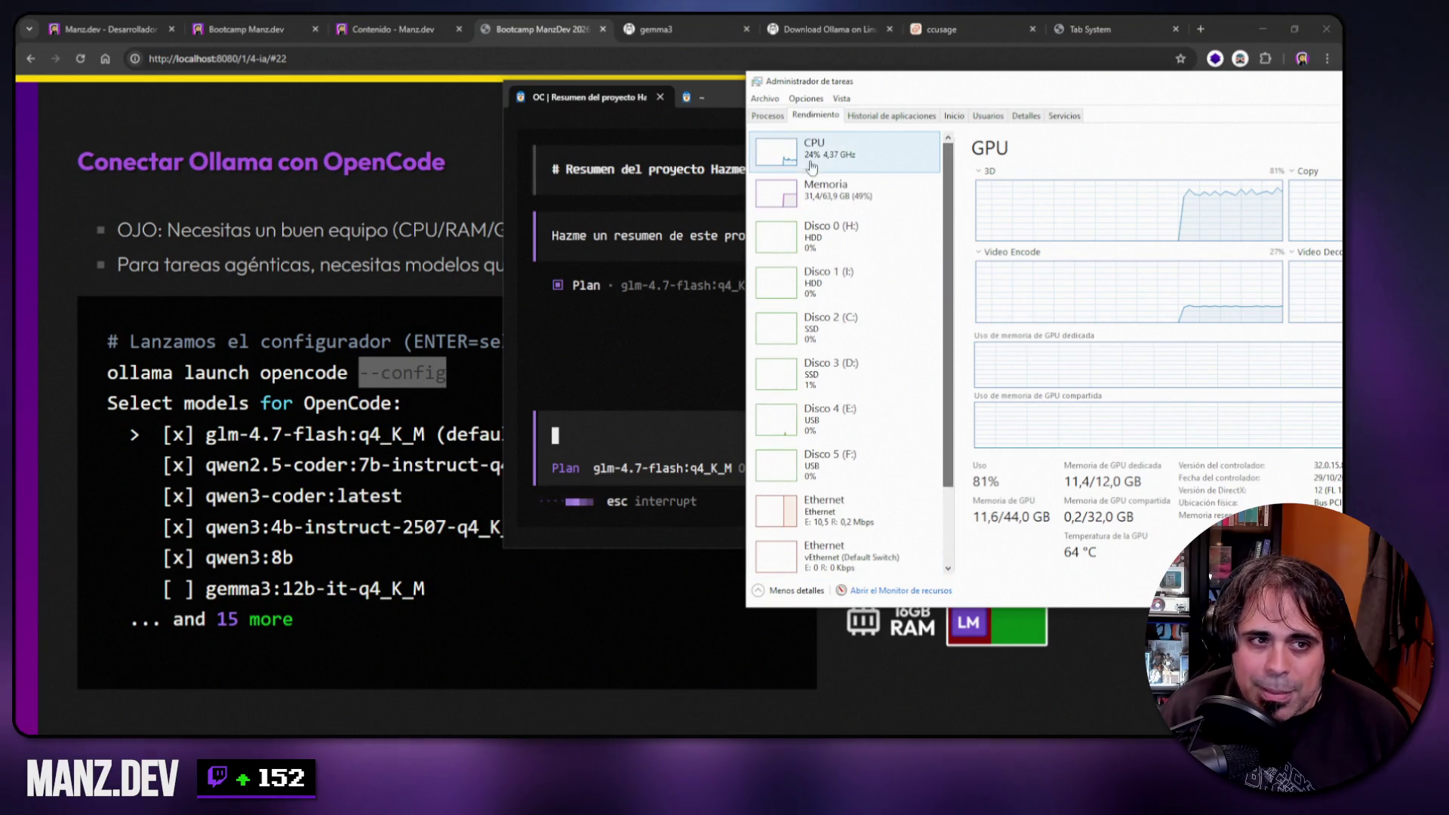
pyautogui.hotkey('alt', 'F4')
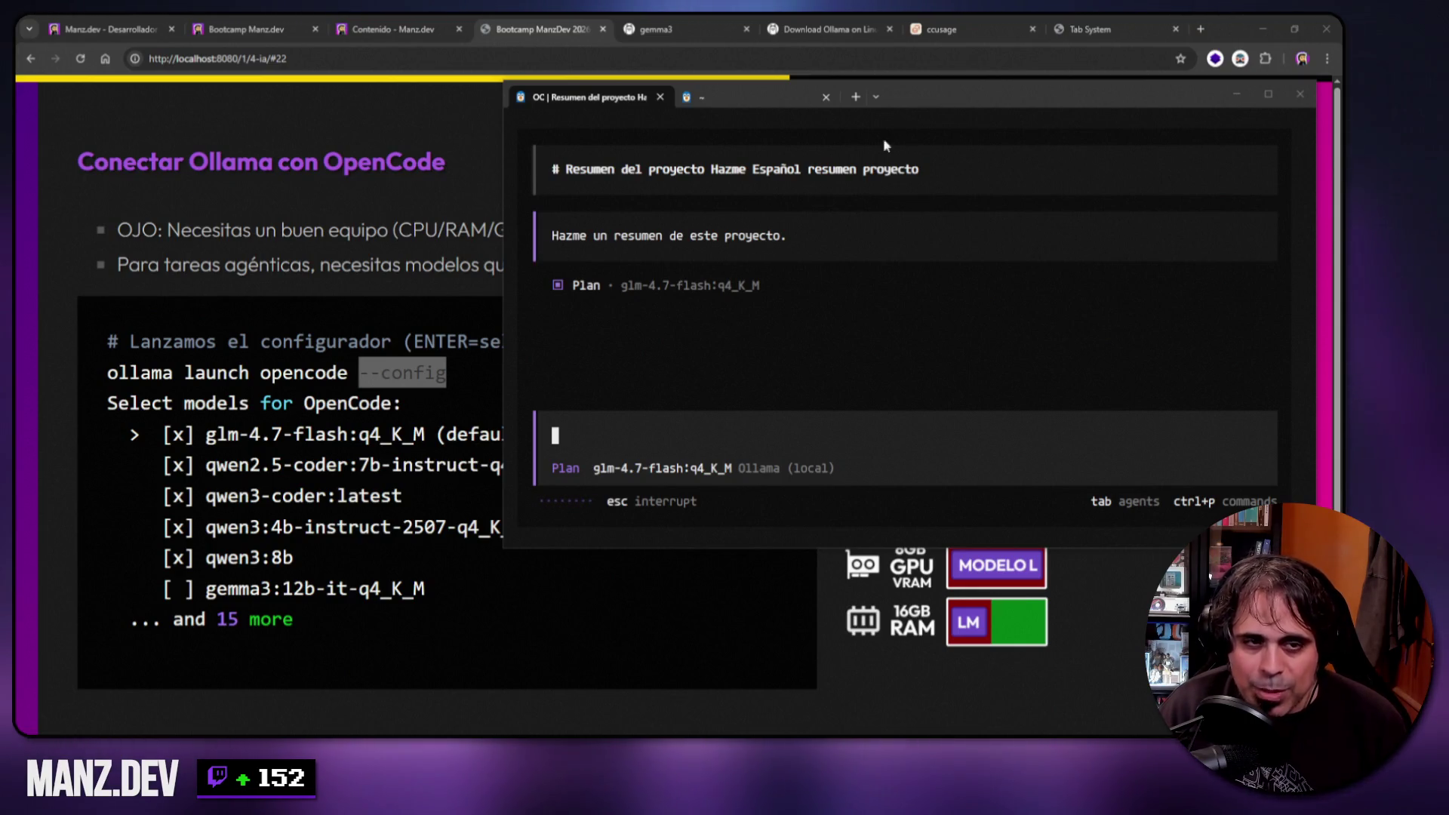
pyautogui.moveTo(948, 95); pyautogui.dragTo(905, 133)
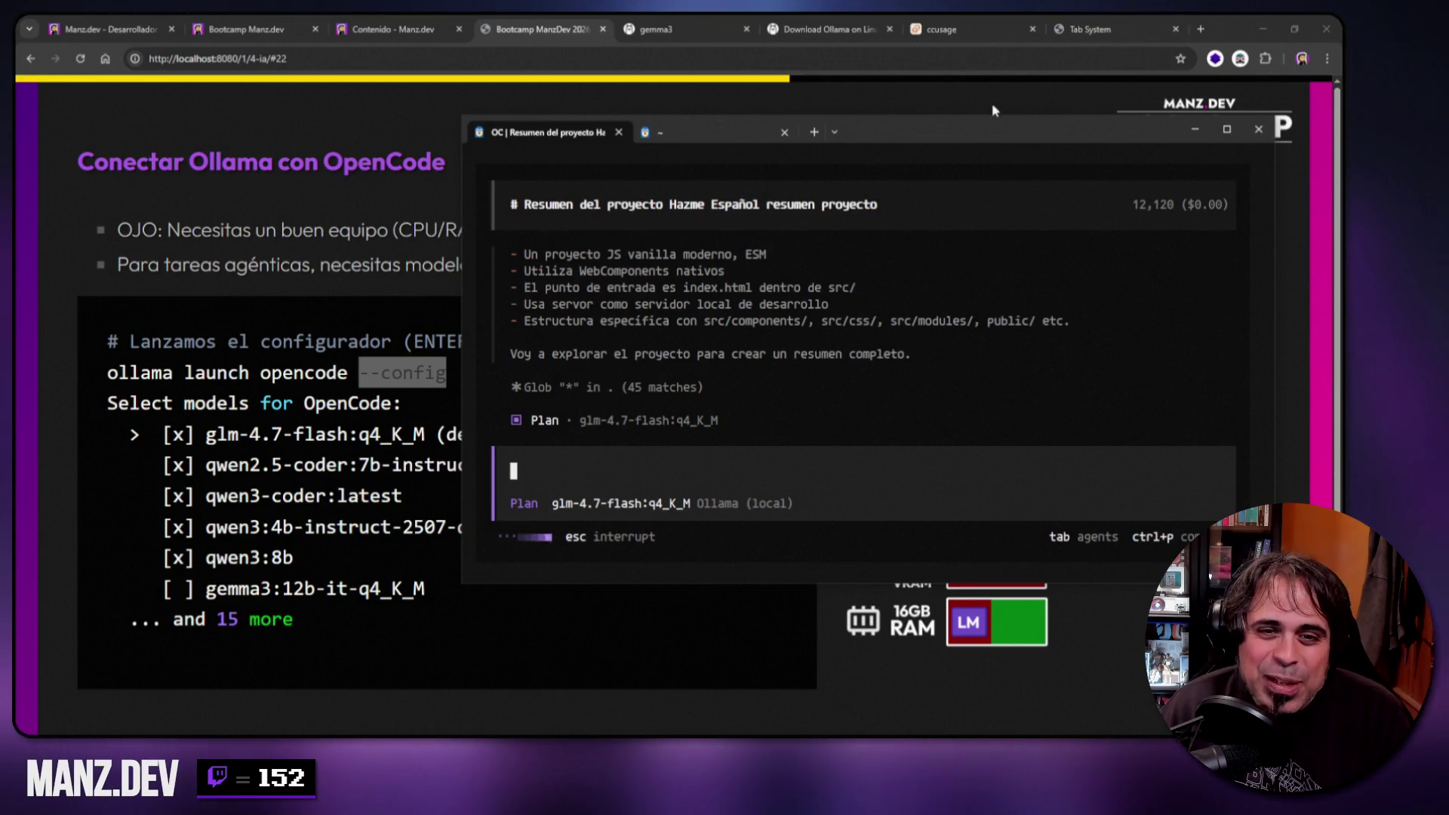
# Drag the terminal window further down and left while the model outlines the project
pyautogui.moveTo(1009, 133); pyautogui.dragTo(976, 191)
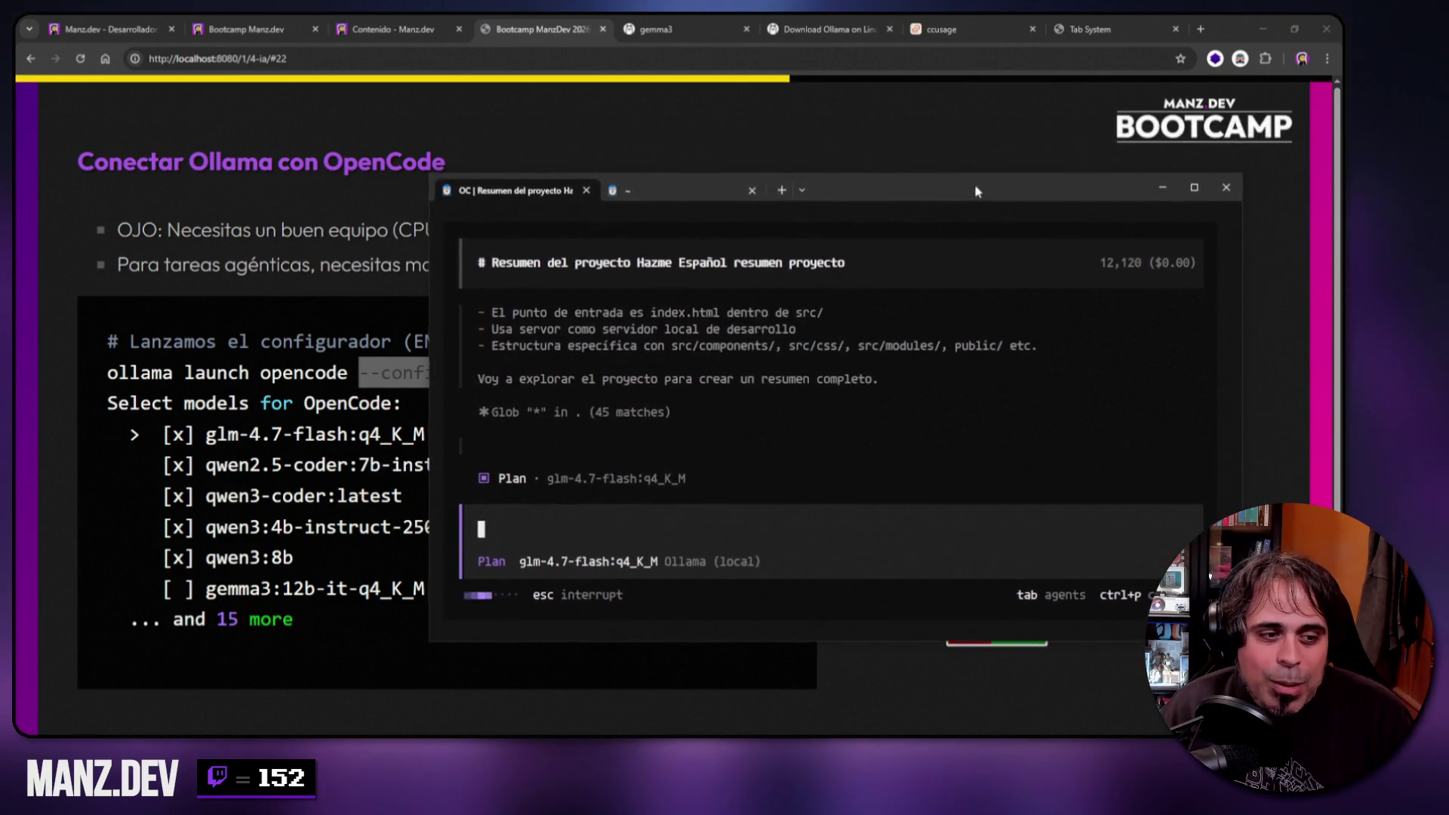
# Minimize the terminal to reveal the 'Conectar Ollama con OpenCode' slide
pyautogui.click(1163, 187)
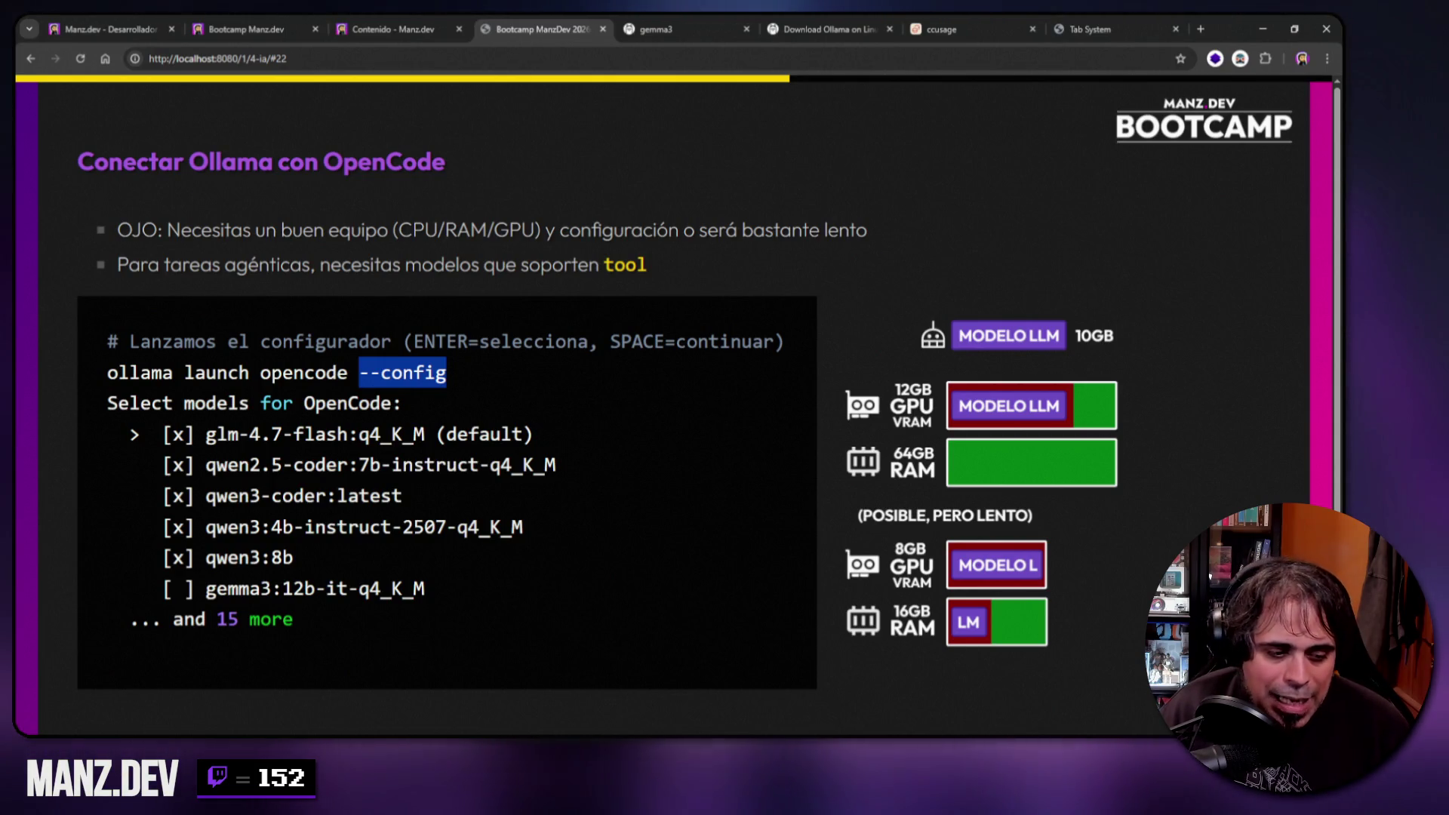
pyautogui.moveTo(672, 754)
pyautogui.click(656, 686)
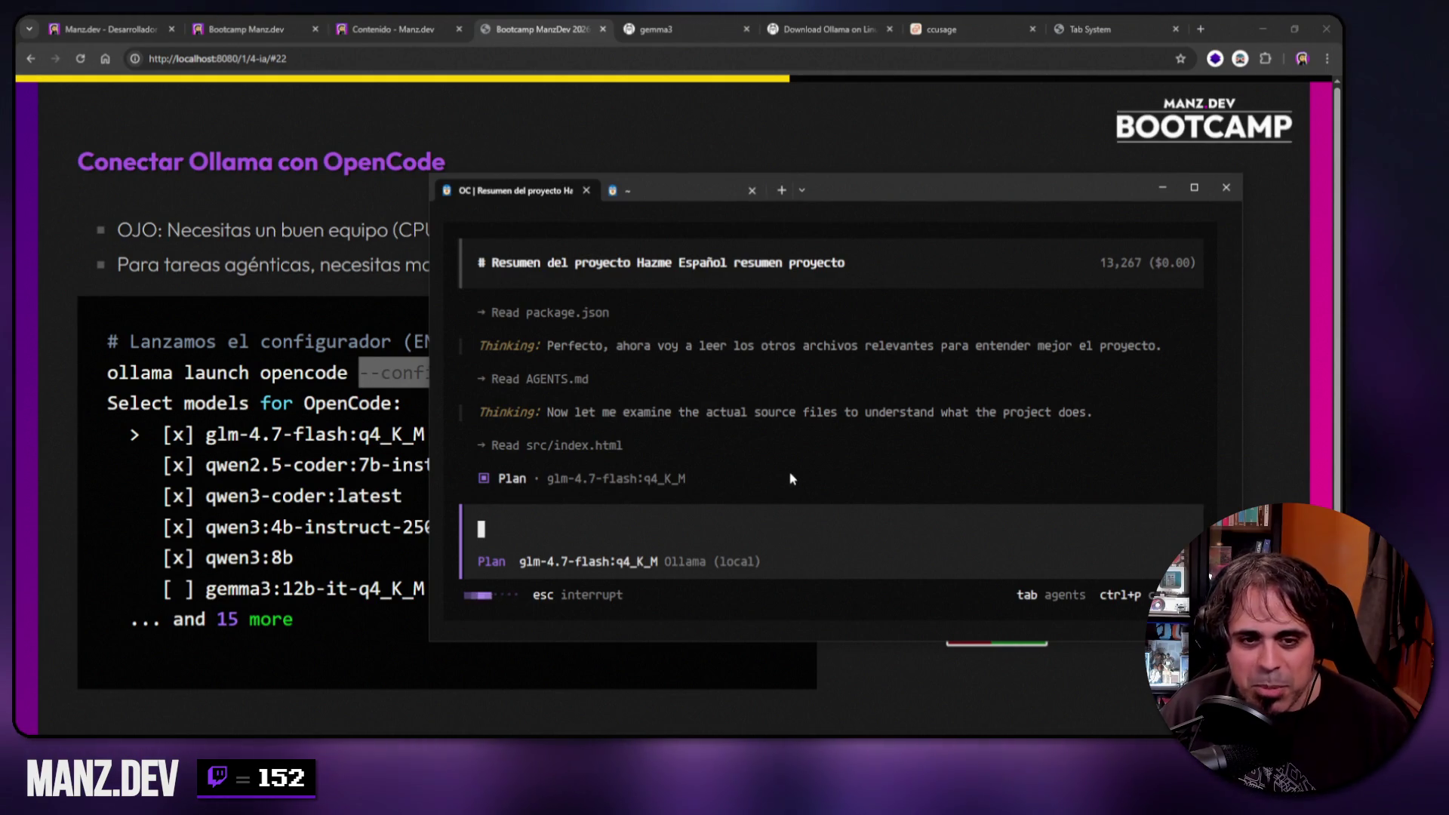
pyautogui.click(1154, 187)
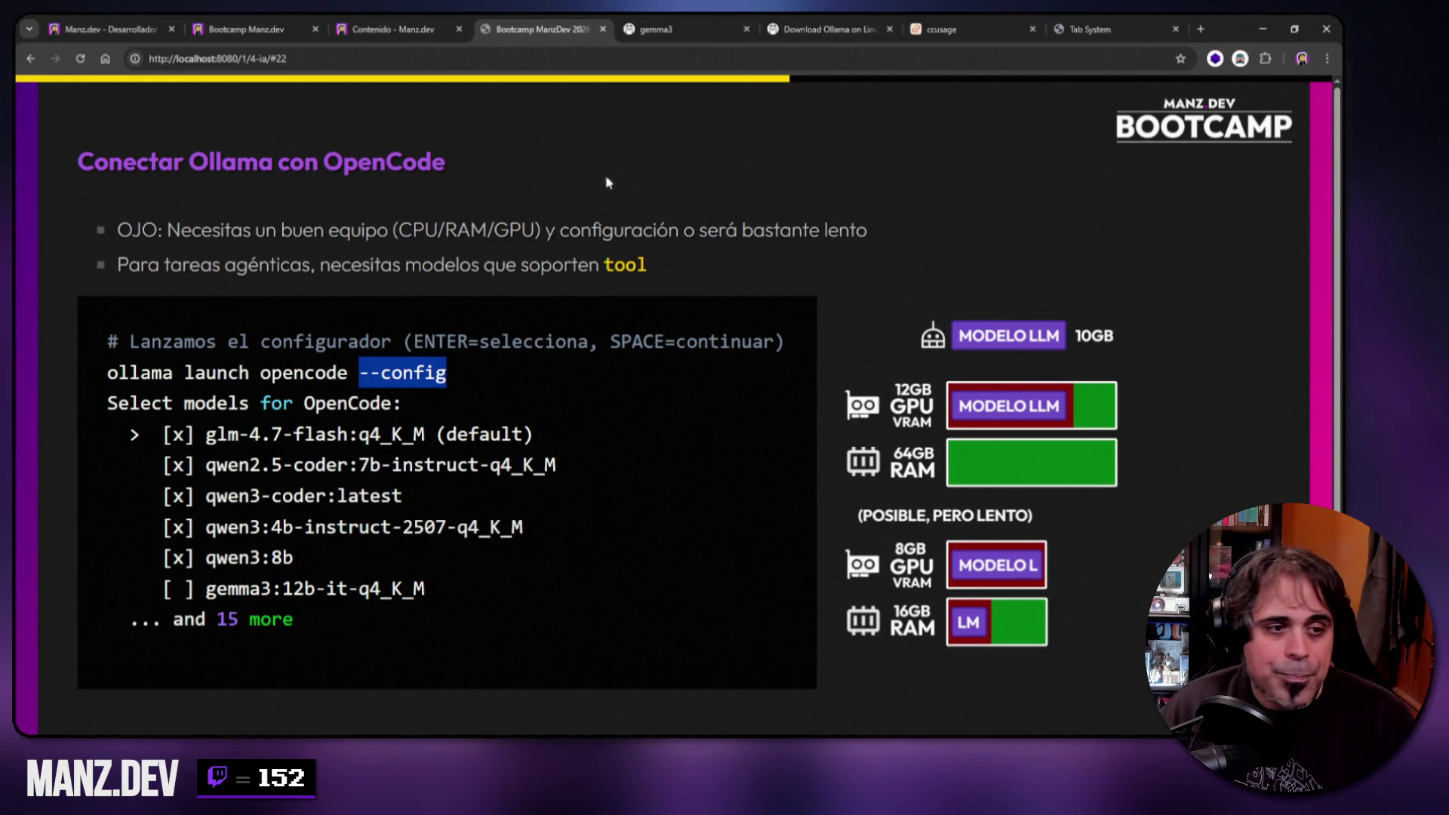
# Advance to the 'Creación de modelos Ollama (Avanzado)' slide, step 1 of 2
pyautogui.press('Right')
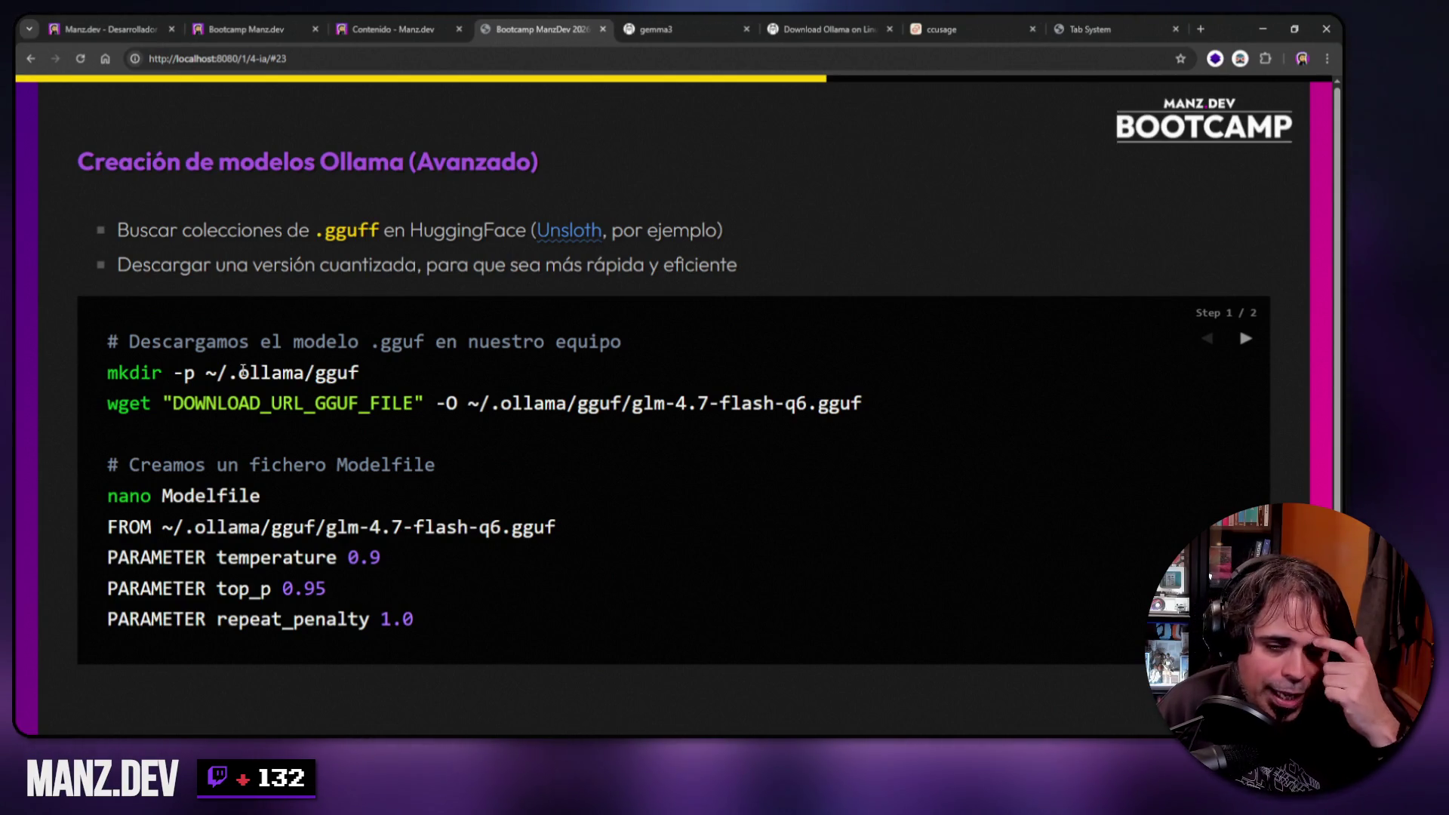
# Highlight the ~/.ollama path and DOWNLOAD_URL_GGUF_FILE placeholder, then open the Unsloth link in a new tab
pyautogui.moveTo(107, 373)
pyautogui.mouseDown()
pyautogui.moveTo(370, 383)
pyautogui.moveTo(105, 384)
pyautogui.mouseUp()
pyautogui.click(358, 373)
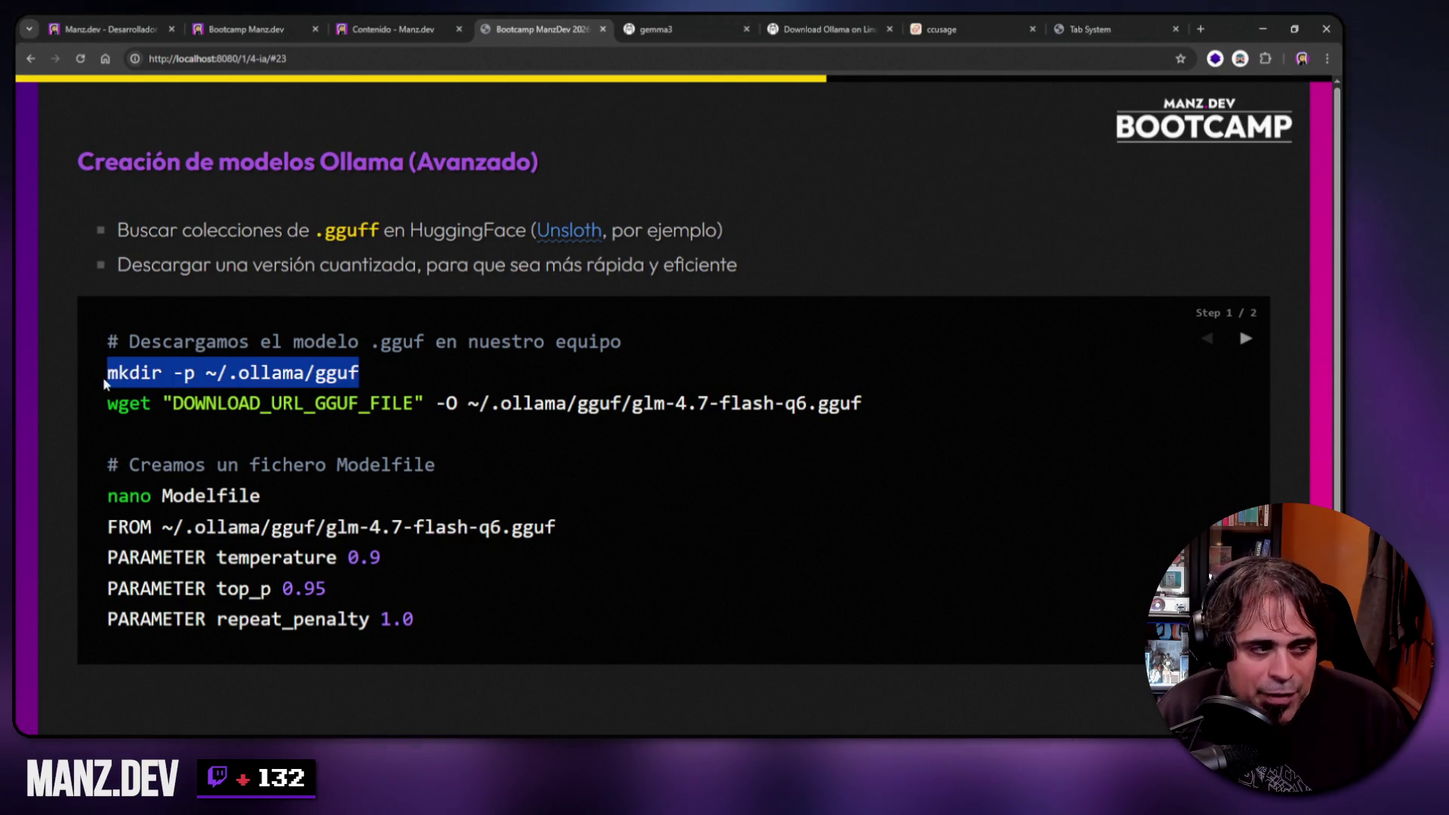
pyautogui.click(206, 373)
pyautogui.doubleClick(206, 373)
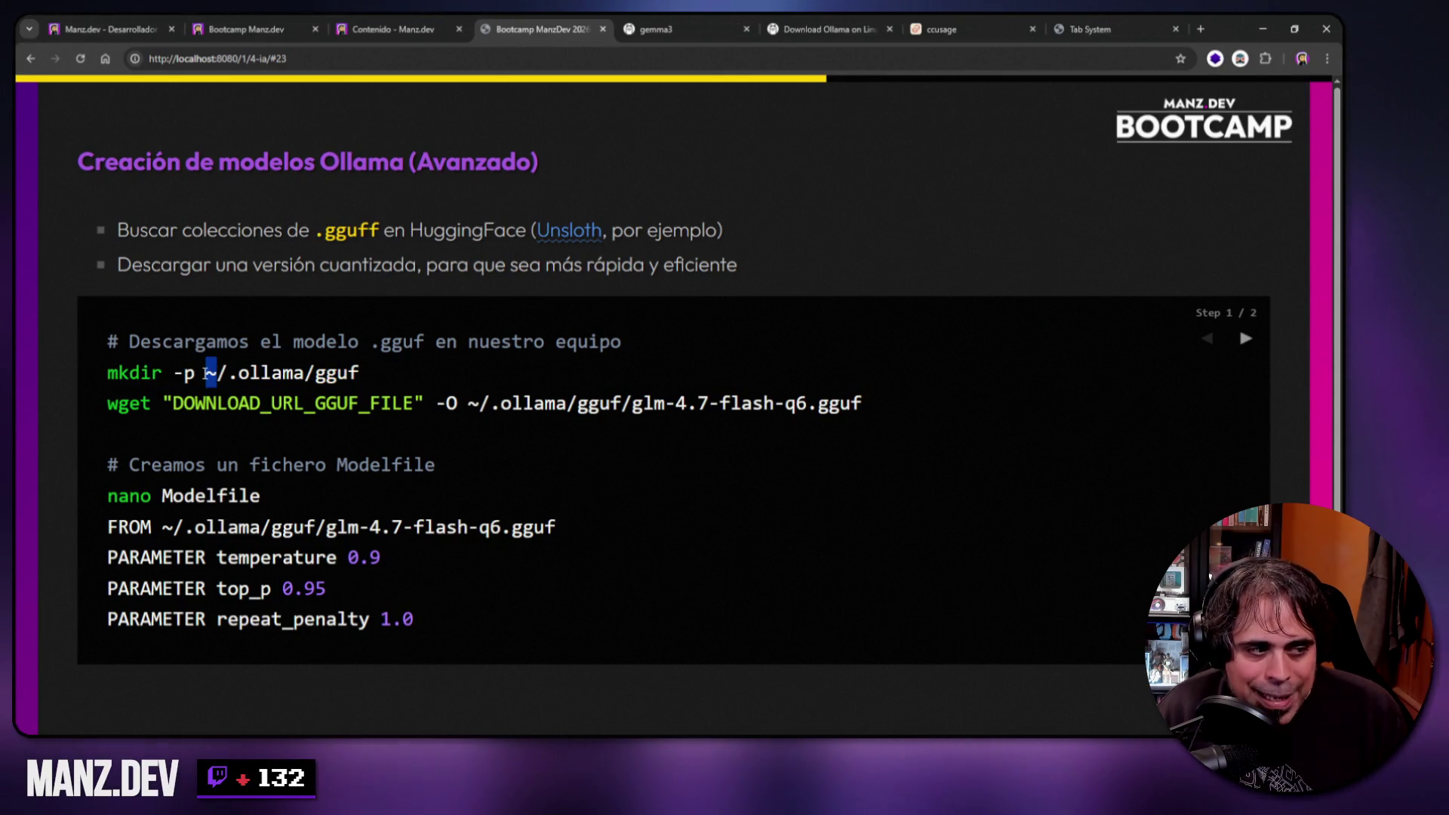
pyautogui.moveTo(228, 375); pyautogui.dragTo(357, 373)
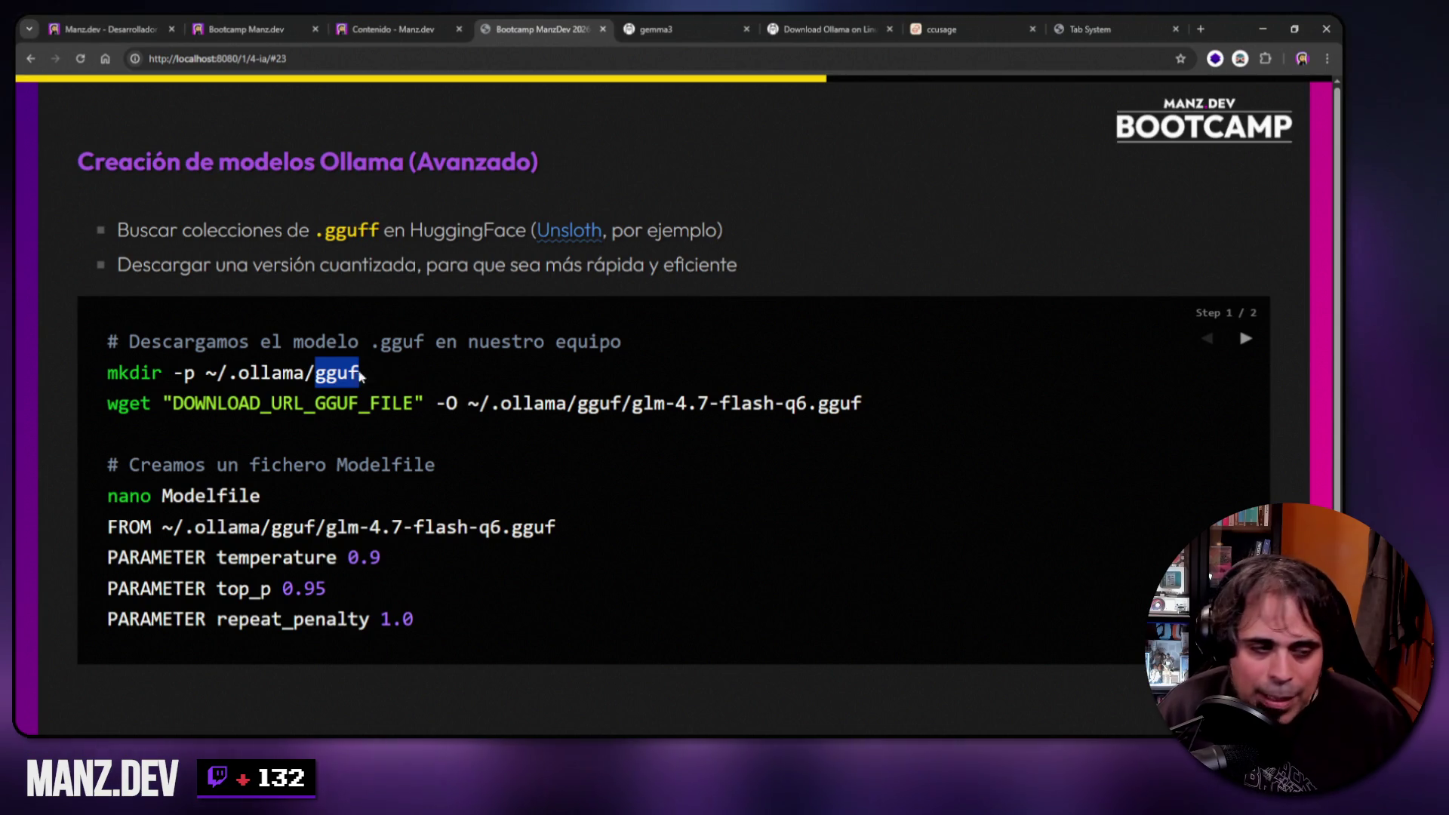
pyautogui.moveTo(172, 403); pyautogui.dragTo(408, 403)
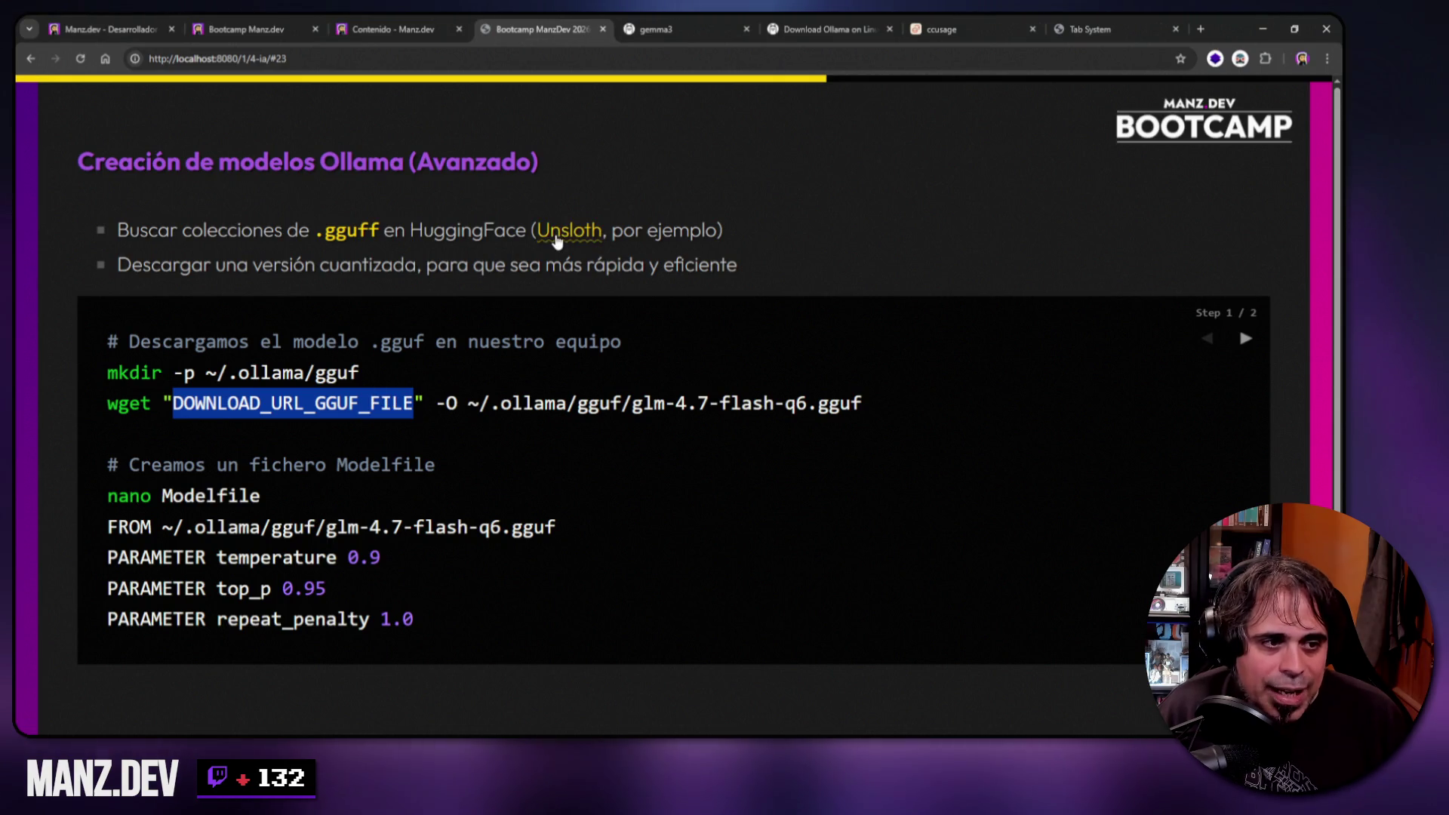
pyautogui.rightClick(562, 237)
pyautogui.click(604, 243)
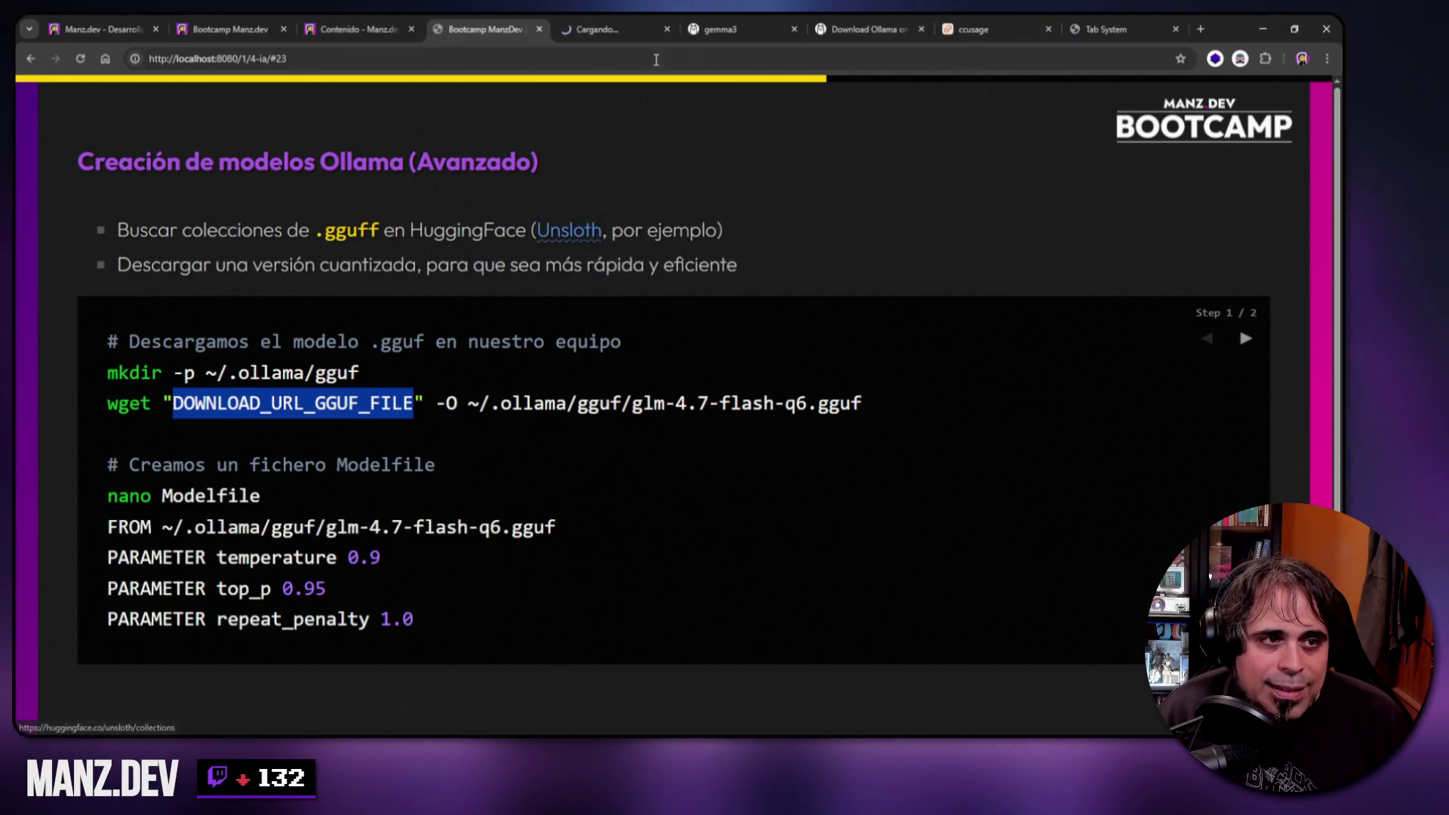
# In the Unsloth collections tab, find and open the gpt-oss-20b-GGUF model page
pyautogui.hotkey('ctrl', 'Tab')
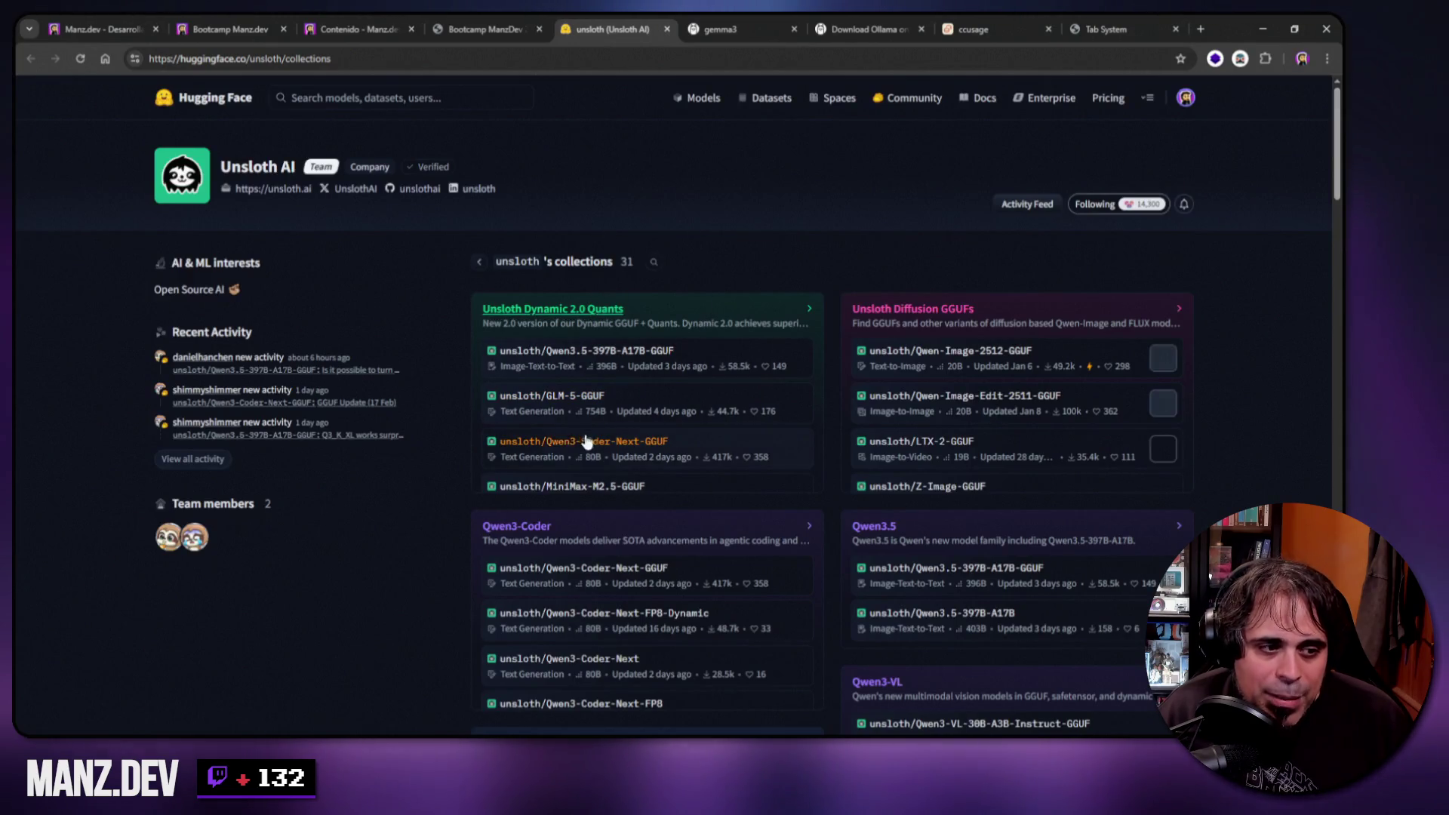
pyautogui.scroll(-3, 596, 464)
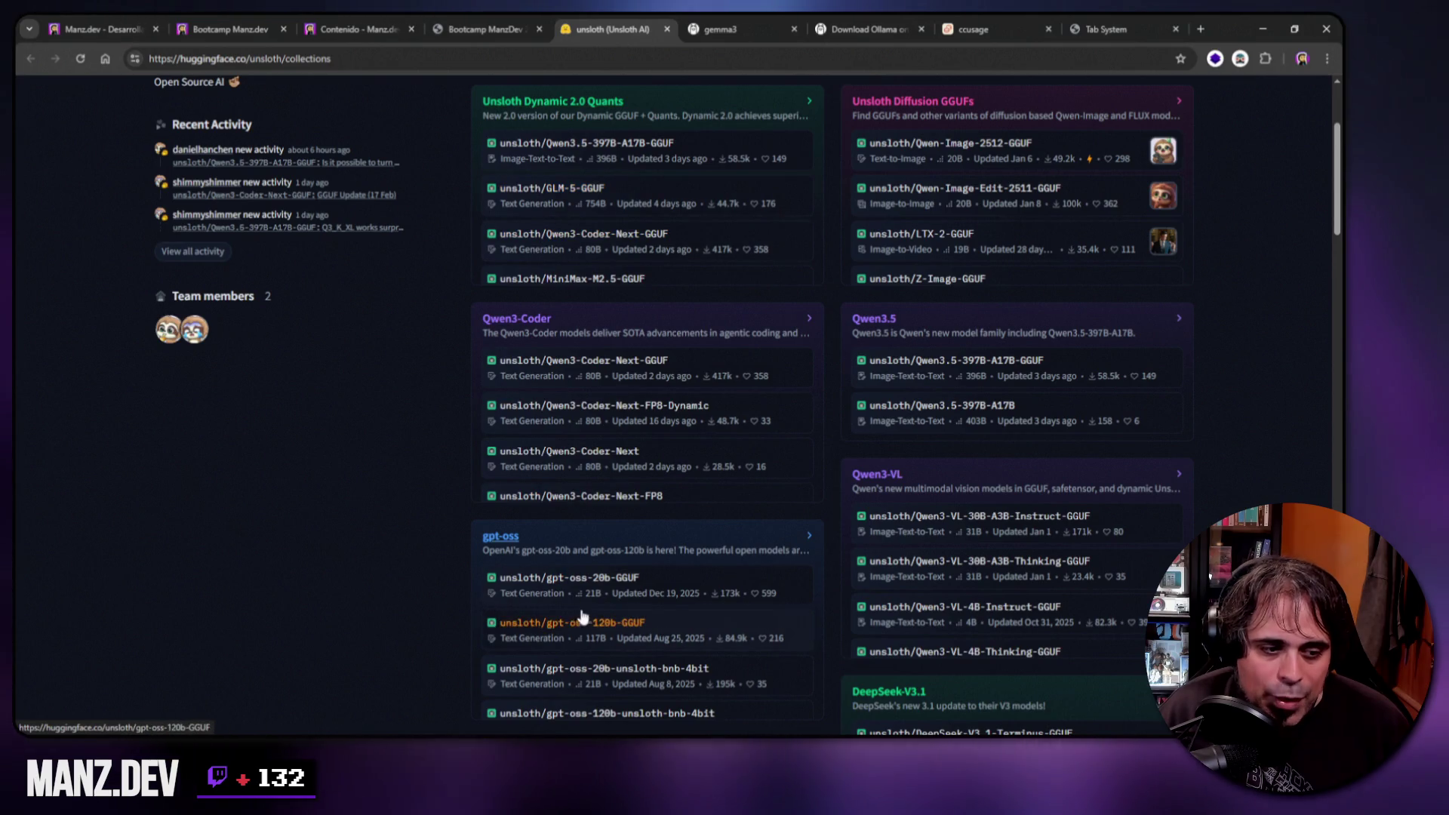
pyautogui.scroll(-1, 598, 537)
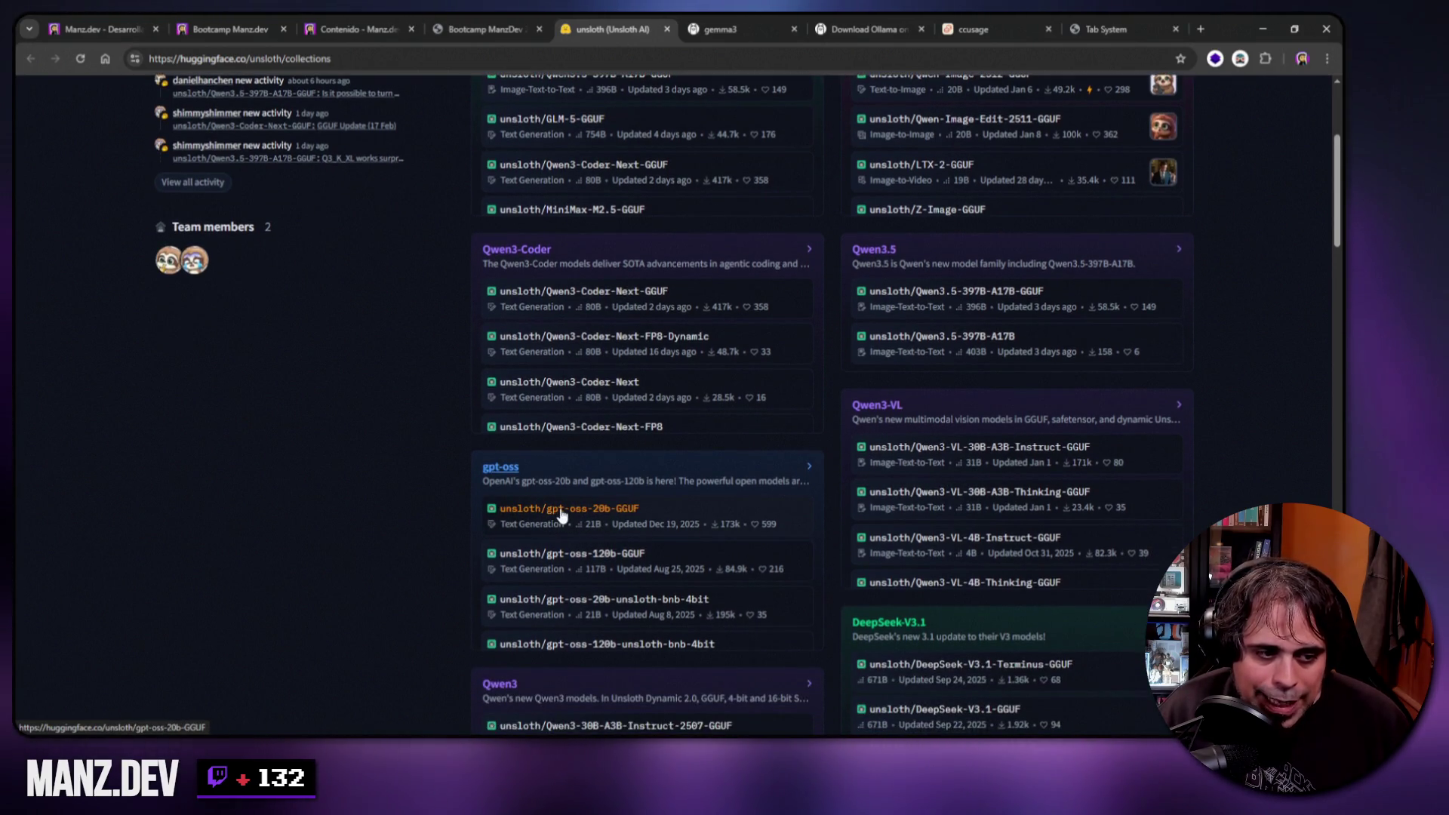
pyautogui.click(561, 516)
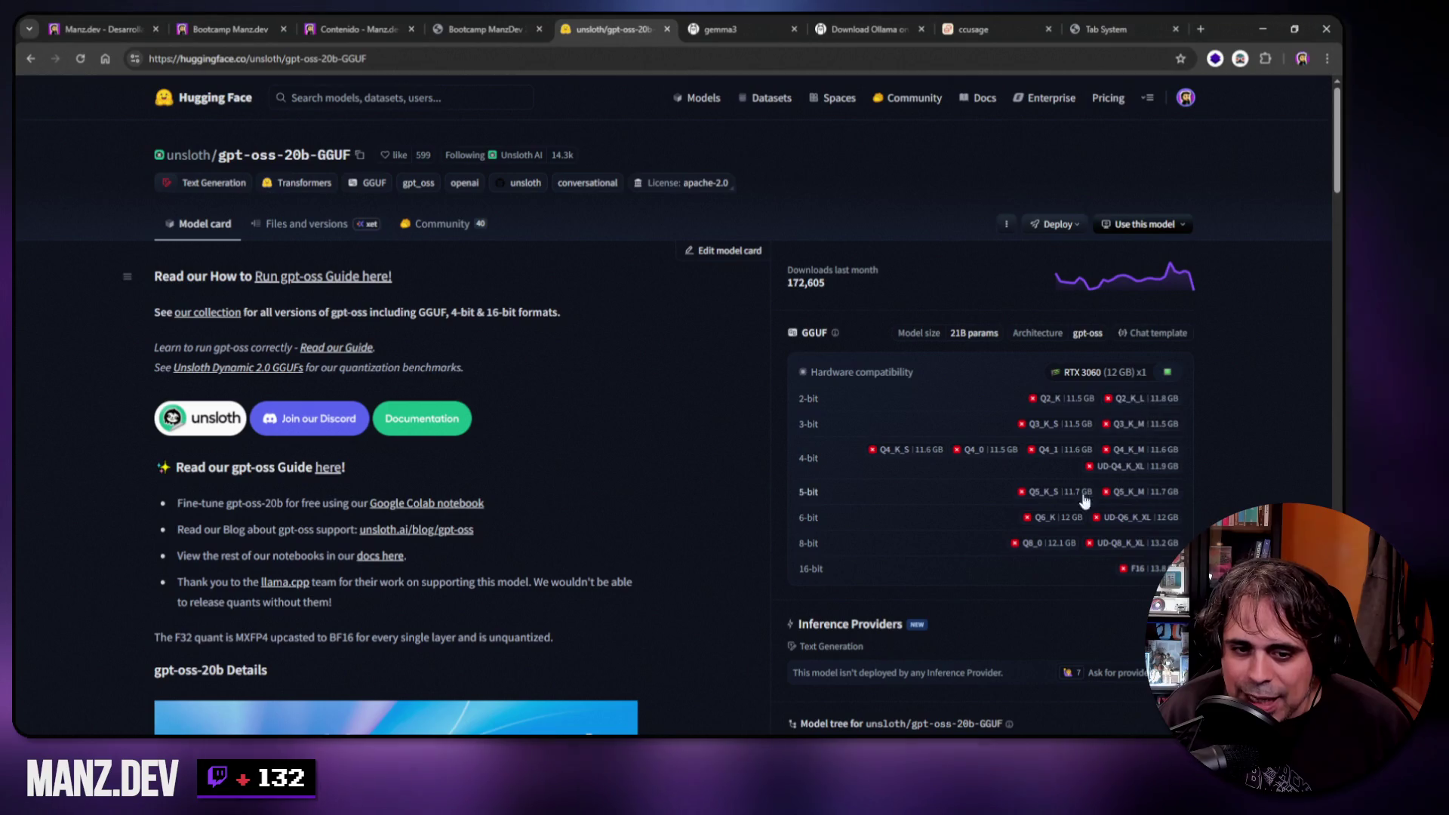
# Inspect the gpt-oss-20b-Q2_K.gguf file details, then close the details panel
pyautogui.click(1051, 399)
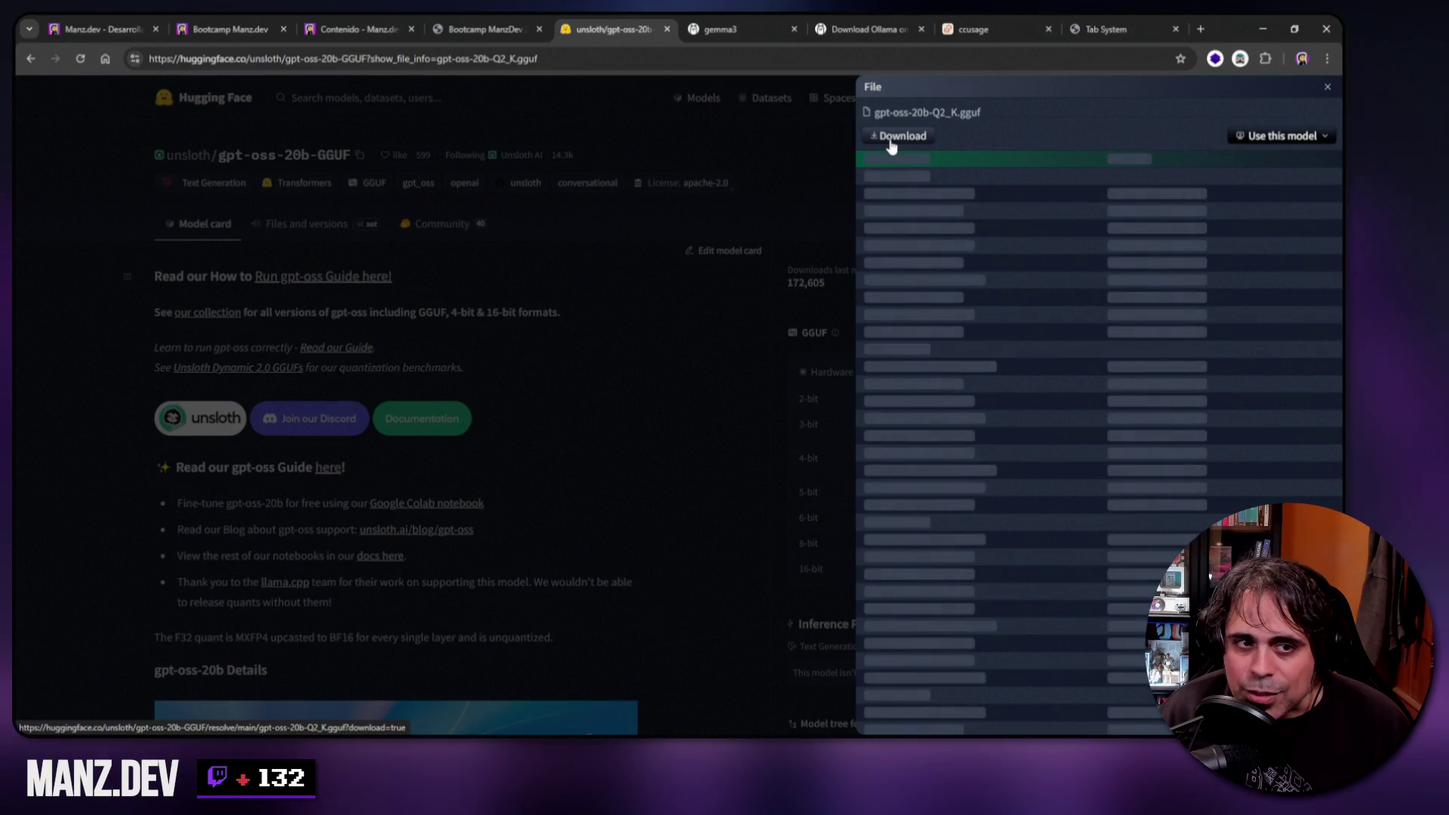
pyautogui.moveTo(869, 114); pyautogui.dragTo(989, 114)
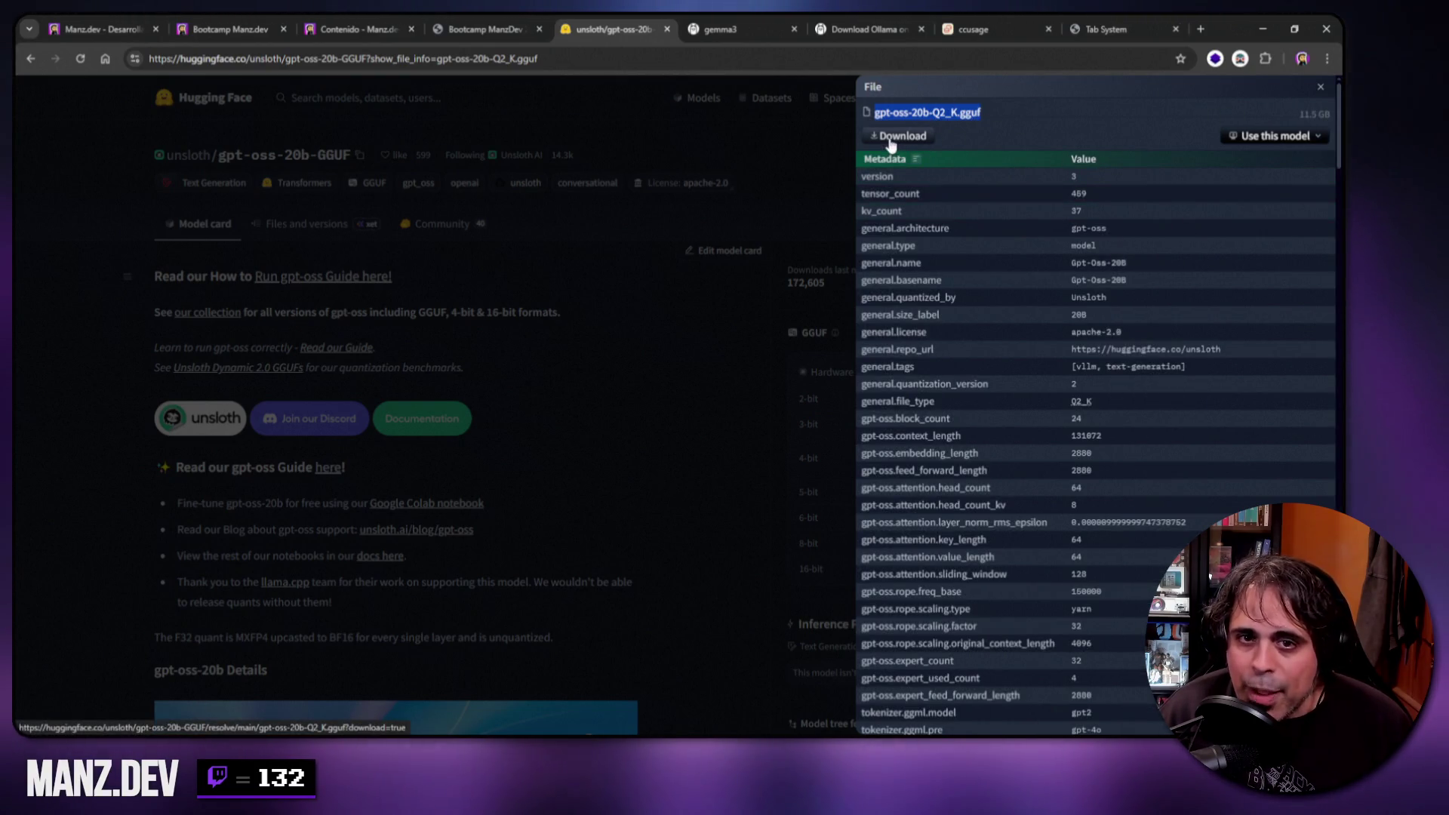
pyautogui.click(1321, 86)
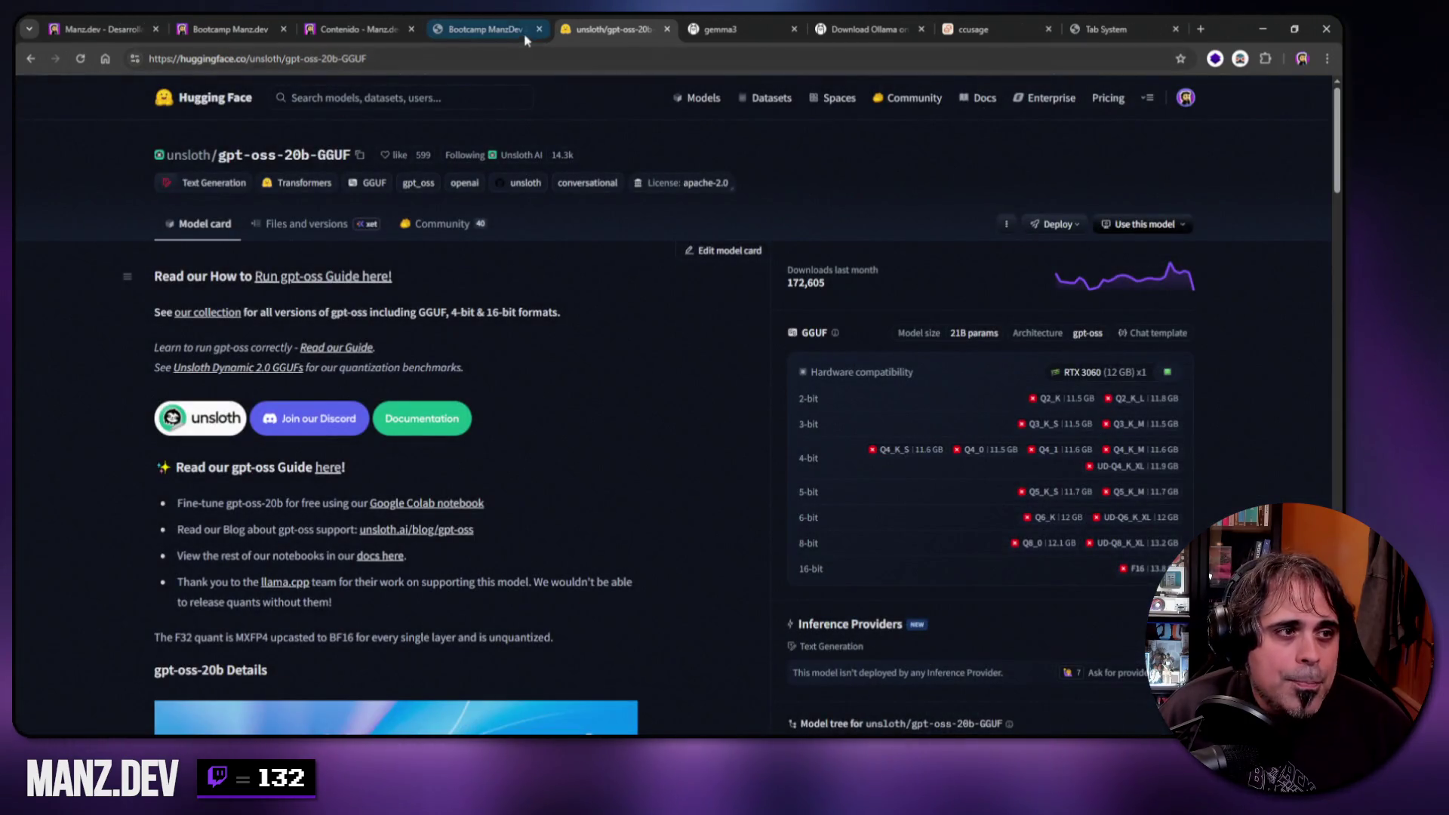
# Back on the slides, highlight the output path, Modelfile name, FROM line and temperature parameter
pyautogui.click(513, 22)
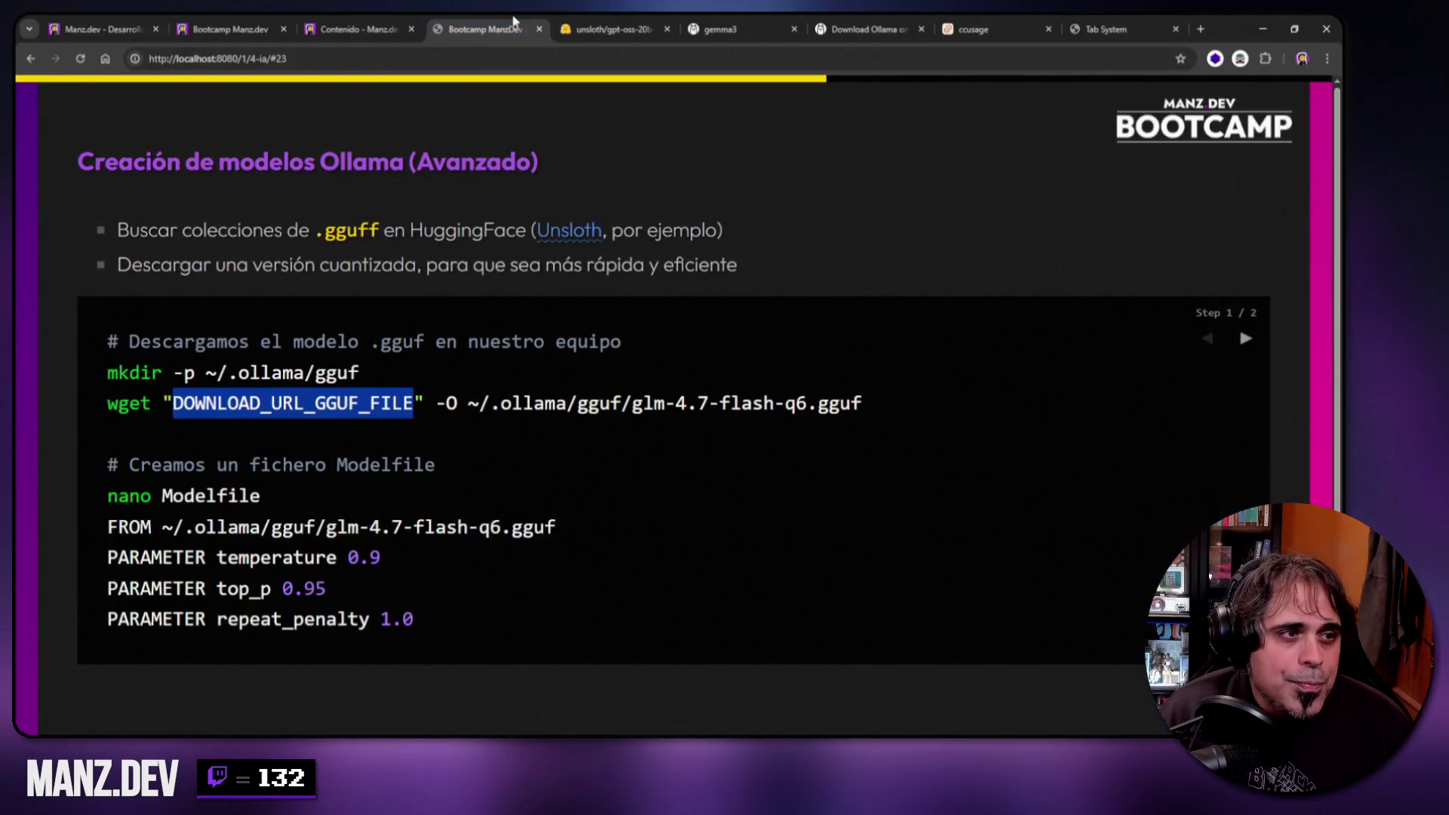
pyautogui.click(473, 404)
pyautogui.moveTo(474, 404); pyautogui.dragTo(862, 404)
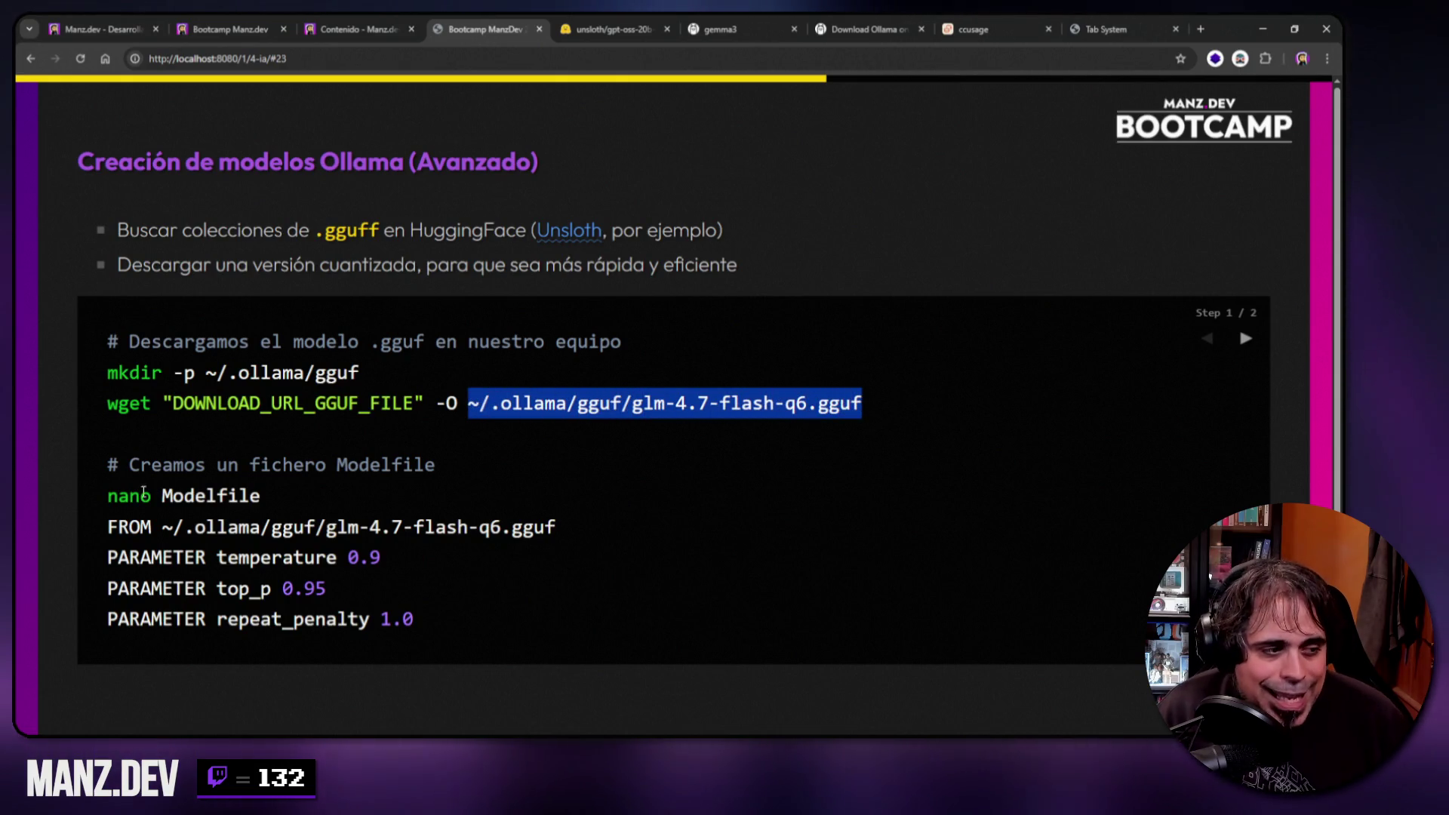
pyautogui.moveTo(162, 496); pyautogui.dragTo(260, 493)
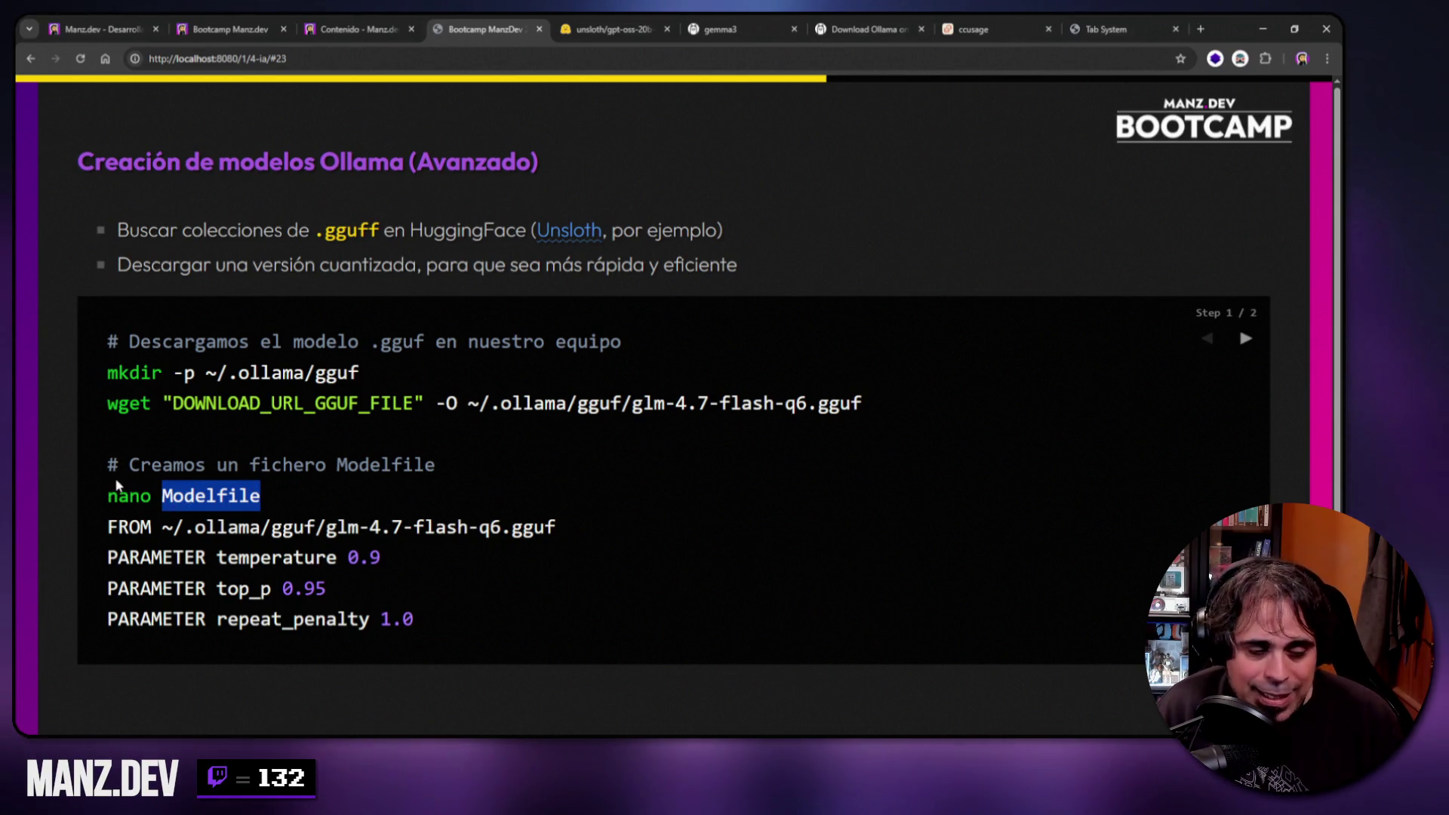
pyautogui.click(108, 527)
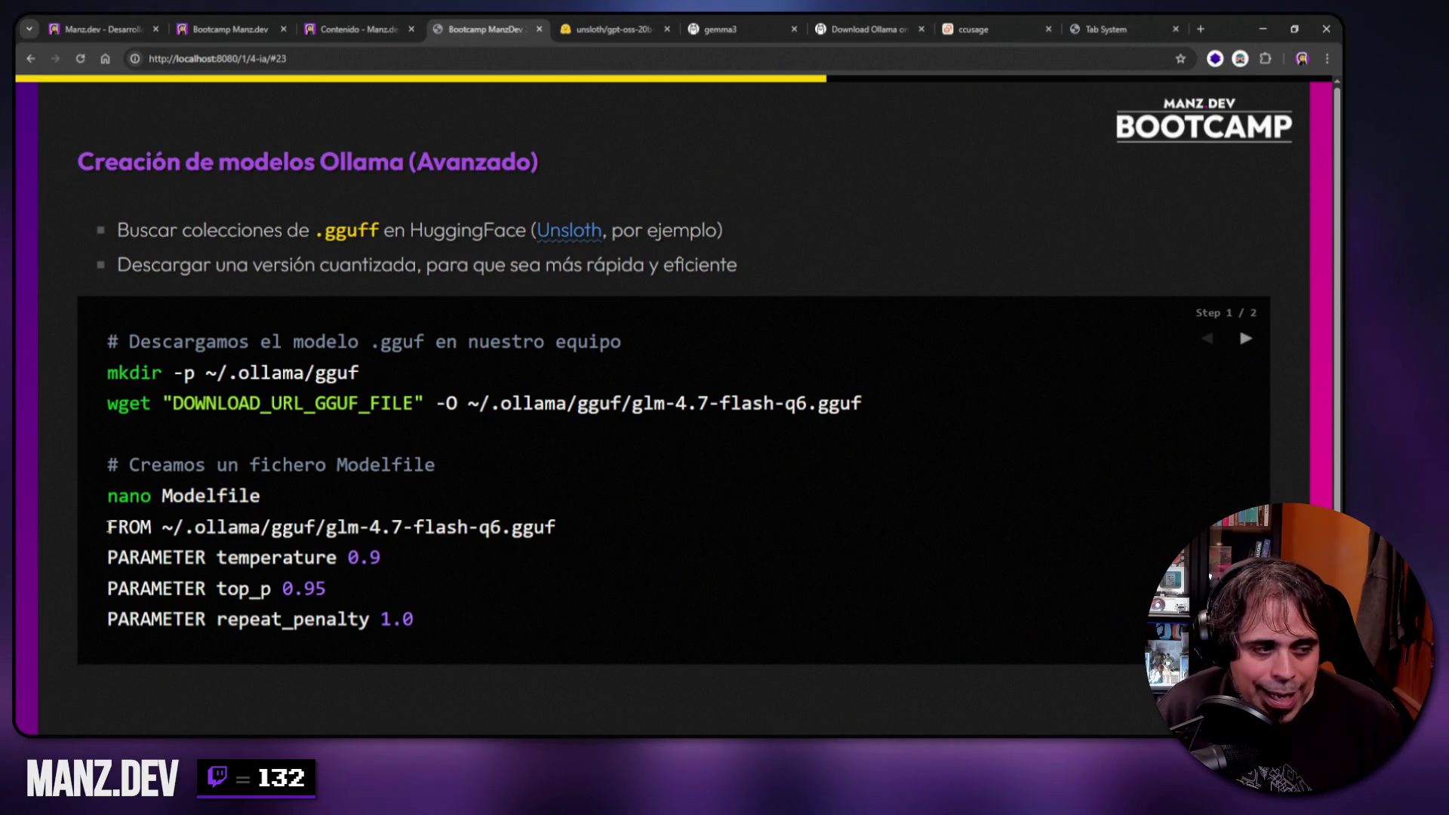
pyautogui.moveTo(110, 527); pyautogui.dragTo(554, 528)
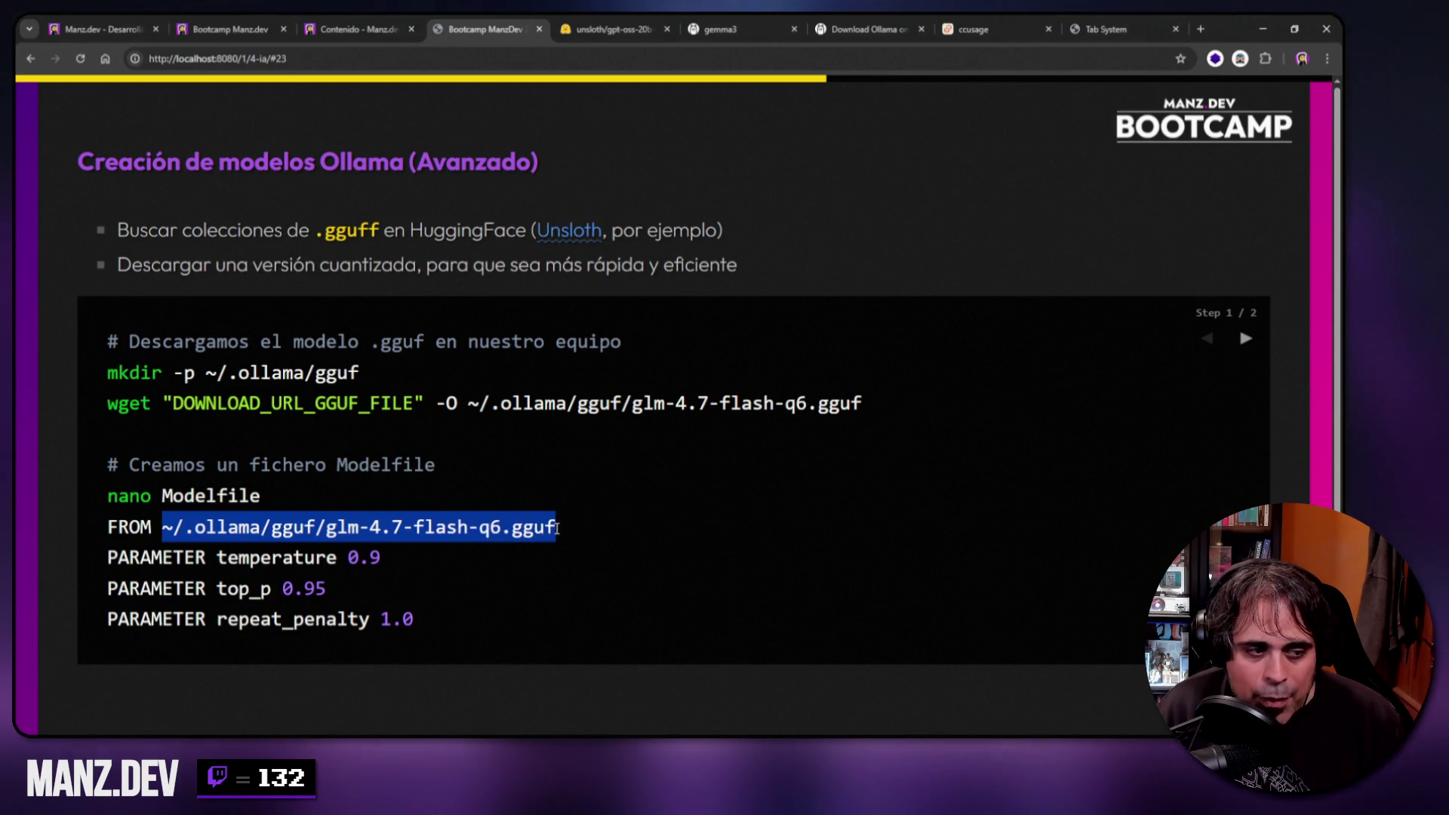
pyautogui.moveTo(110, 558); pyautogui.dragTo(374, 558)
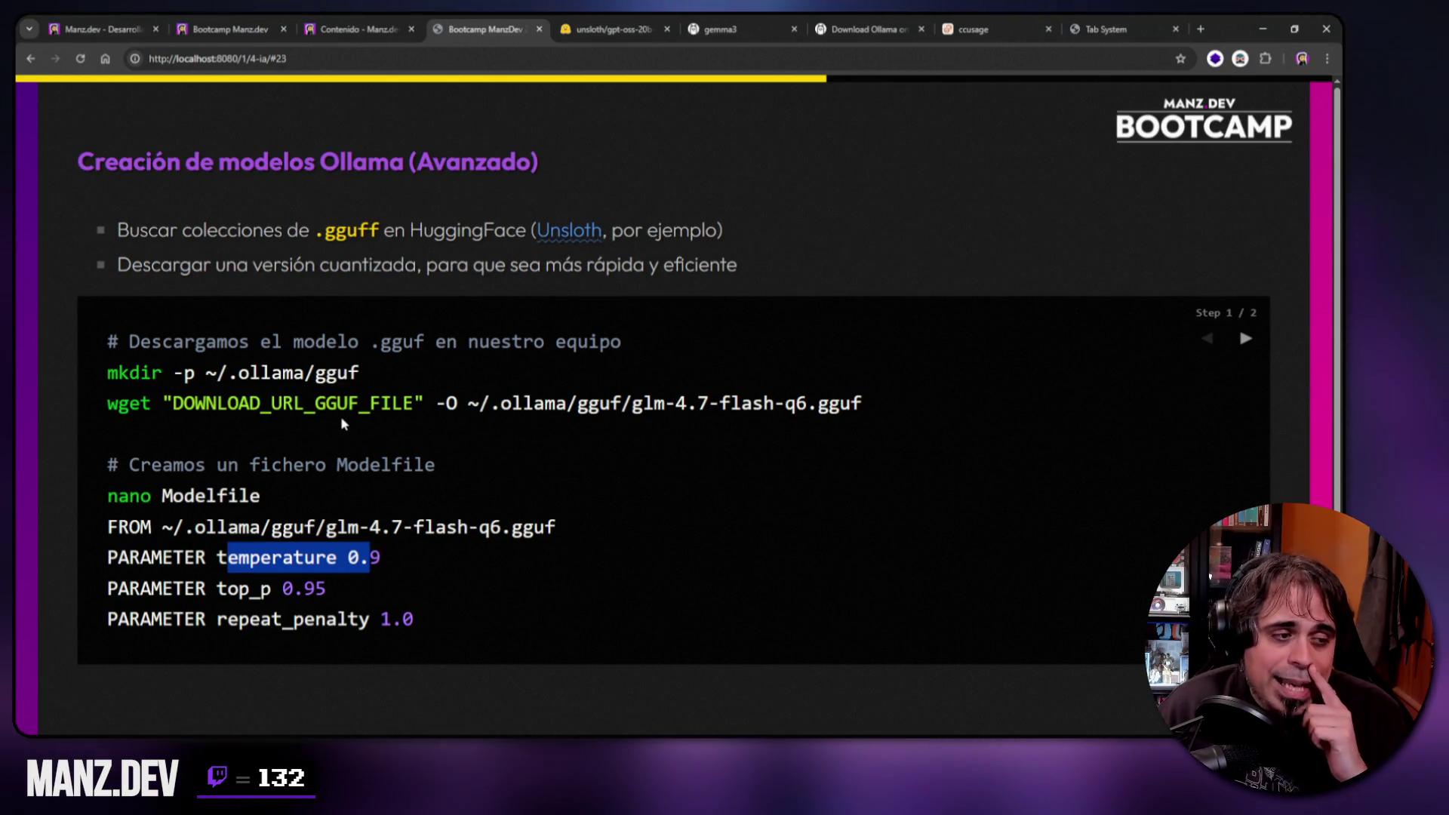
# Point out glm-4.7-flash-q6 in the download path and advance the example to step 2/2
pyautogui.moveTo(637, 402); pyautogui.dragTo(808, 395)
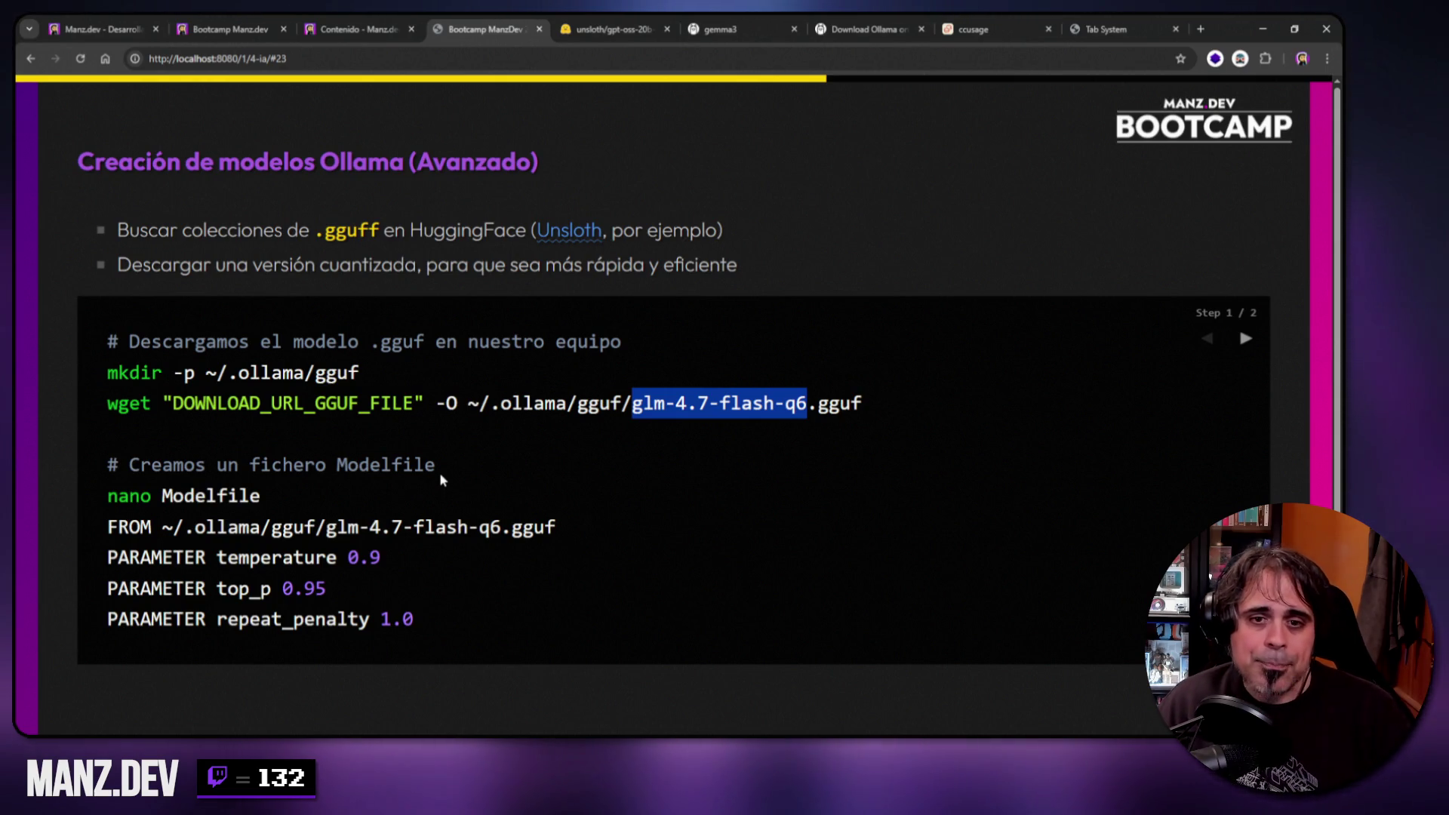
pyautogui.click(873, 223)
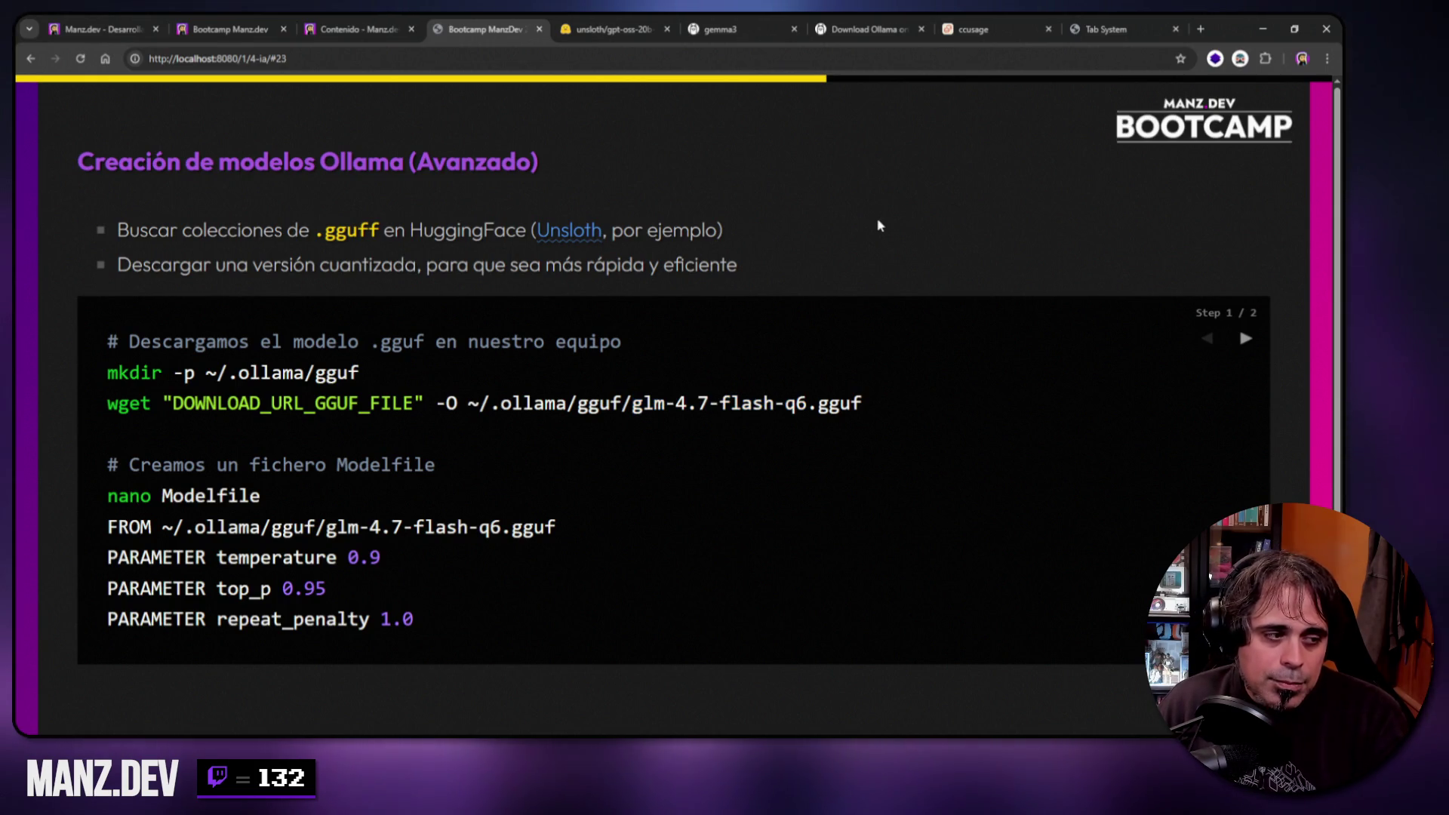
pyautogui.press('Right')
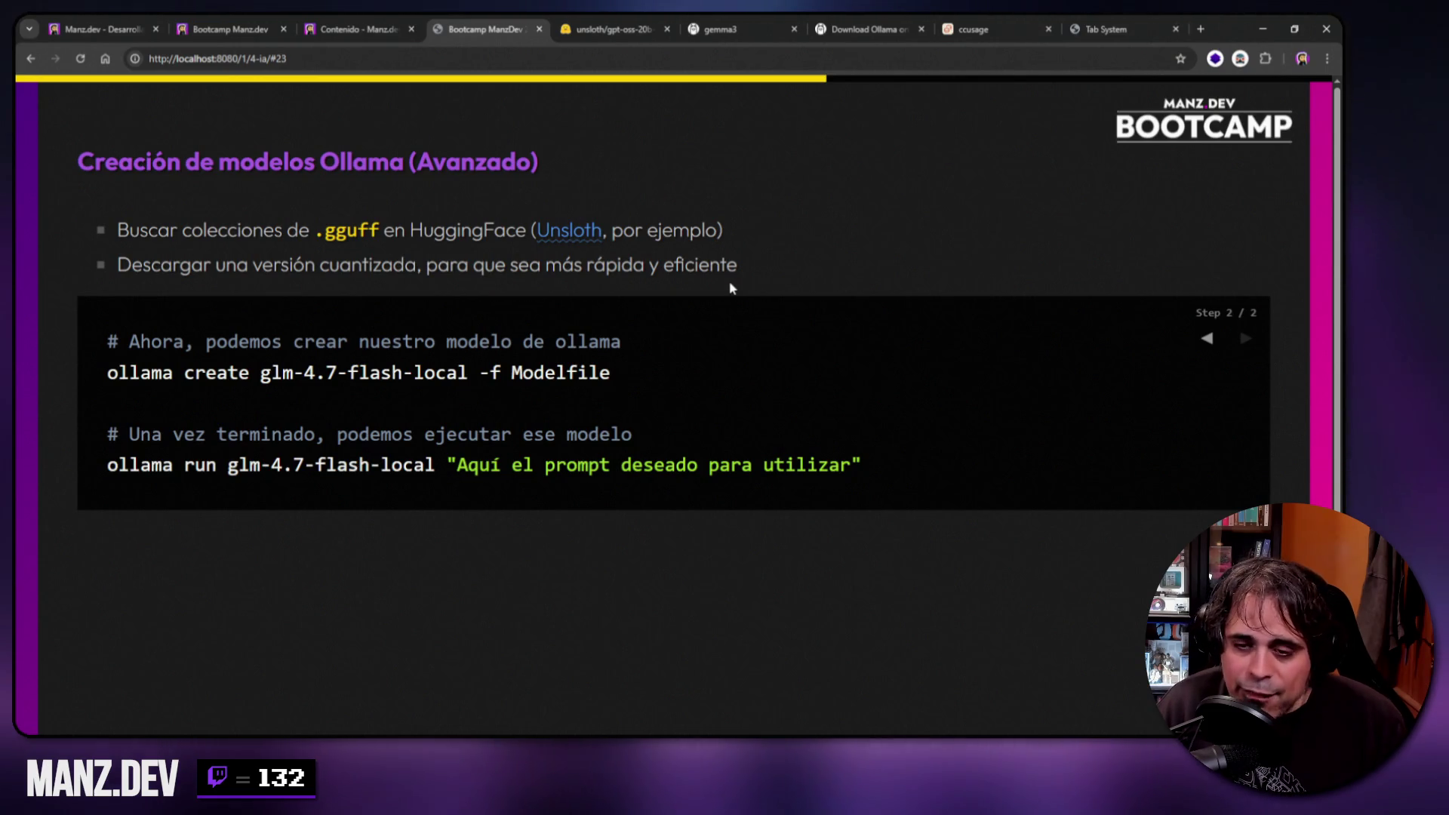
pyautogui.moveTo(107, 373); pyautogui.dragTo(611, 373)
pyautogui.press('Left')
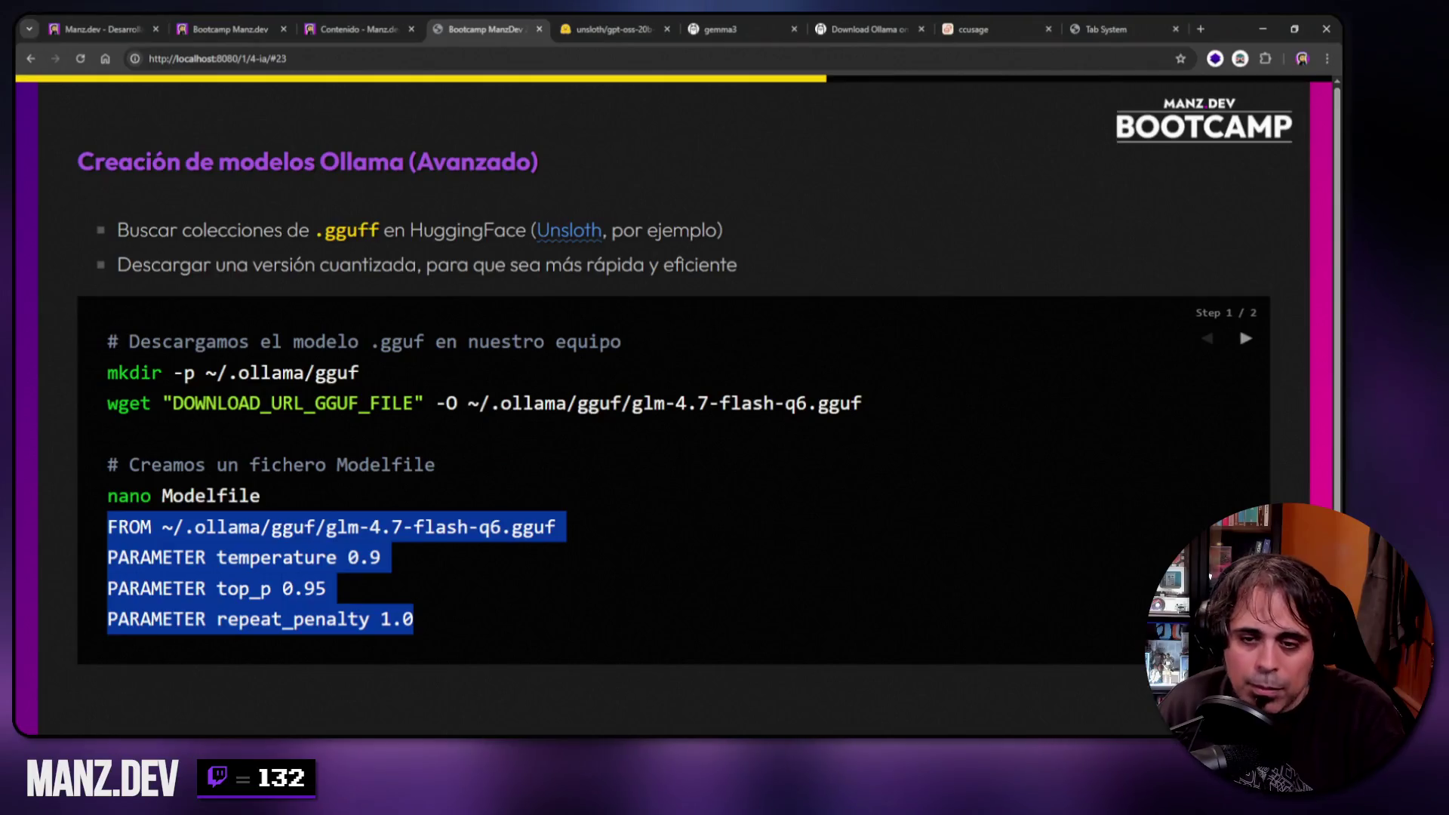
pyautogui.press('Right')
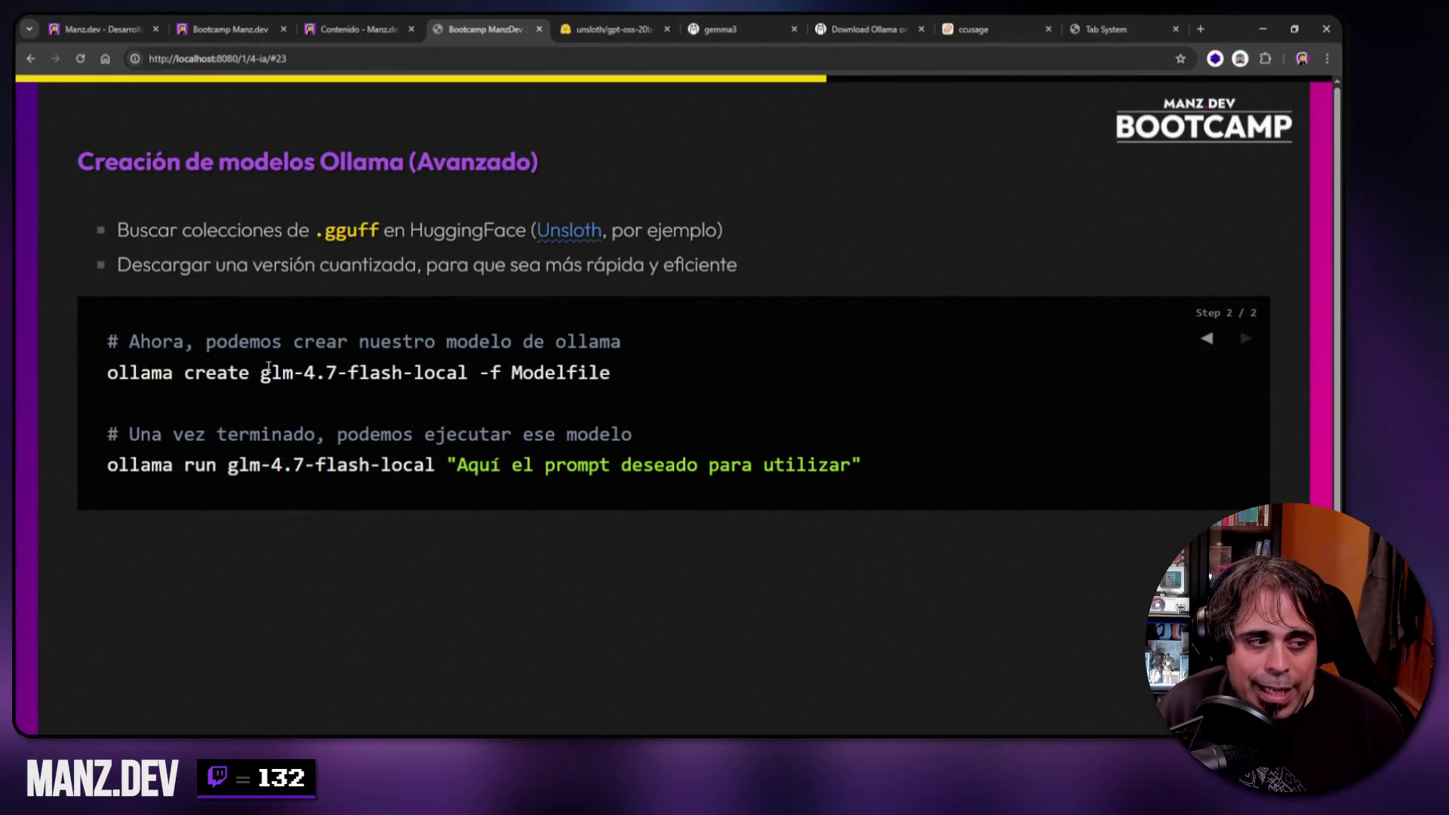
pyautogui.moveTo(261, 372); pyautogui.dragTo(465, 372)
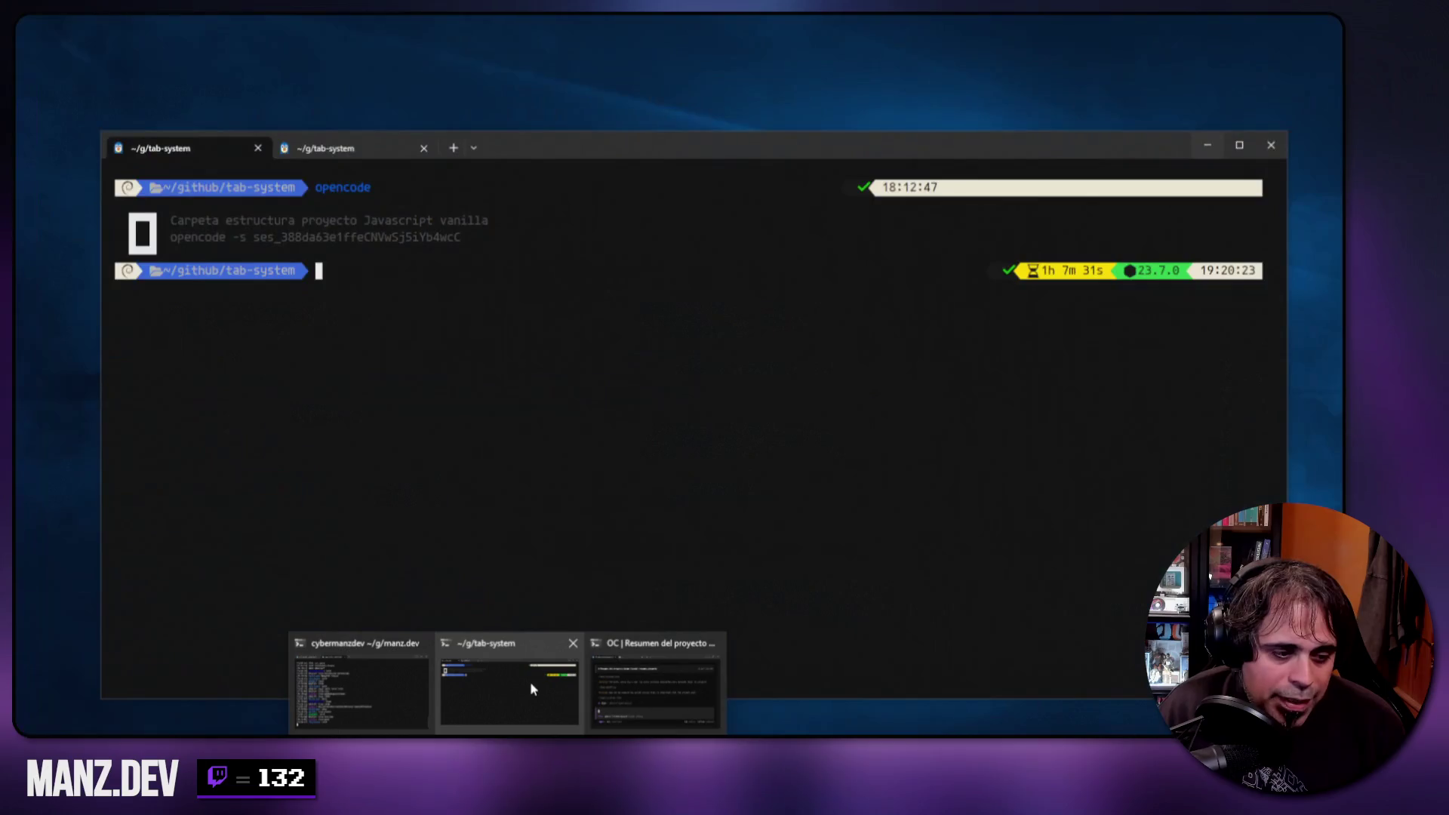
# In the terminal, run clear and ollama list to show installed models, then minimize it
pyautogui.click(530, 681)
pyautogui.write('clear')
pyautogui.press('Return')
pyautogui.write('oll')
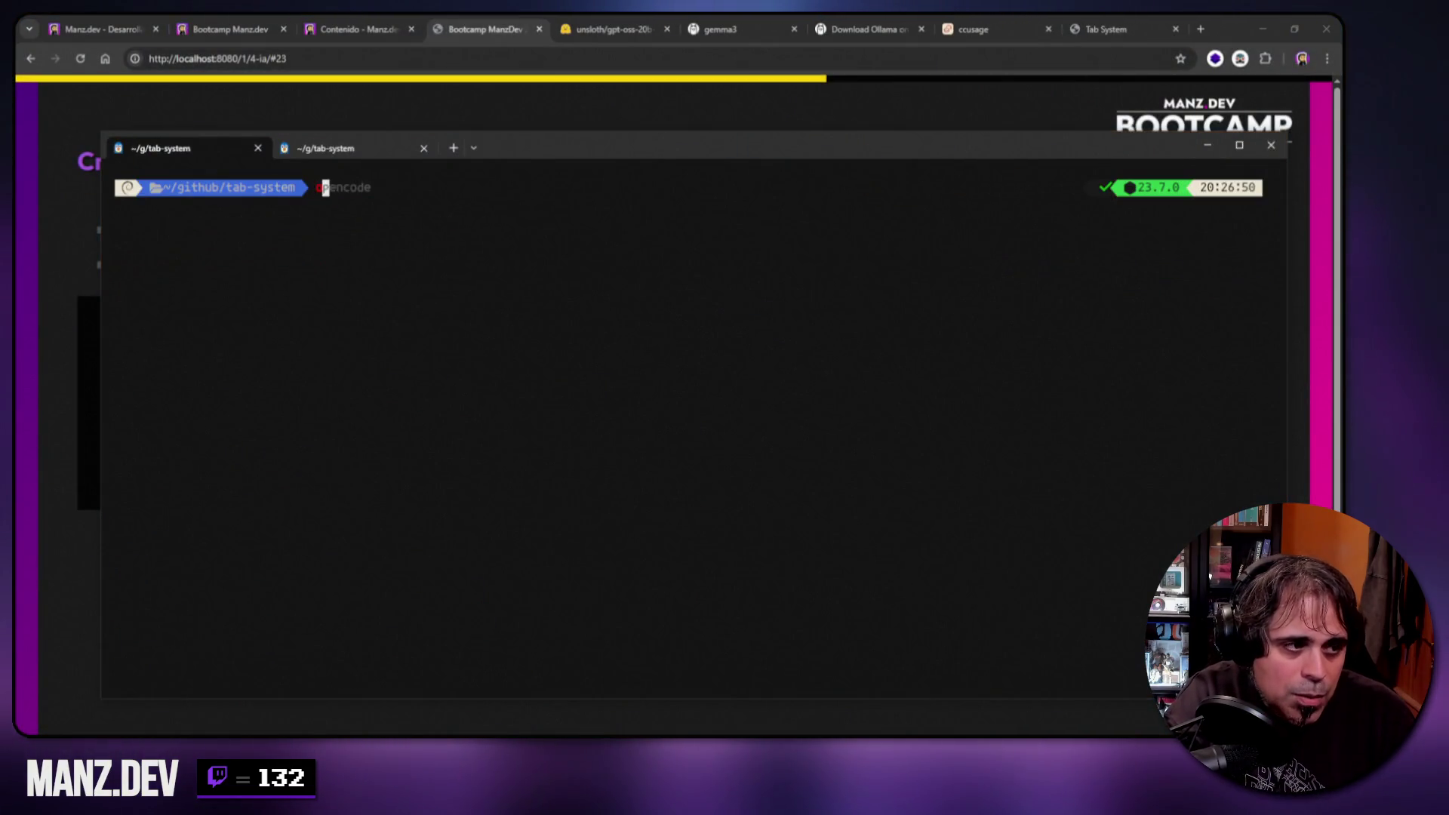
pyautogui.write('ama list')
pyautogui.press('Return')
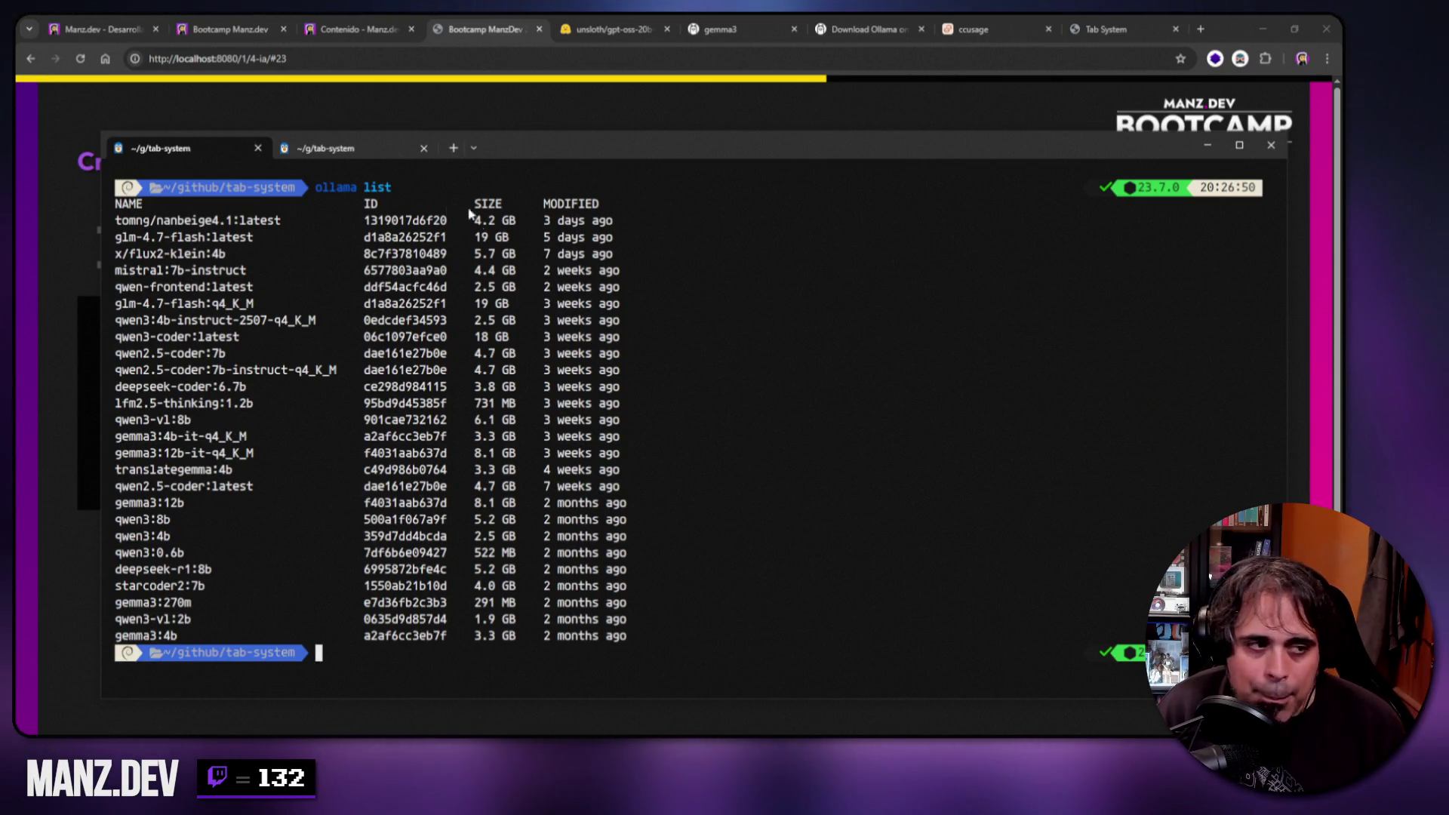
pyautogui.click(1208, 145)
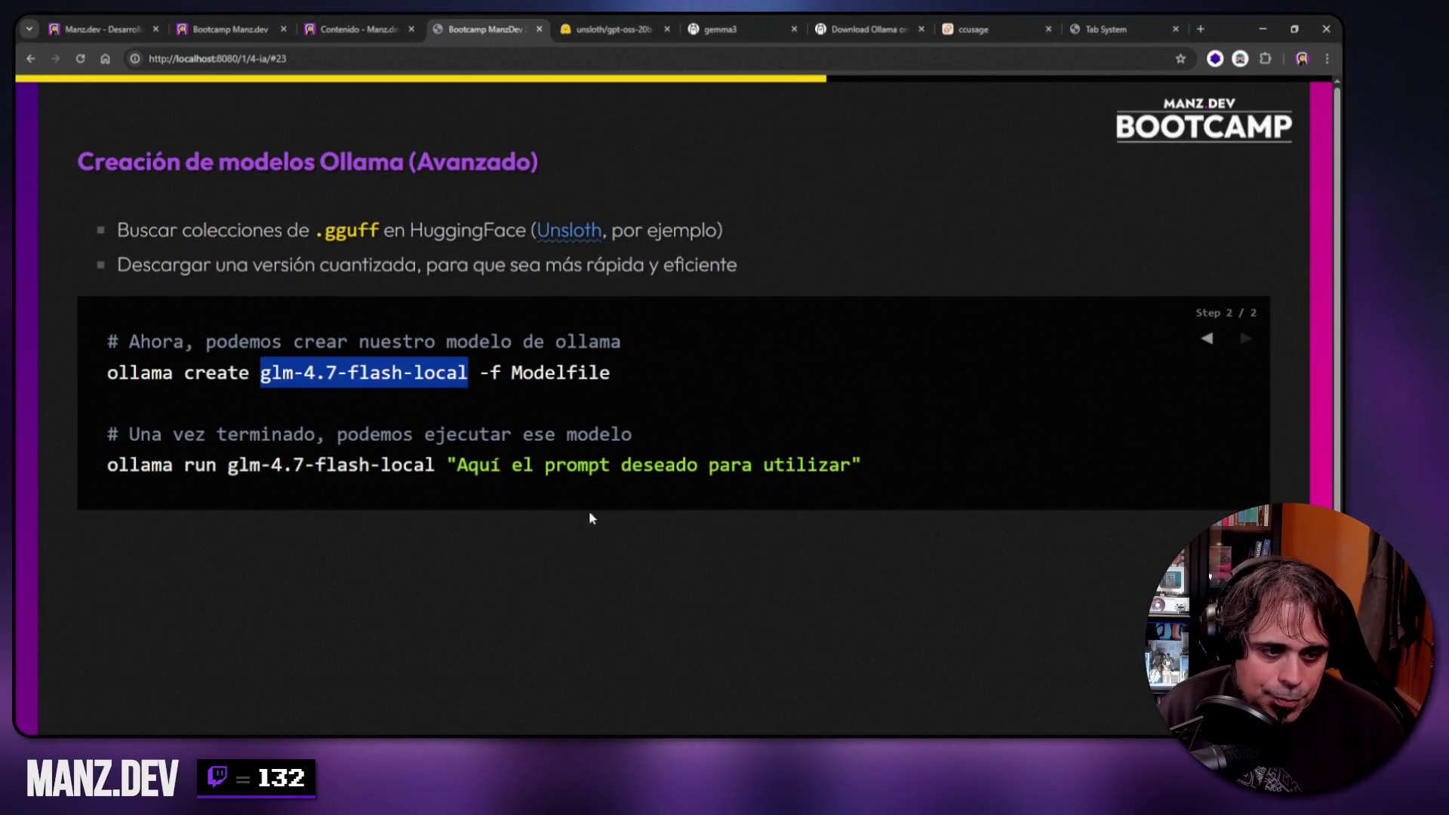
# Highlight the ollama run command line, then advance to the 'IA generativa de imagen' slide
pyautogui.click(583, 543)
pyautogui.moveTo(108, 465)
pyautogui.mouseDown()
pyautogui.moveTo(758, 471)
pyautogui.moveTo(851, 499)
pyautogui.mouseUp()
pyautogui.click(809, 579)
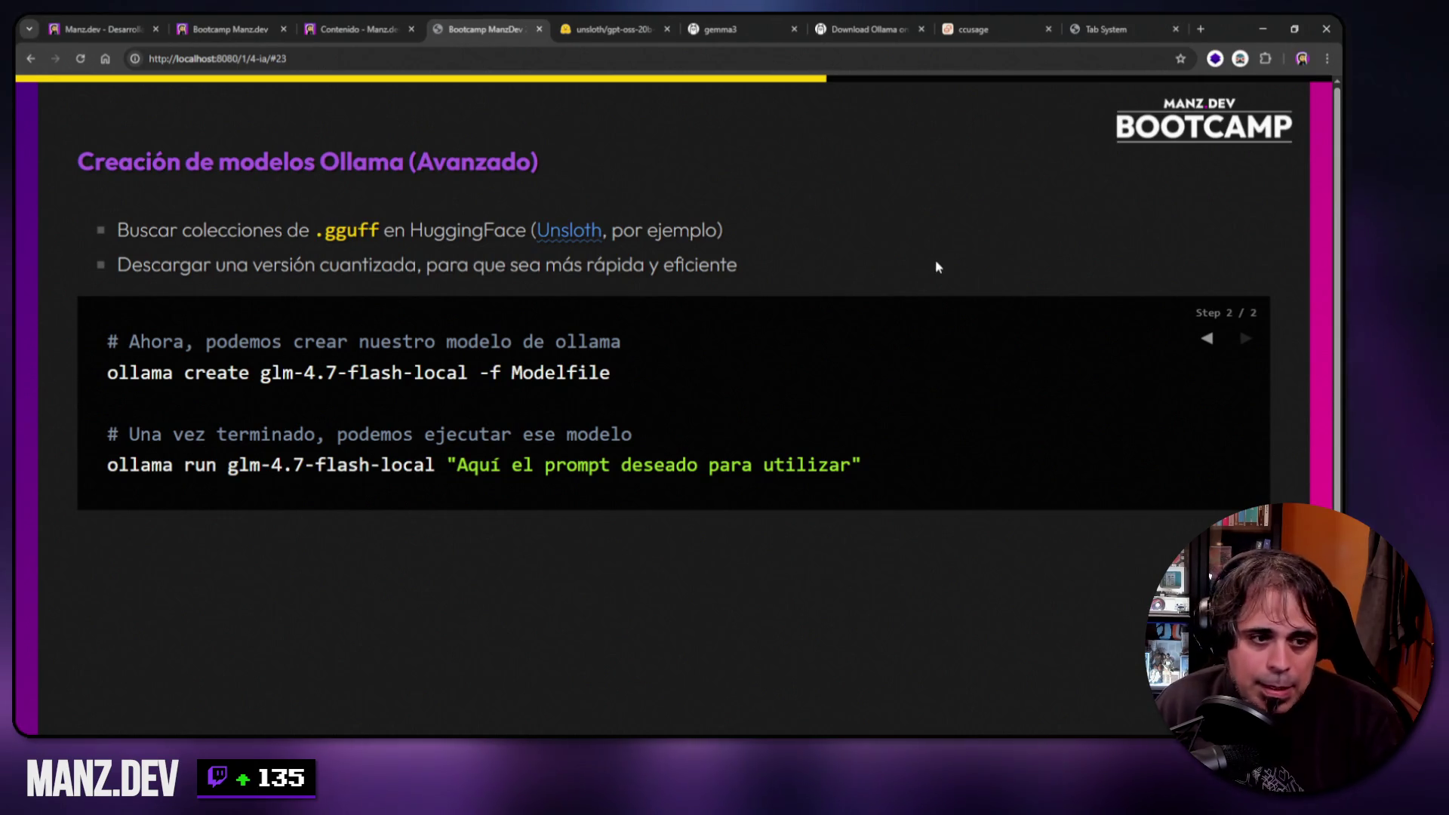
pyautogui.press('Right')
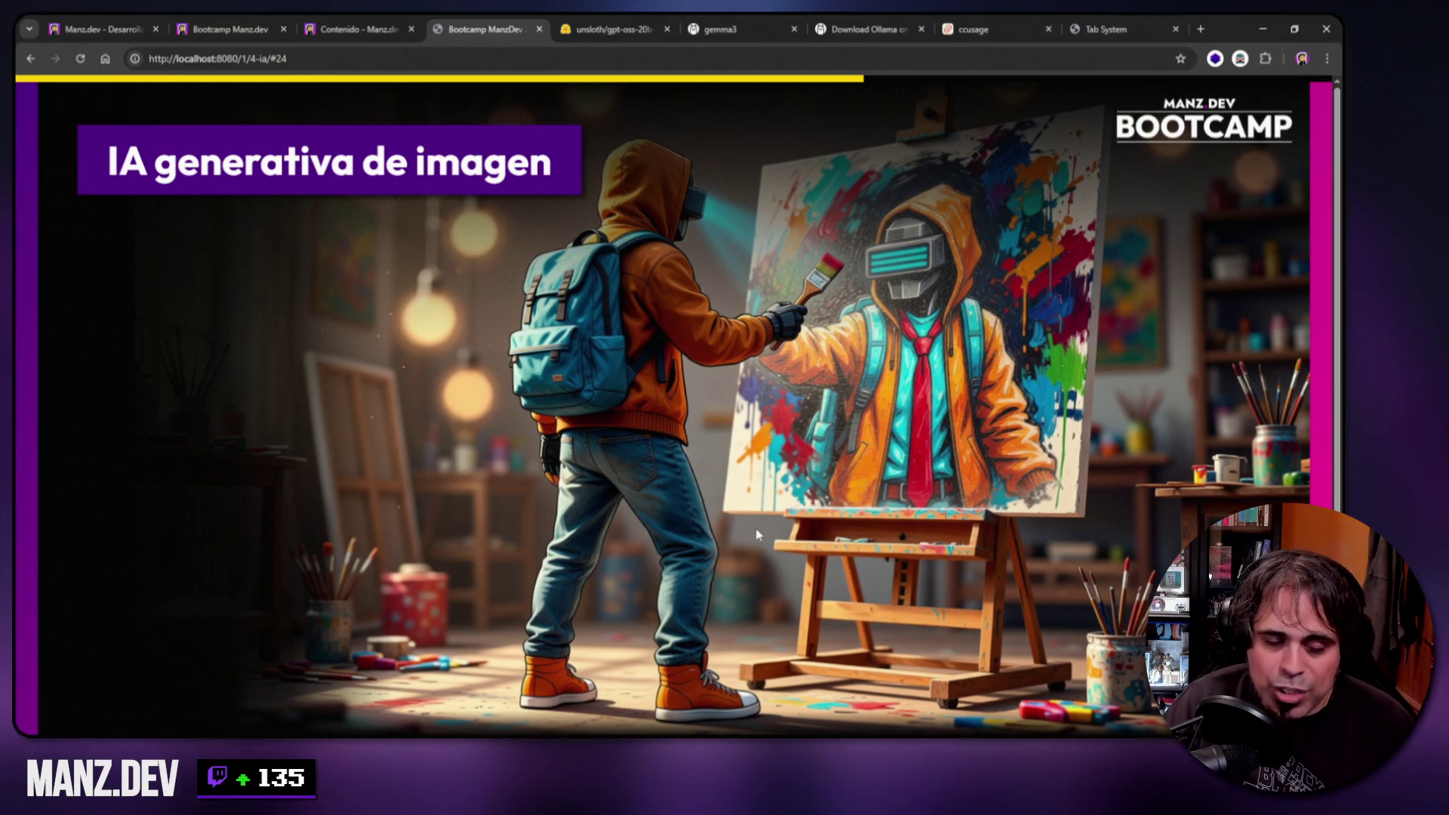
# Advance to the diffusion Conceptos slide, then bring the OpenCode summary window forward and reposition it
pyautogui.press('Right')
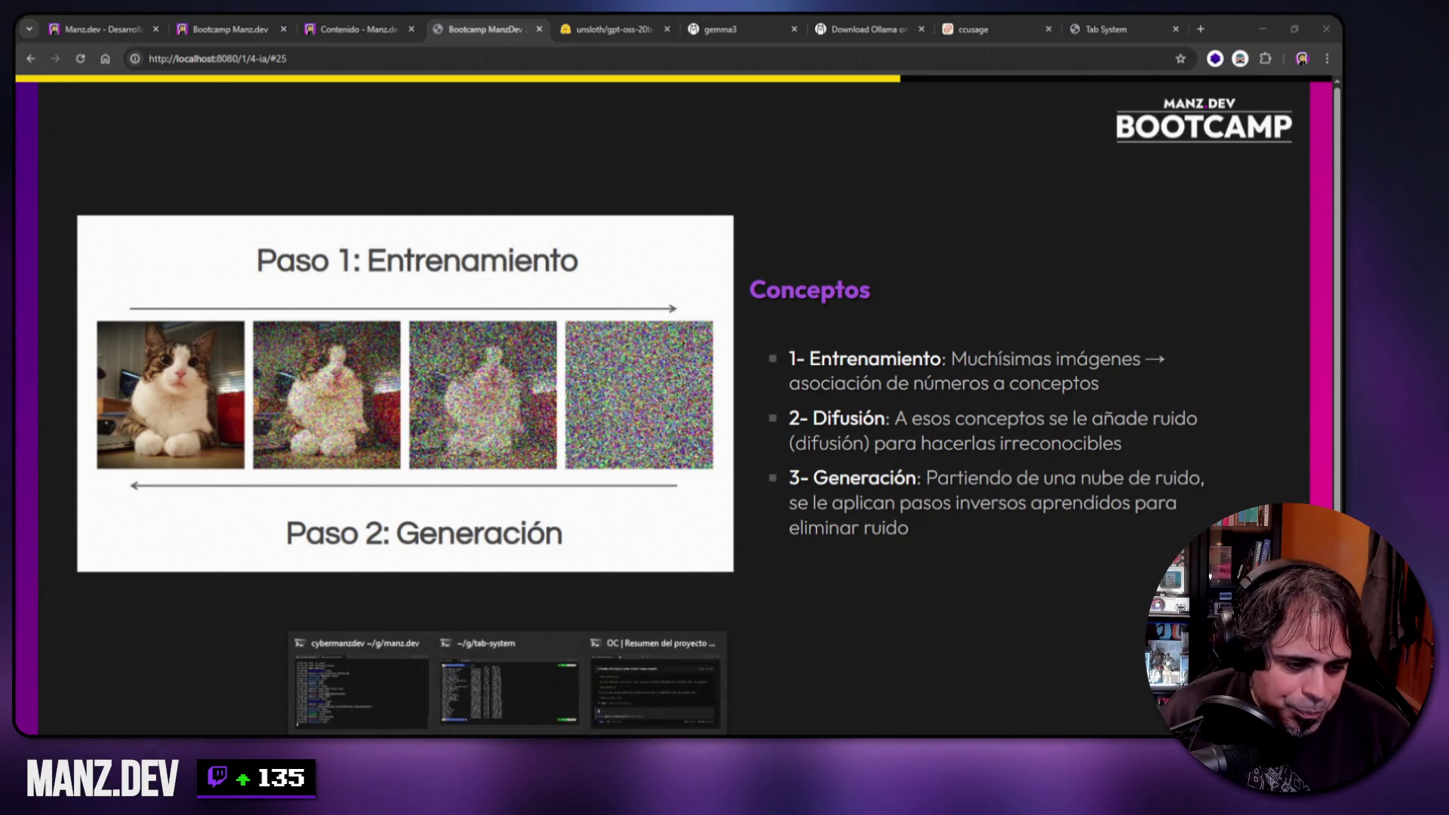
pyautogui.click(661, 701)
pyautogui.moveTo(876, 181)
pyautogui.mouseDown()
pyautogui.moveTo(881, 265)
pyautogui.moveTo(883, 111)
pyautogui.mouseUp()
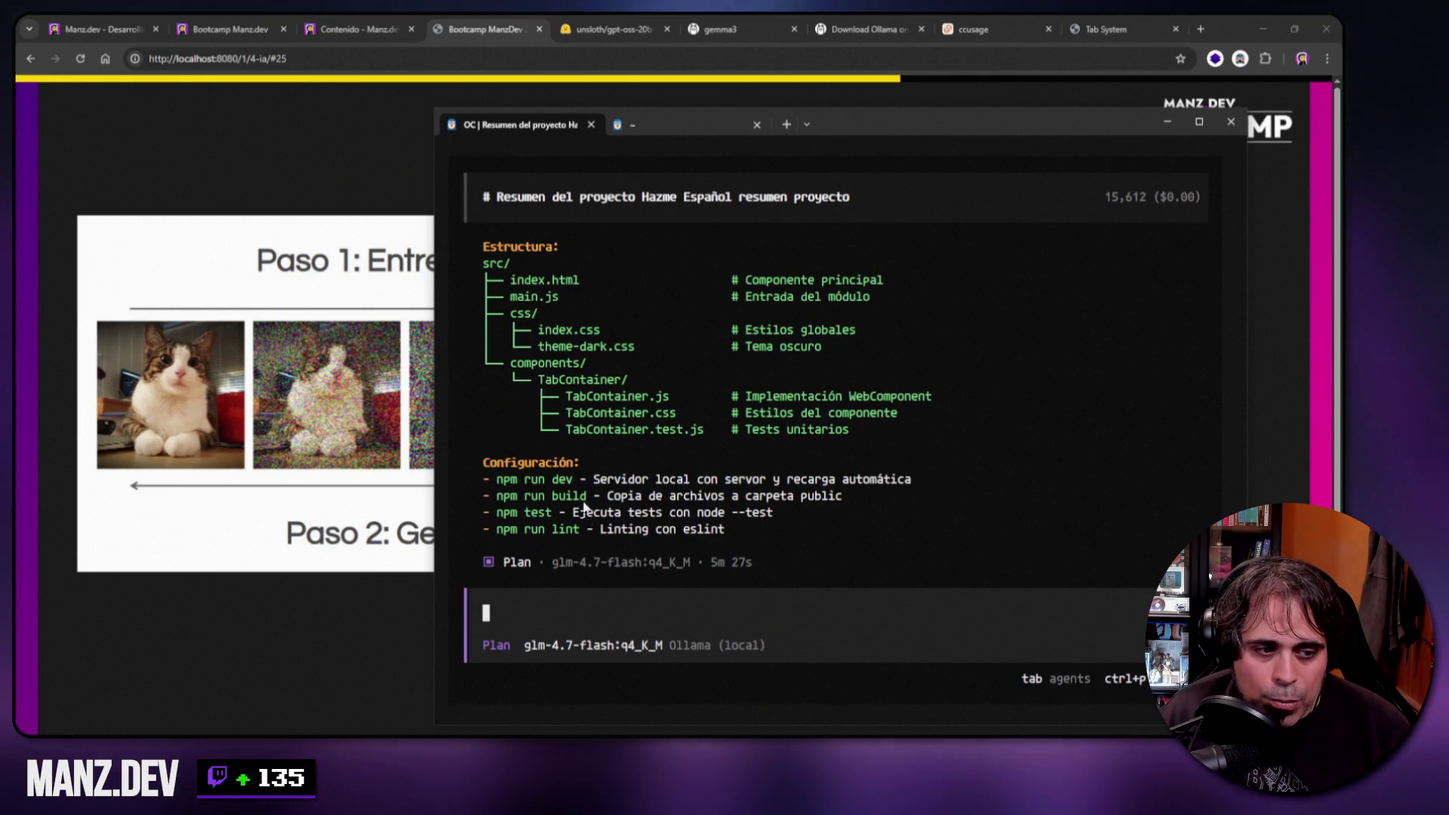
pyautogui.scroll(5, 504, 460)
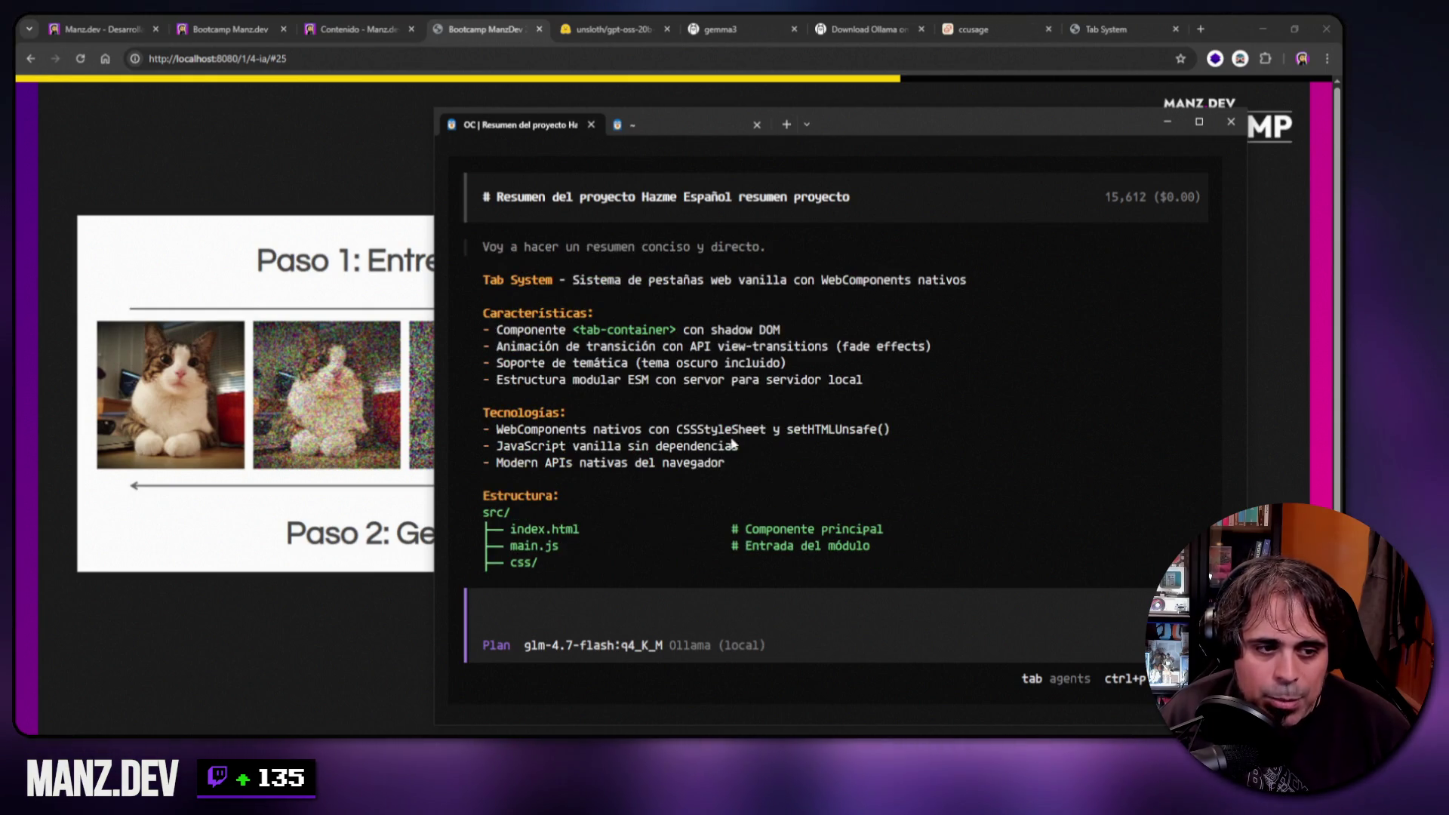
pyautogui.scroll(2, 693, 429)
pyautogui.scroll(15, 693, 429)
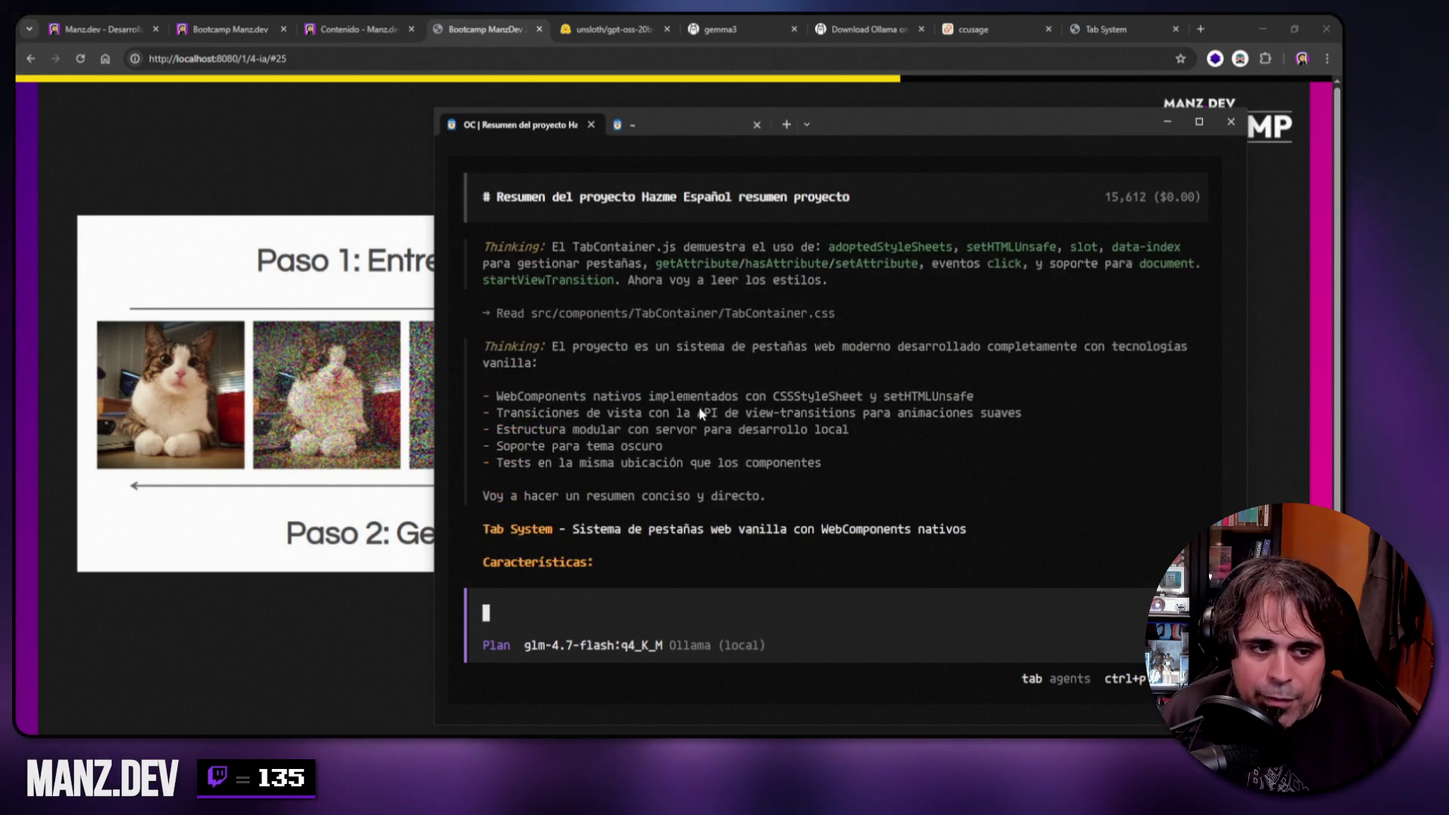
pyautogui.scroll(-15, 694, 451)
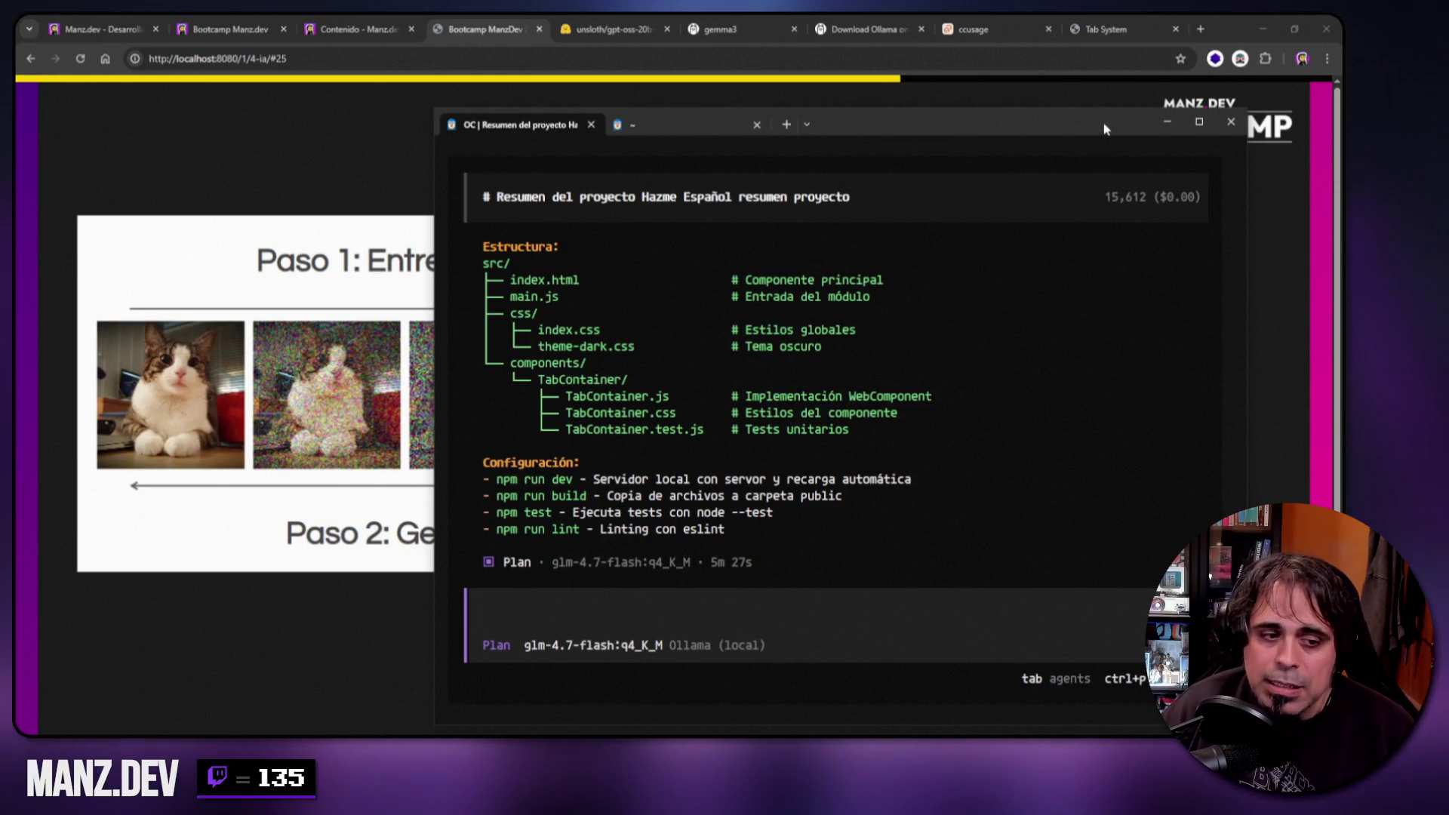
pyautogui.moveTo(1102, 122); pyautogui.dragTo(1137, 128)
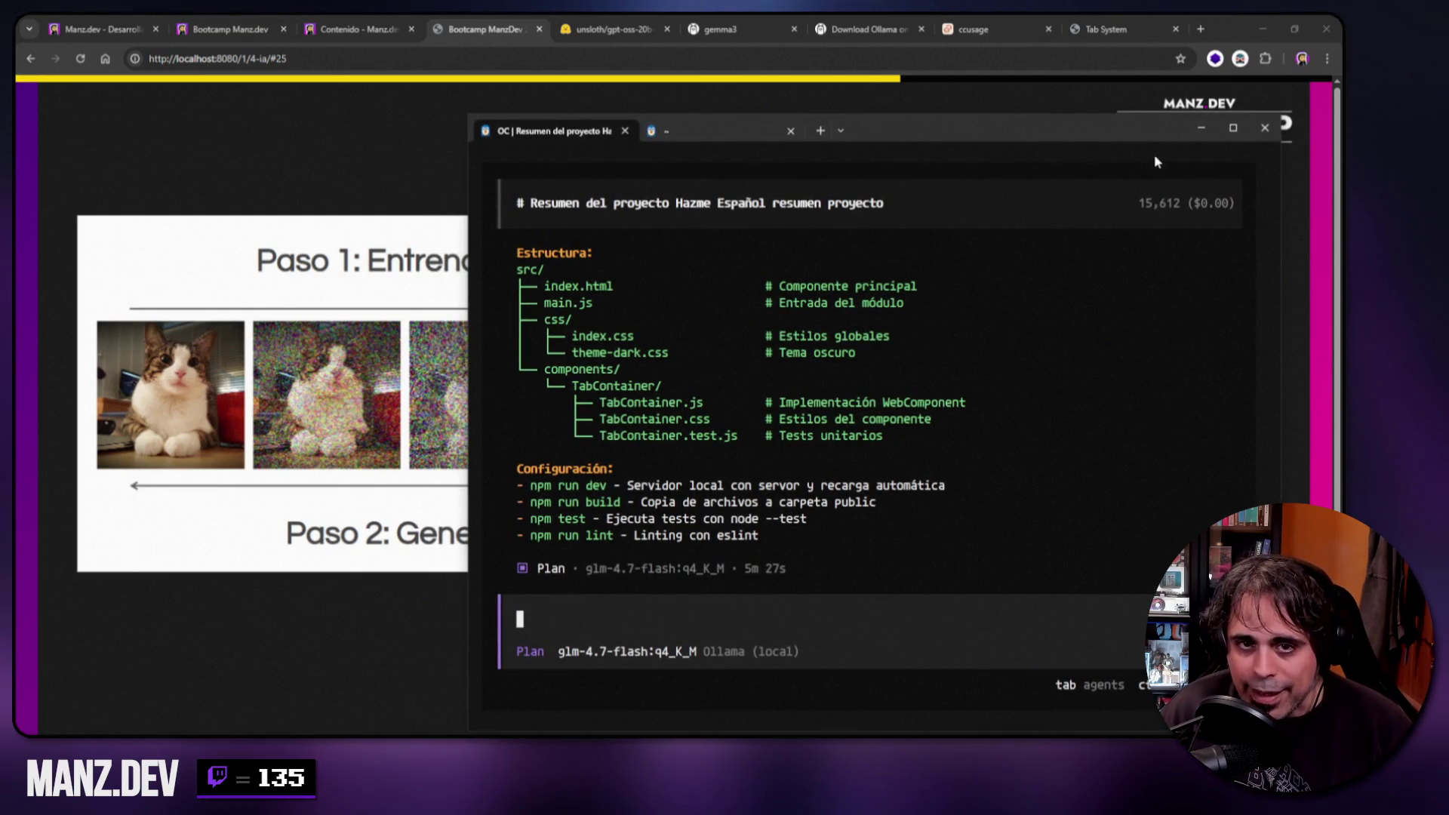
pyautogui.click(1201, 127)
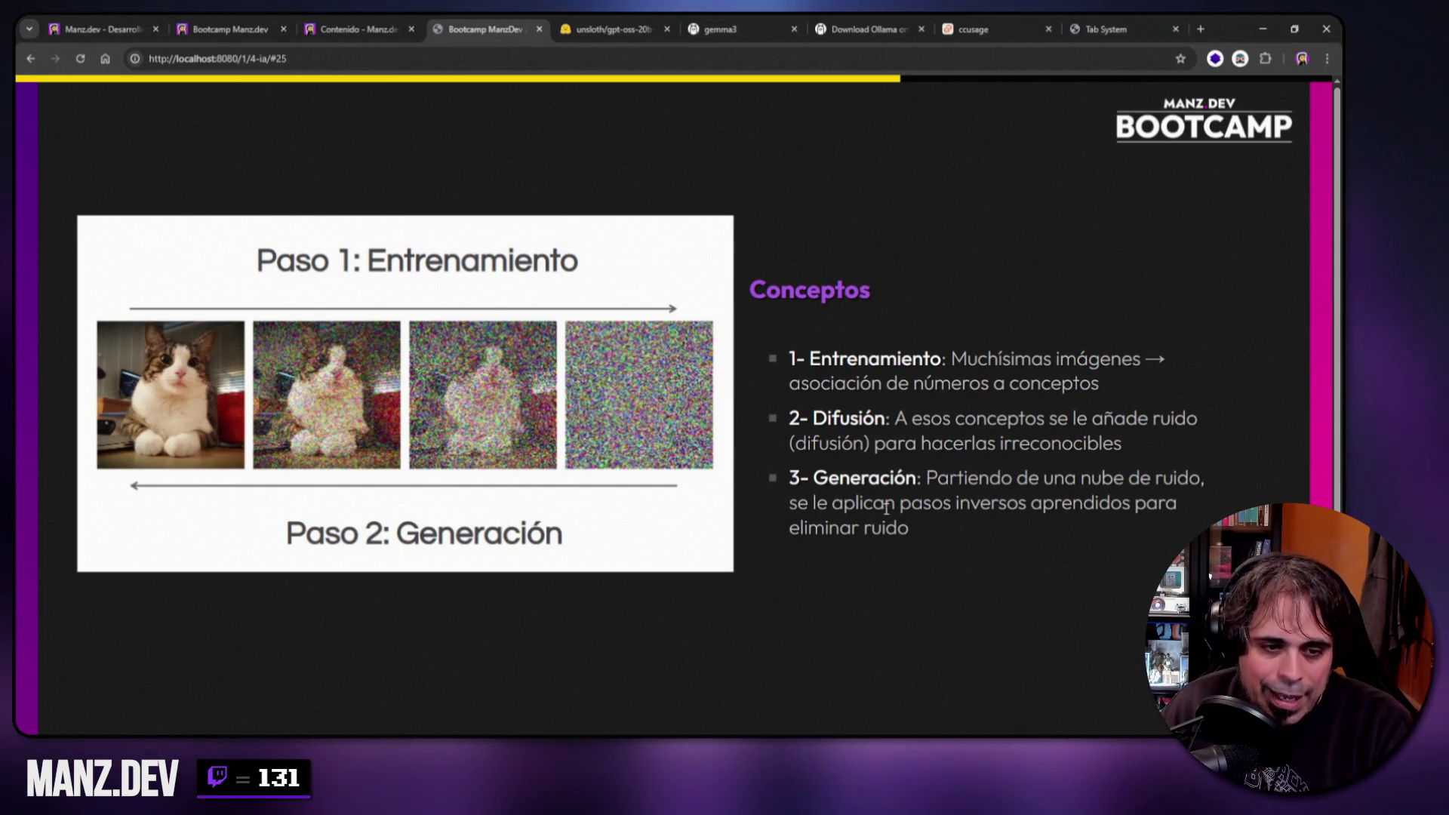
# Advance from slide 25 to slide 26, listing cloud platforms and image, video and audio models
pyautogui.press('Right')
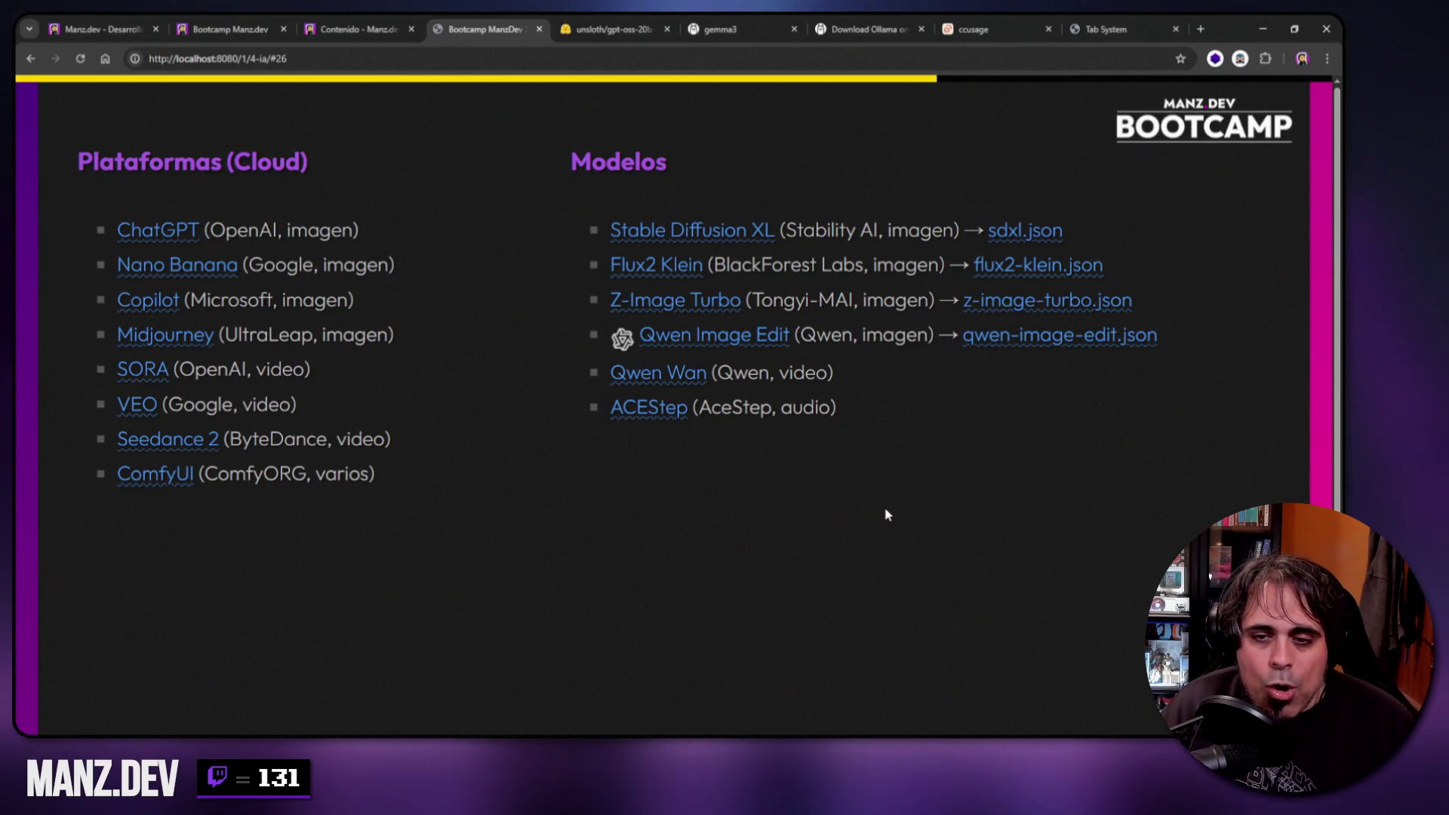
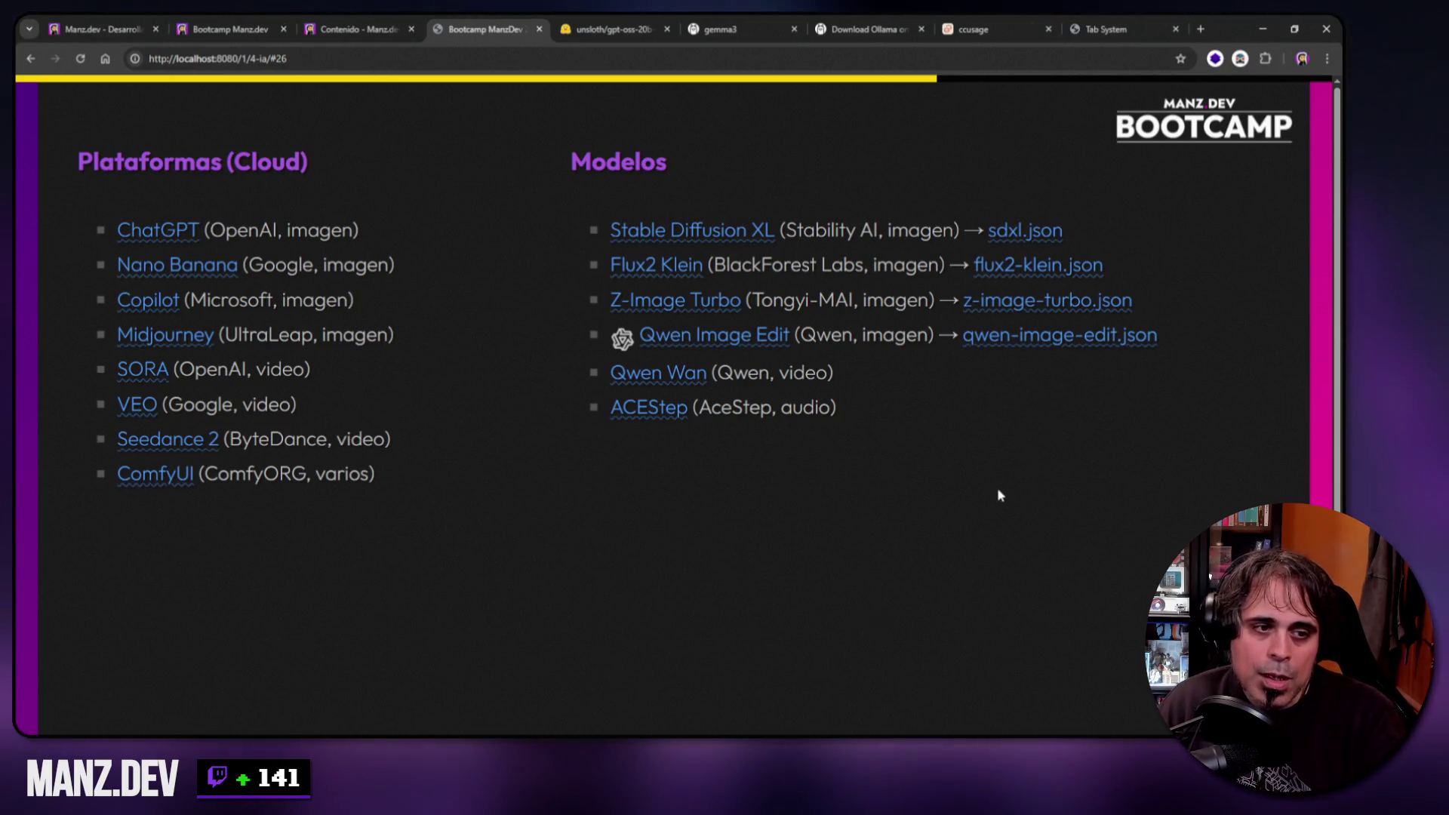
# Advance the Bootcamp ManzDev slides to the Instalación ComfyUI slide
pyautogui.press('Right')
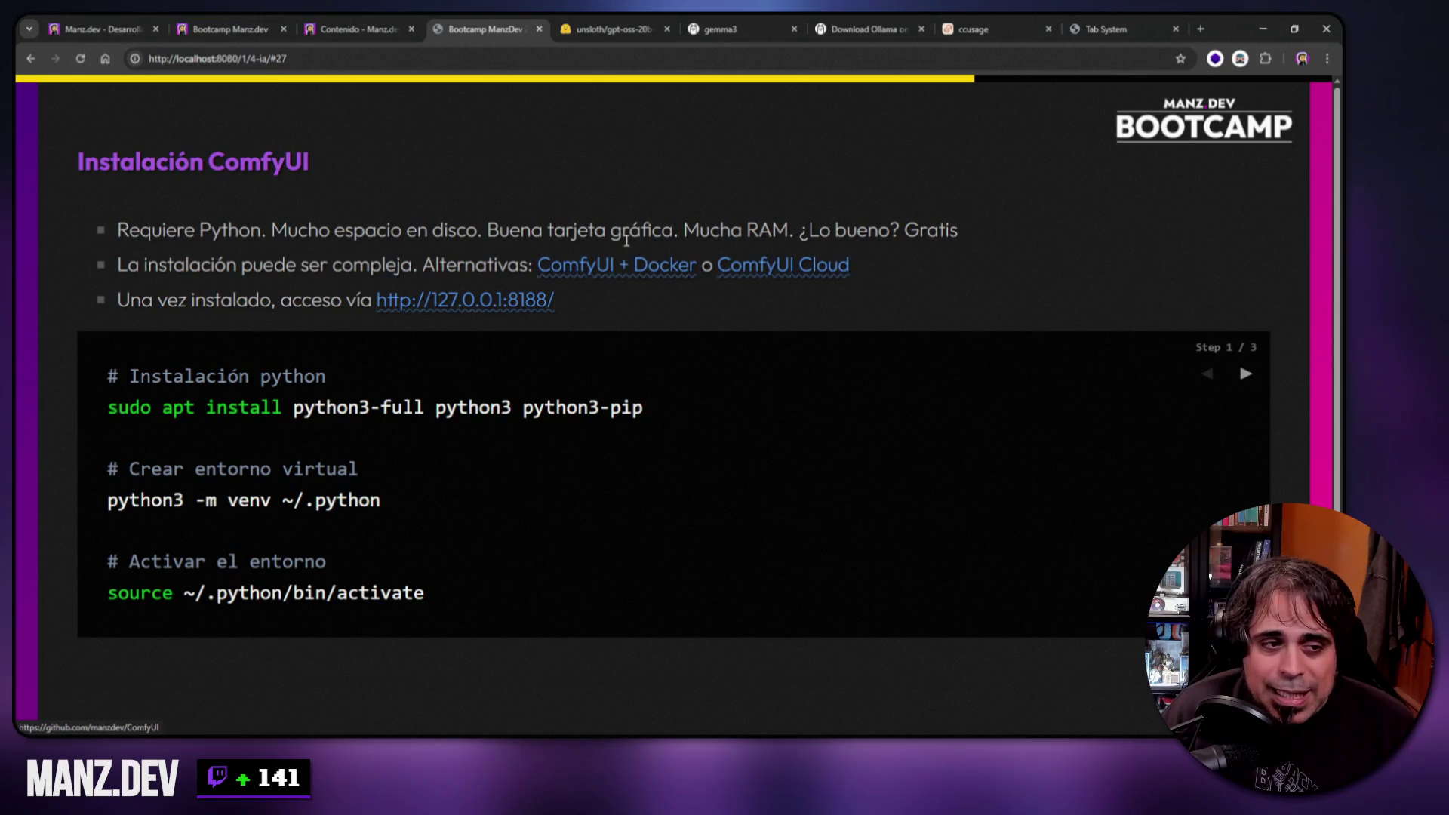
# Open the ComfyUI + Docker link in a new tab to show the ManzDev/ComfyUI repository
pyautogui.rightClick(611, 270)
pyautogui.click(645, 279)
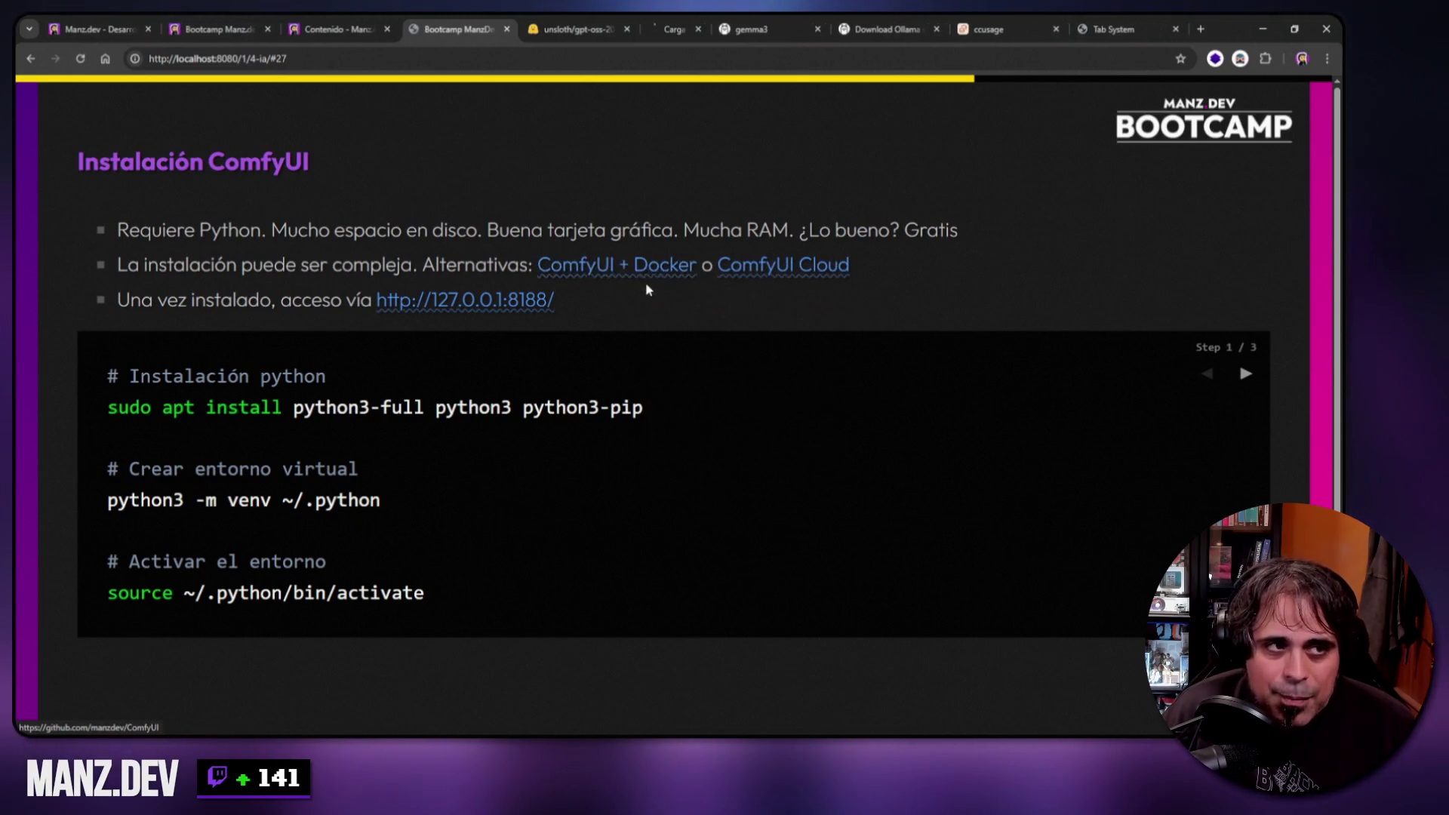
pyautogui.click(676, 22)
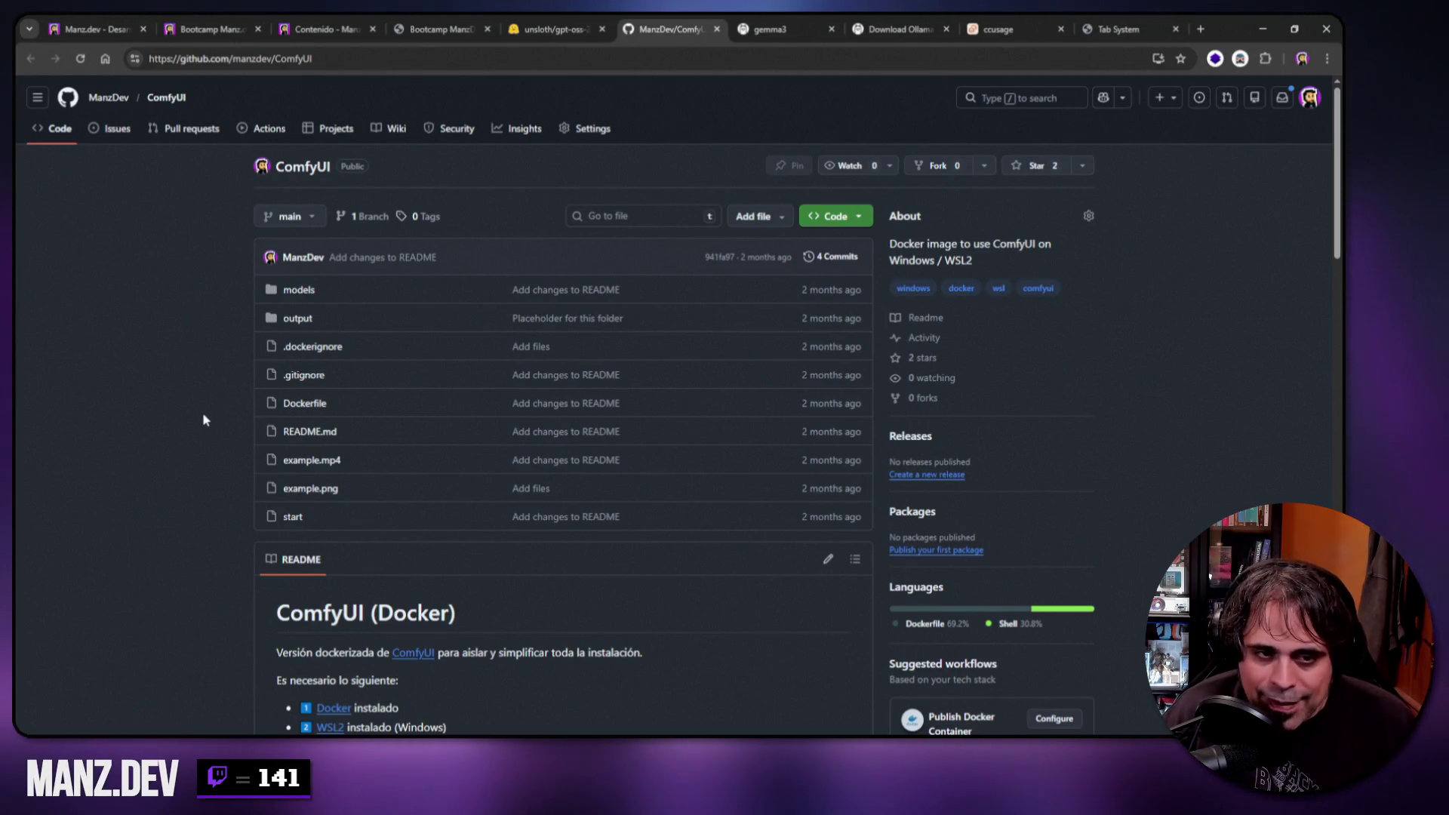
# Scroll to the README requirements and highlight 'GPU' in the CUDA Toolkit 13.1 line
pyautogui.scroll(-6, 203, 411)
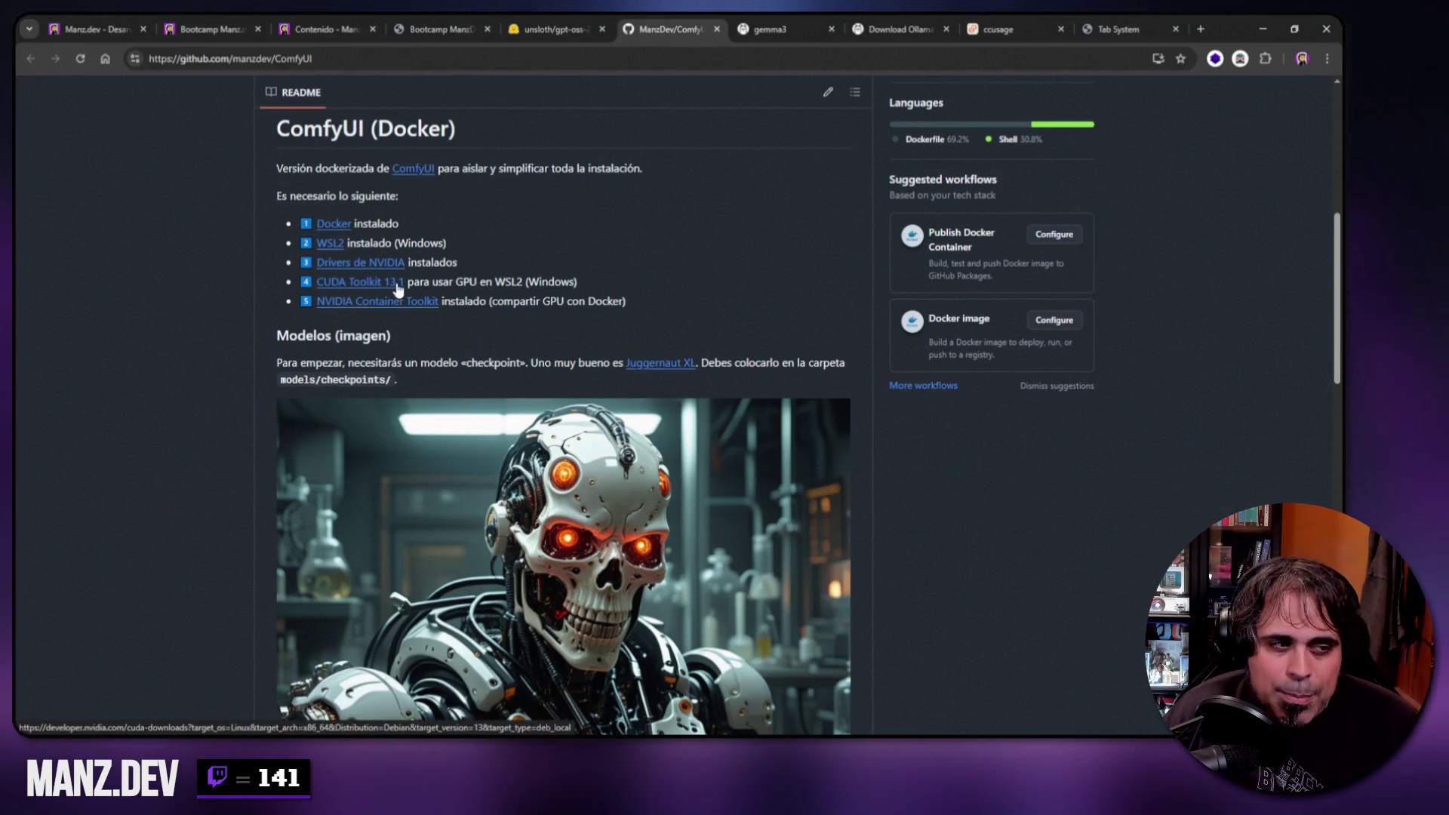
pyautogui.moveTo(455, 282); pyautogui.dragTo(479, 282)
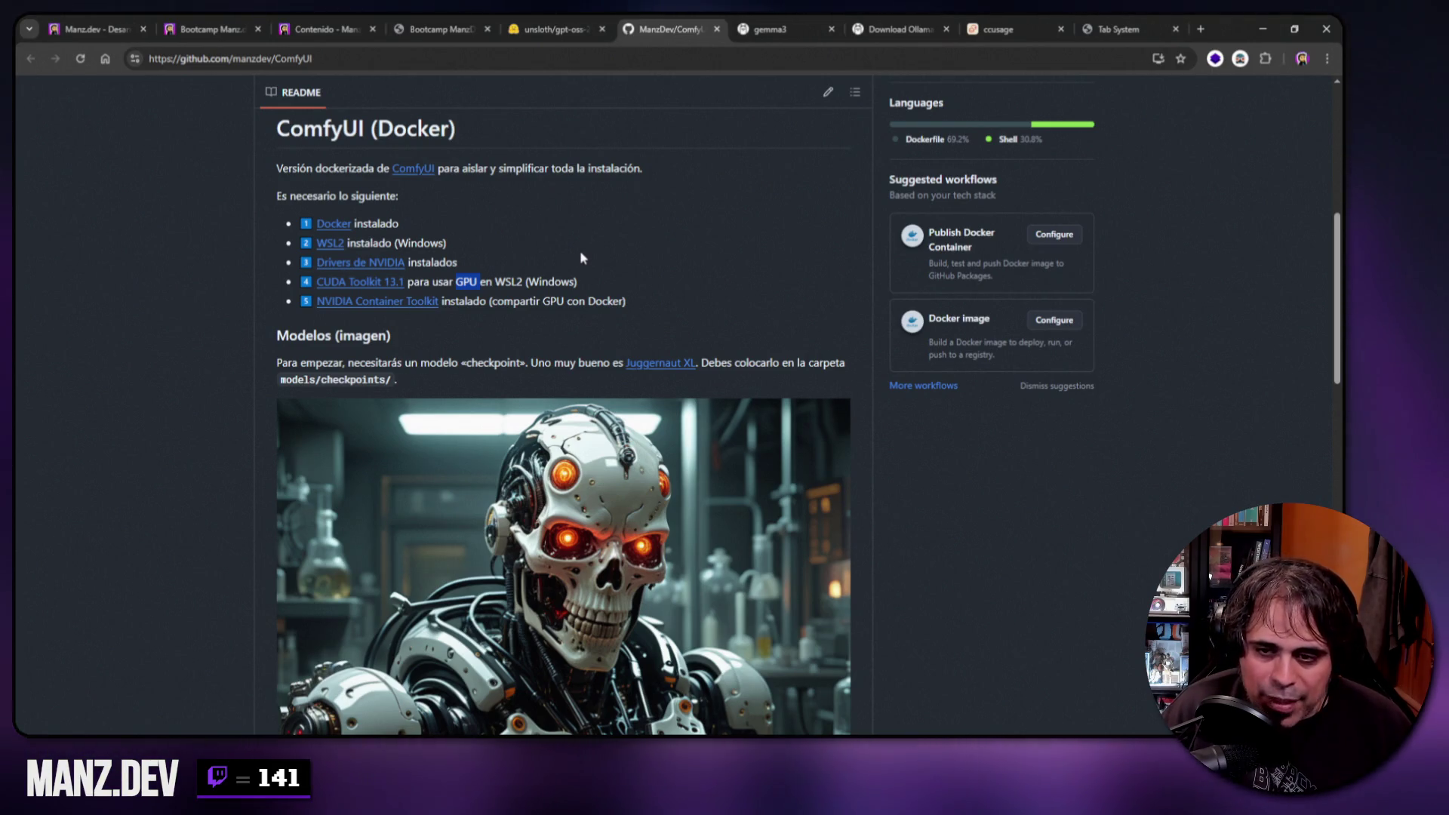
pyautogui.scroll(-3, 393, 377)
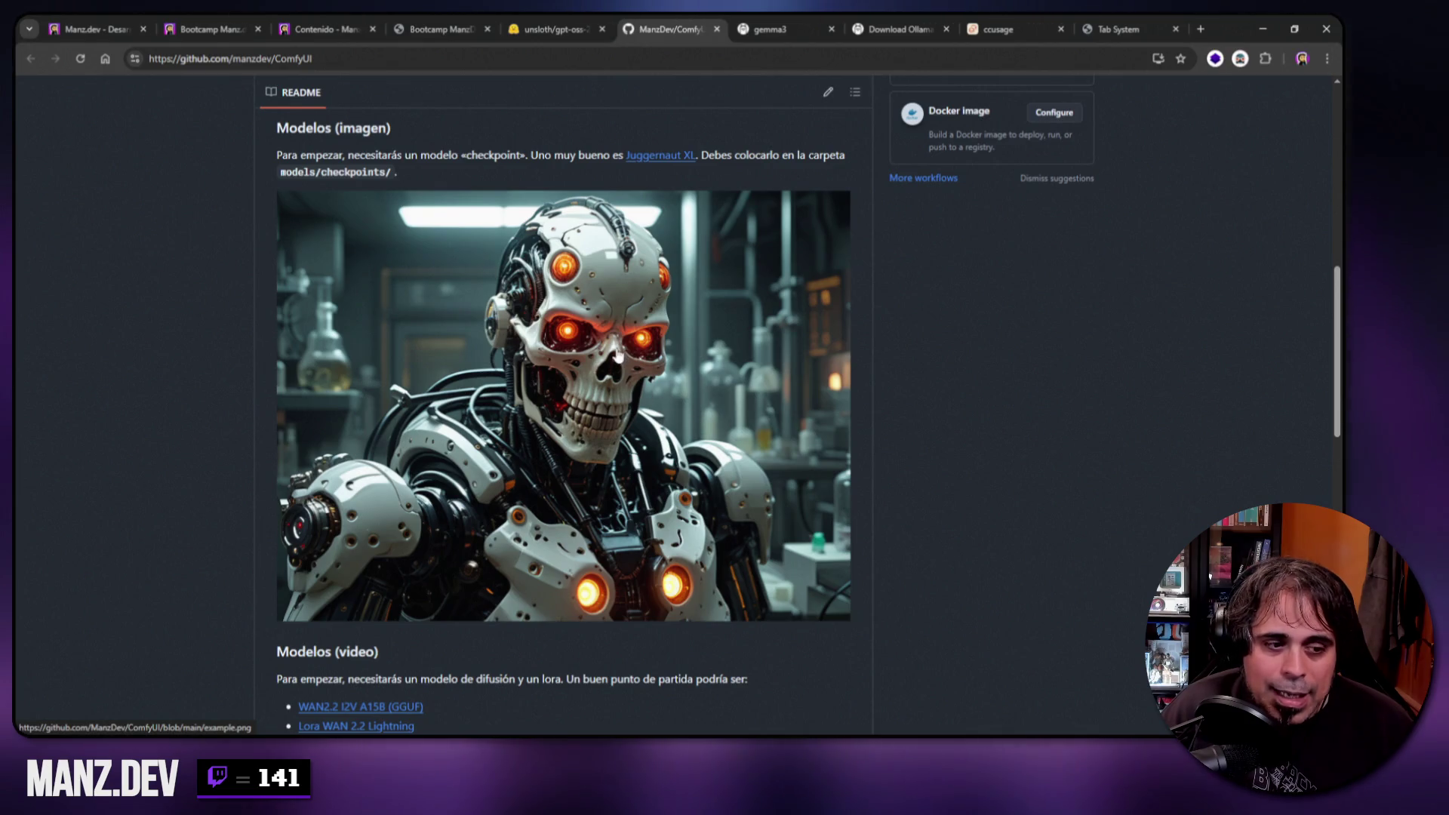
# Scroll down to the Modelos (video) section with the robot image preview
pyautogui.scroll(-5, 165, 364)
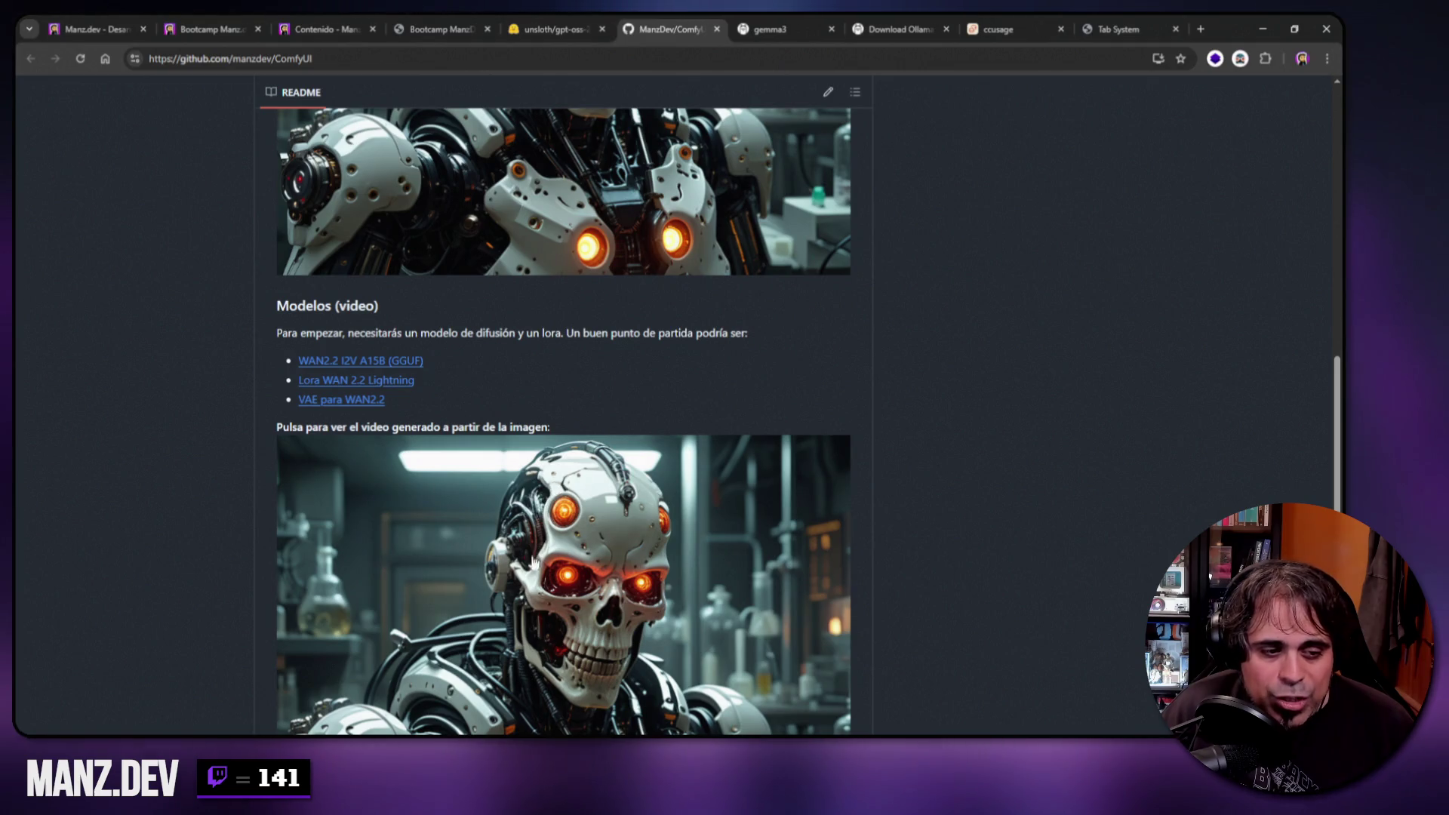
pyautogui.scroll(-2, 536, 562)
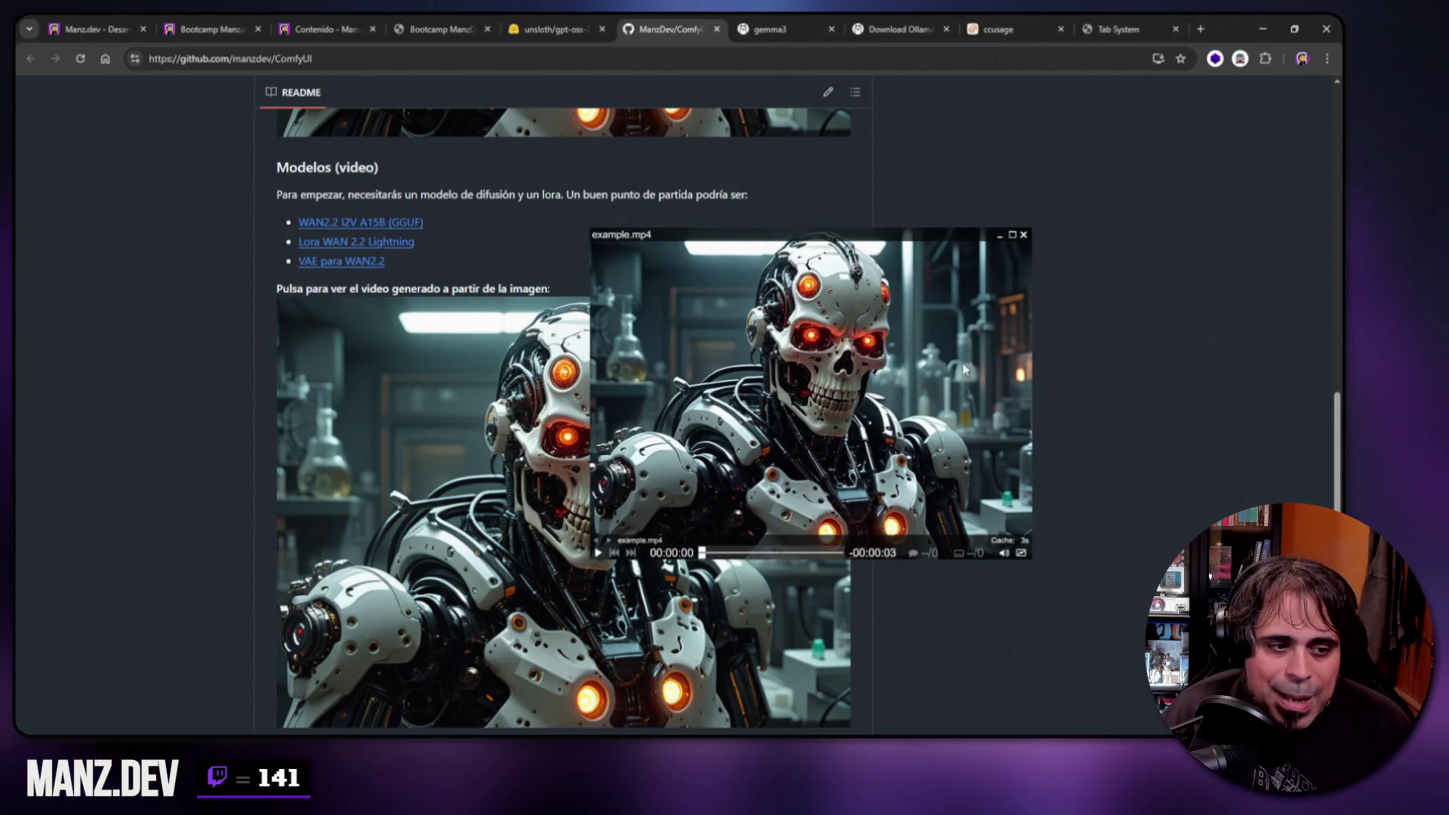
# Move and enlarge the example.mp4 robot clip over the README image, then close the player
pyautogui.moveTo(962, 363); pyautogui.dragTo(410, 291)
pyautogui.scroll(5, 865, 276)
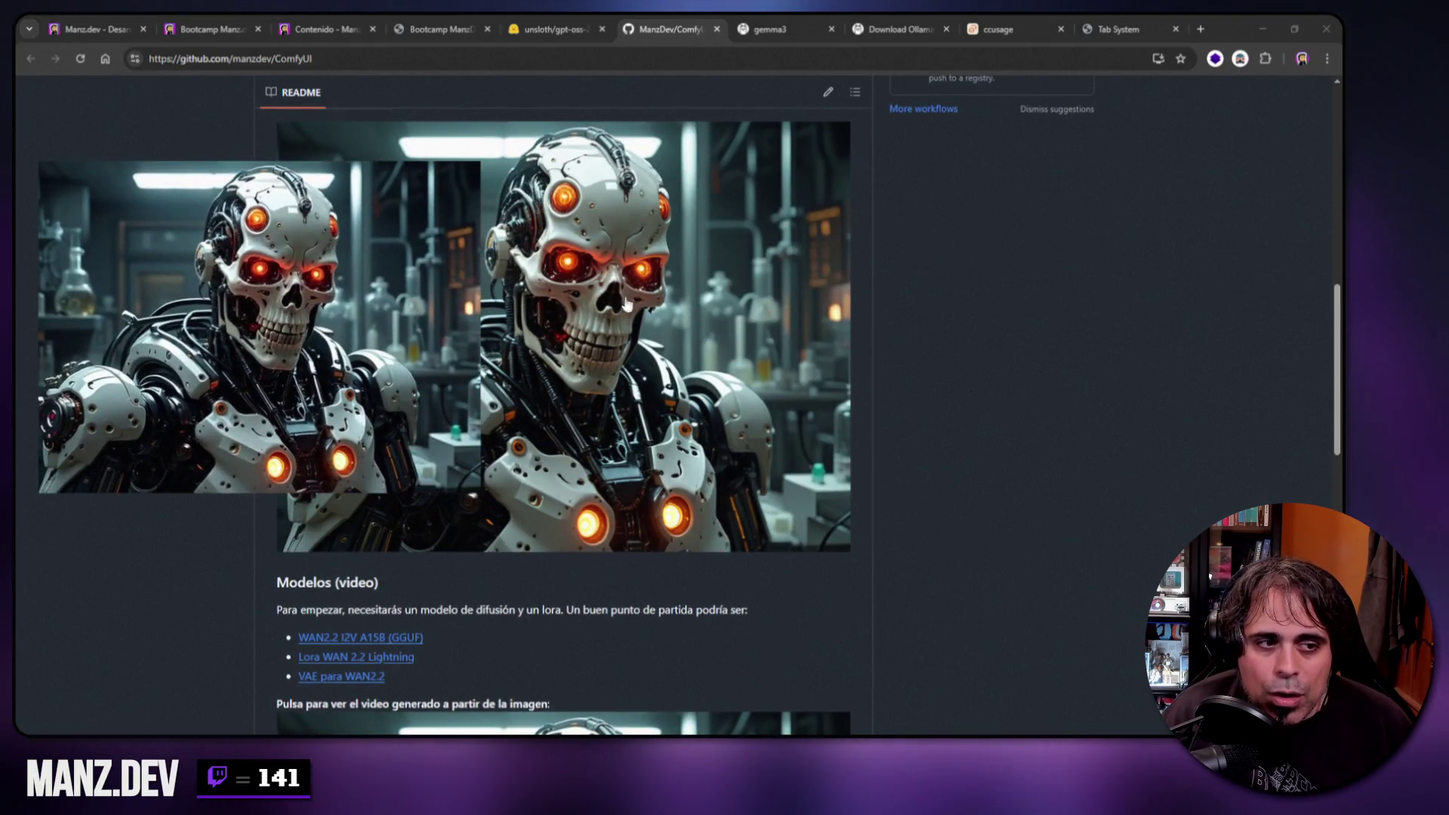
pyautogui.scroll(-5, 955, 429)
pyautogui.scroll(-1, 955, 429)
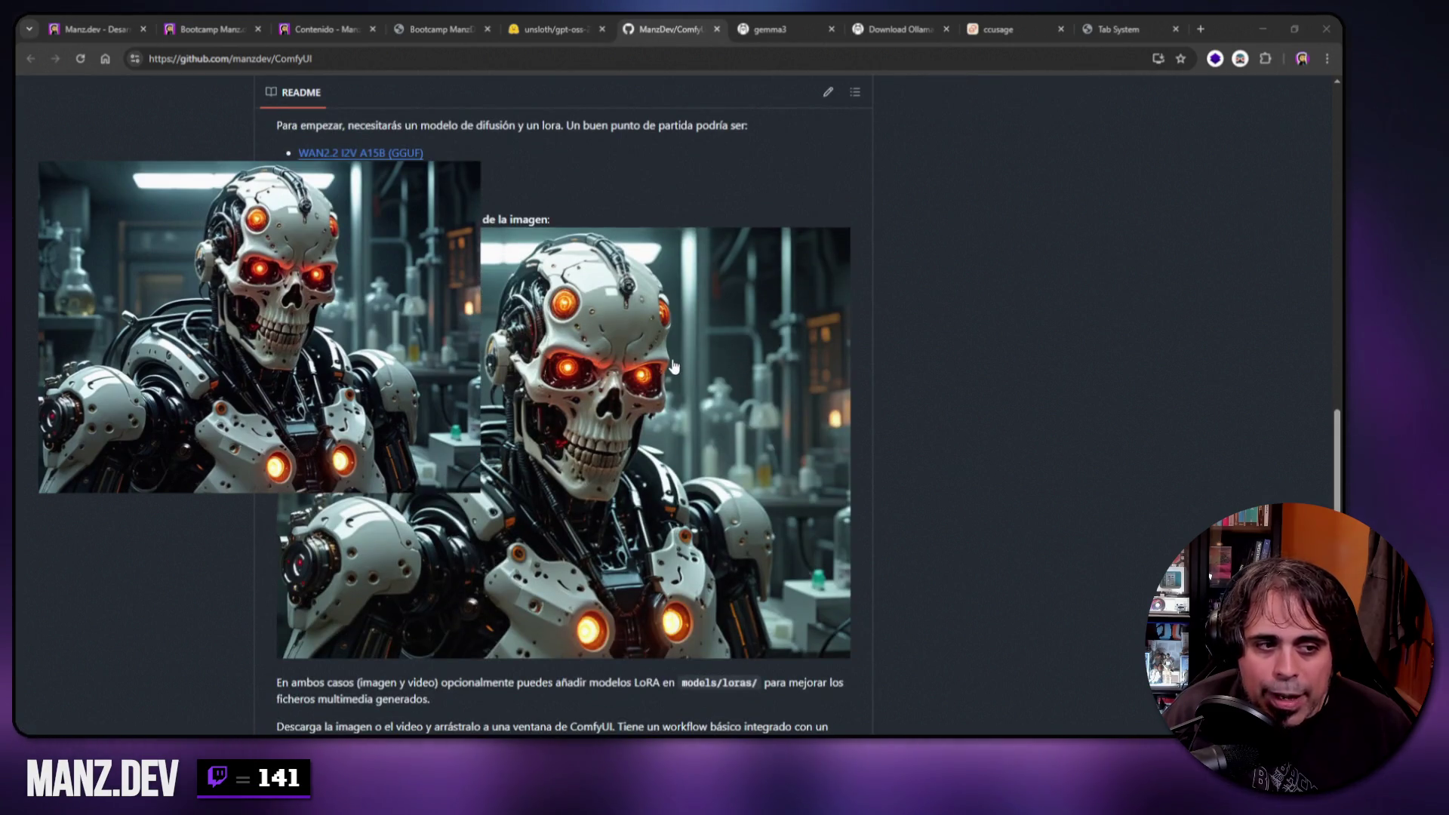
pyautogui.moveTo(442, 320)
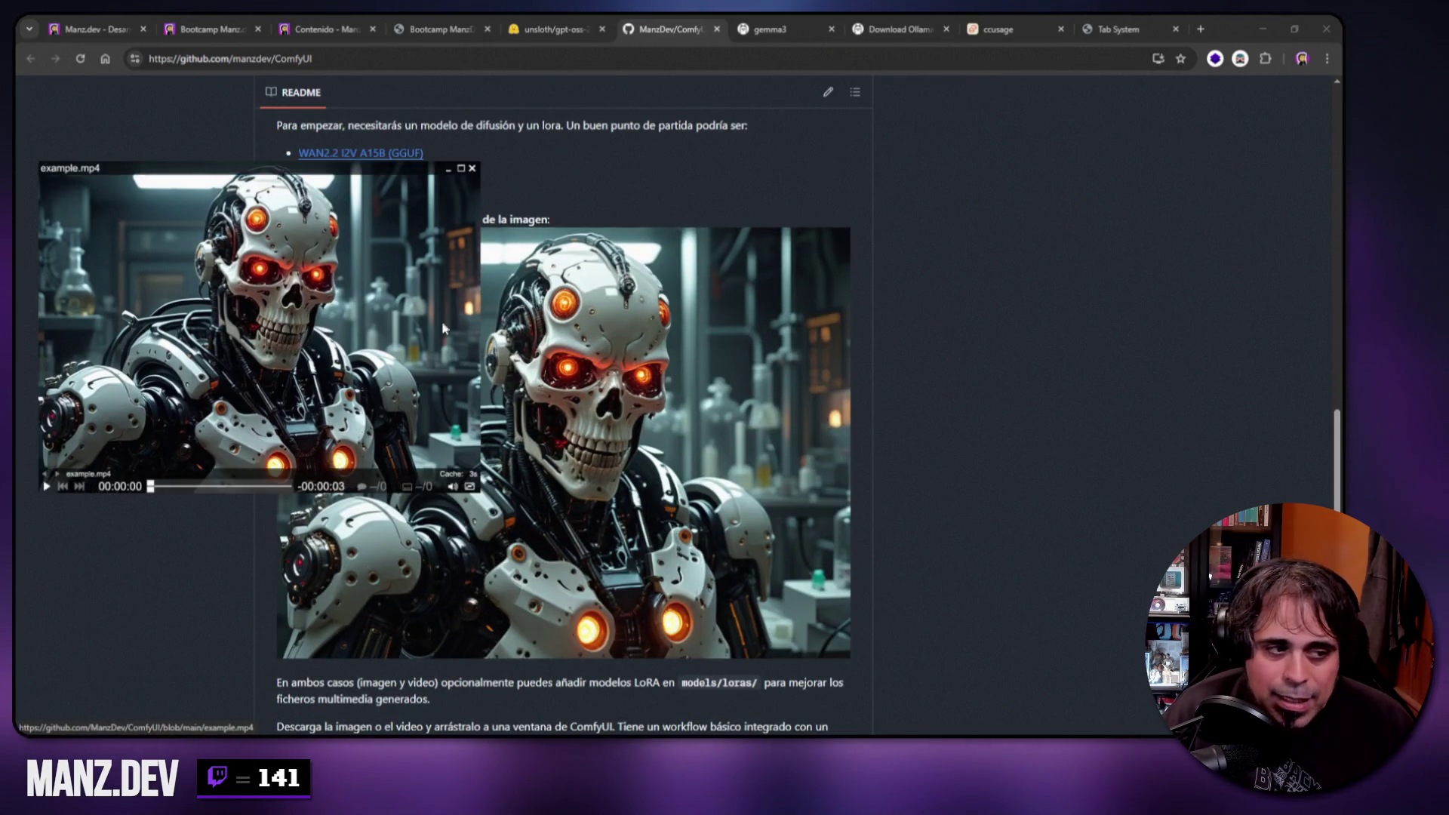
pyautogui.moveTo(270, 324); pyautogui.dragTo(657, 318)
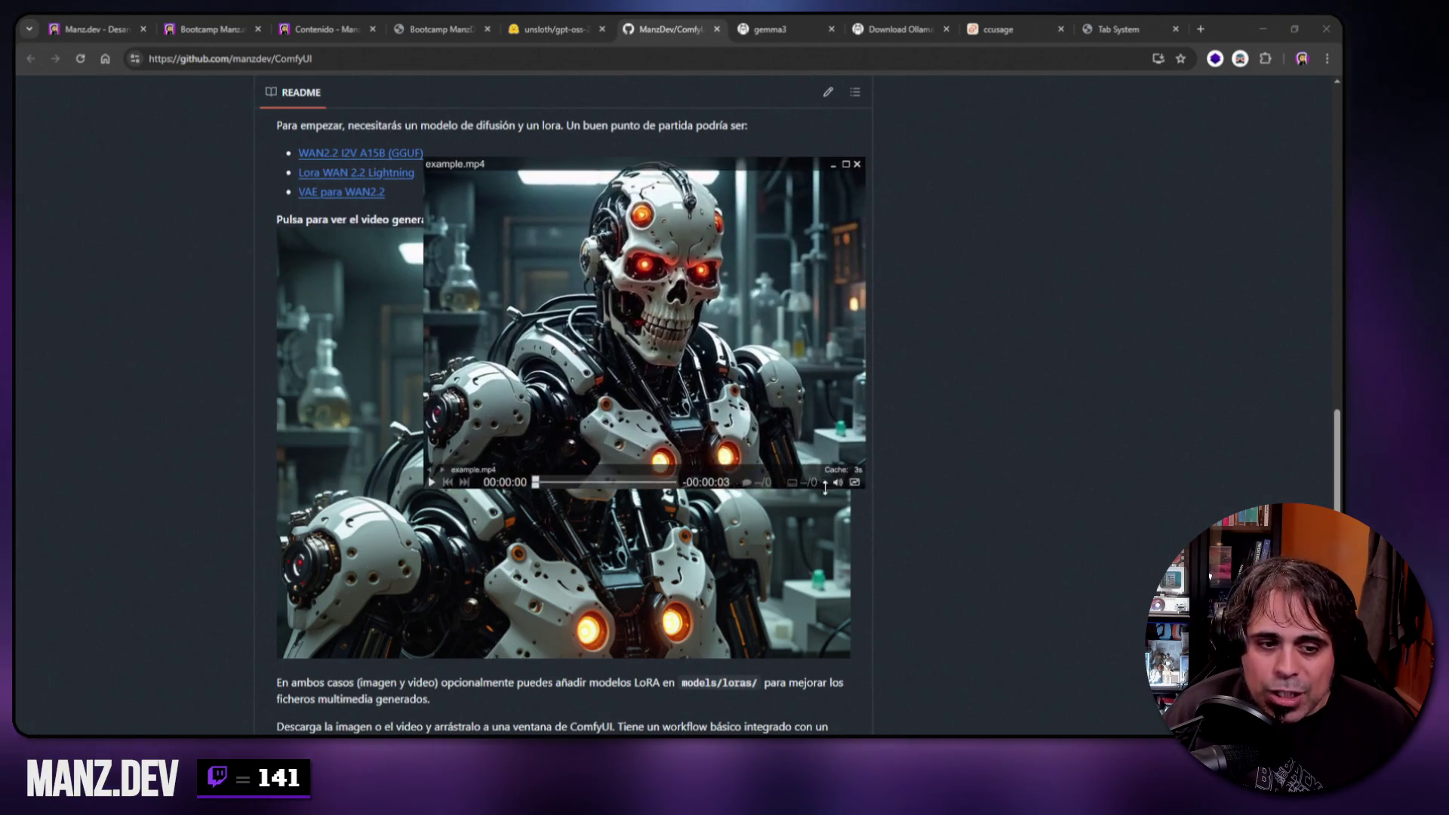
pyautogui.moveTo(861, 487)
pyautogui.mouseDown()
pyautogui.moveTo(977, 569)
pyautogui.moveTo(898, 513)
pyautogui.mouseUp()
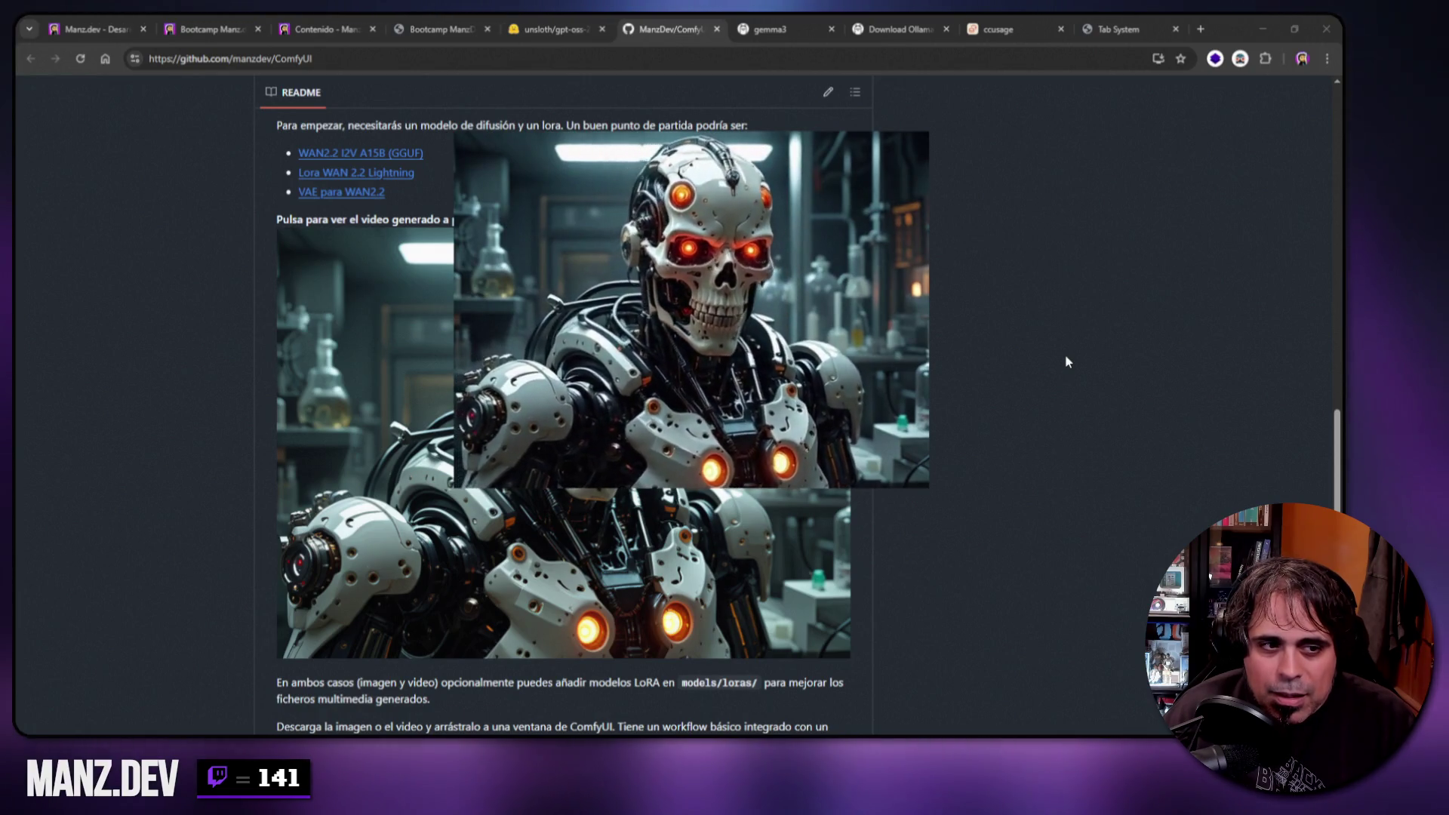
pyautogui.moveTo(872, 262)
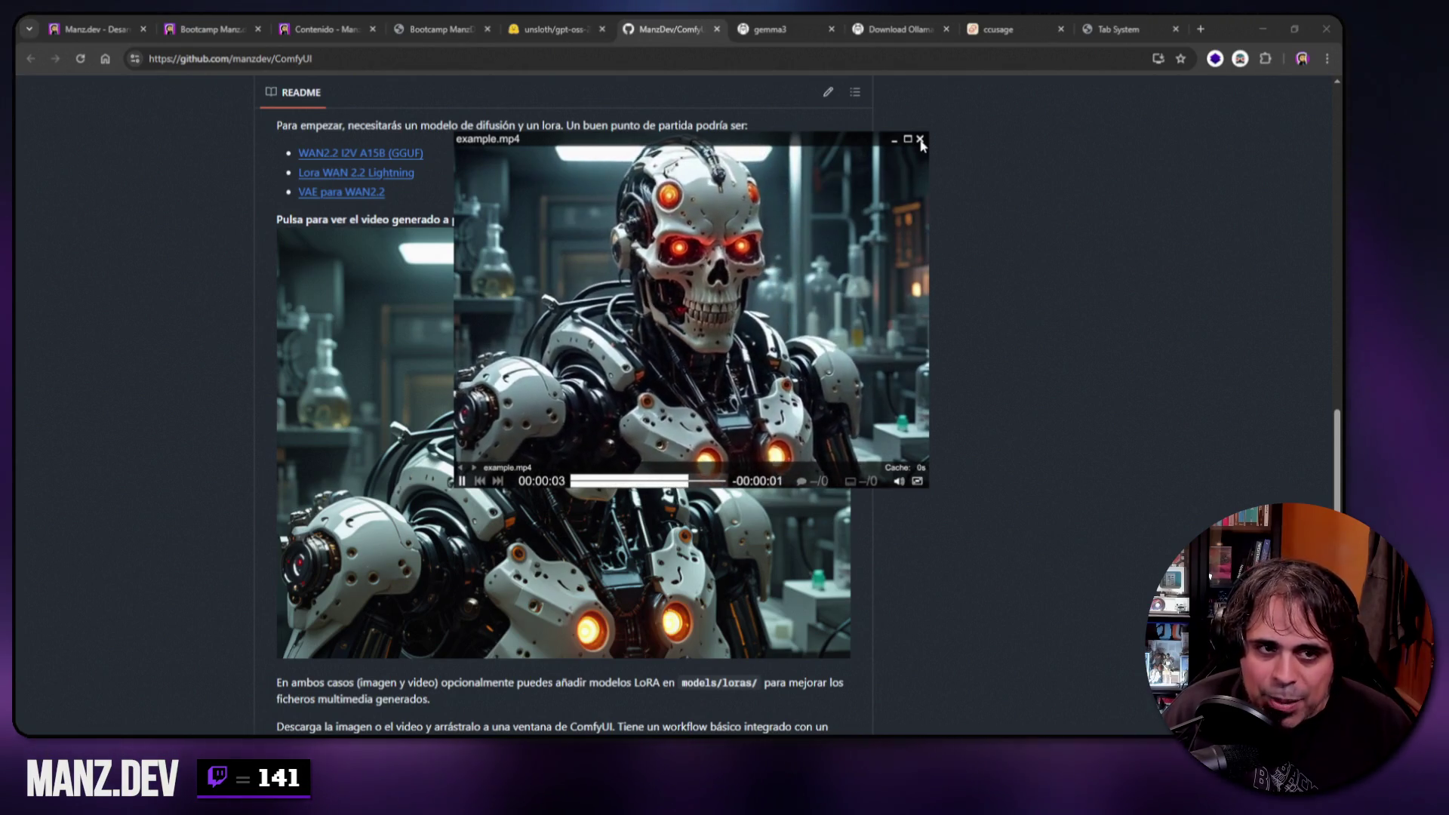
pyautogui.click(920, 140)
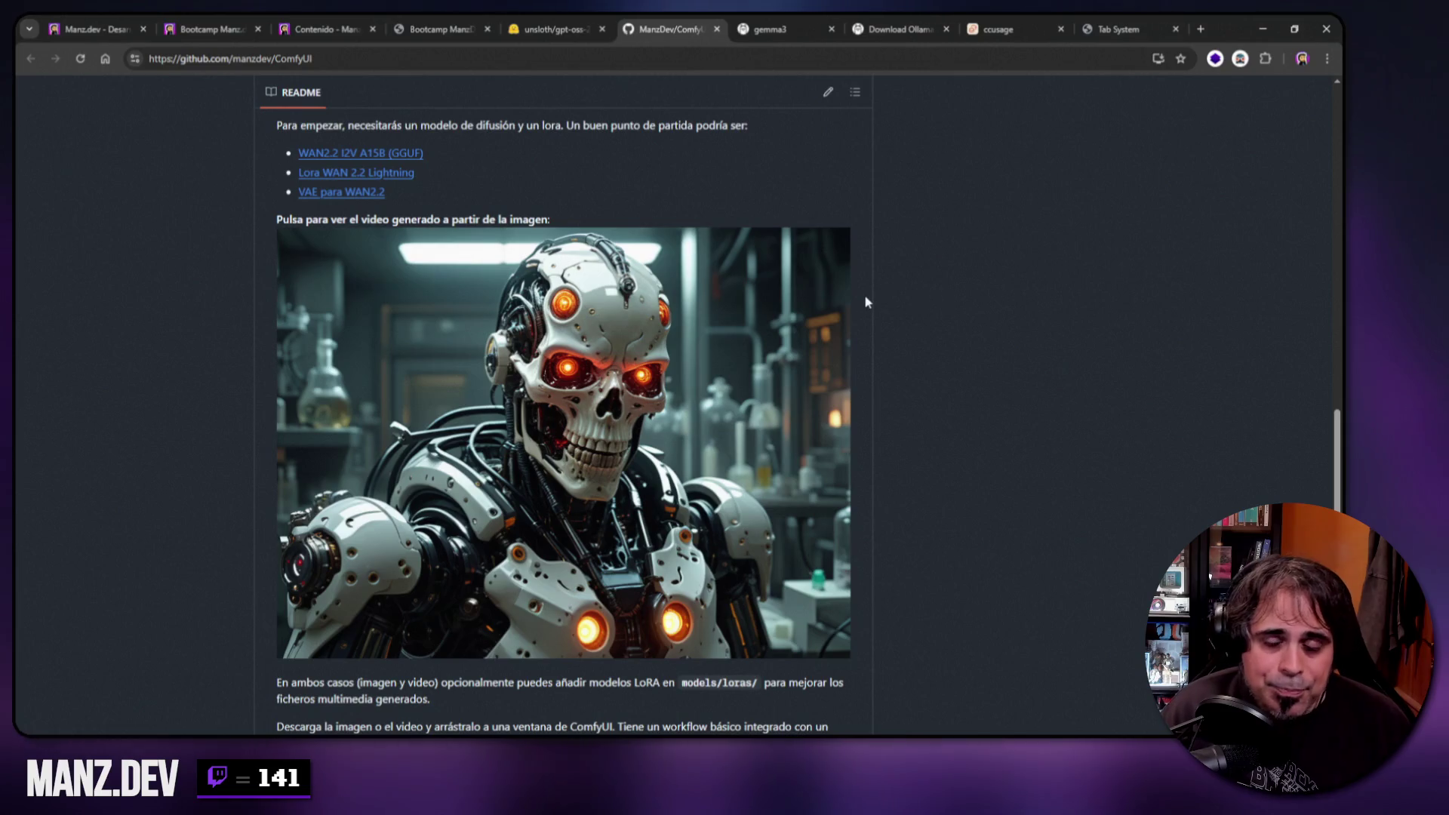
pyautogui.scroll(-5, 865, 300)
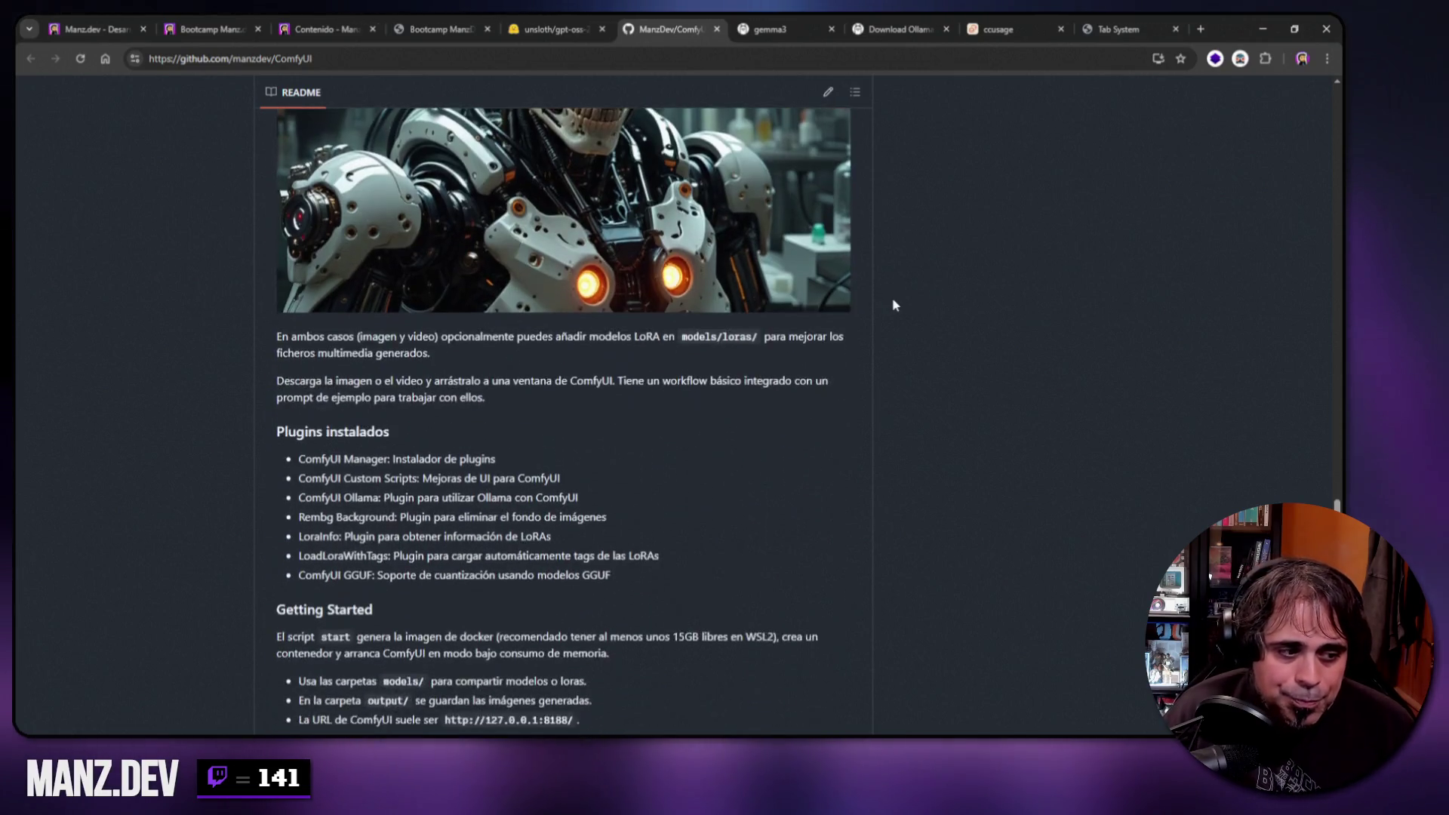
pyautogui.scroll(-2, 661, 407)
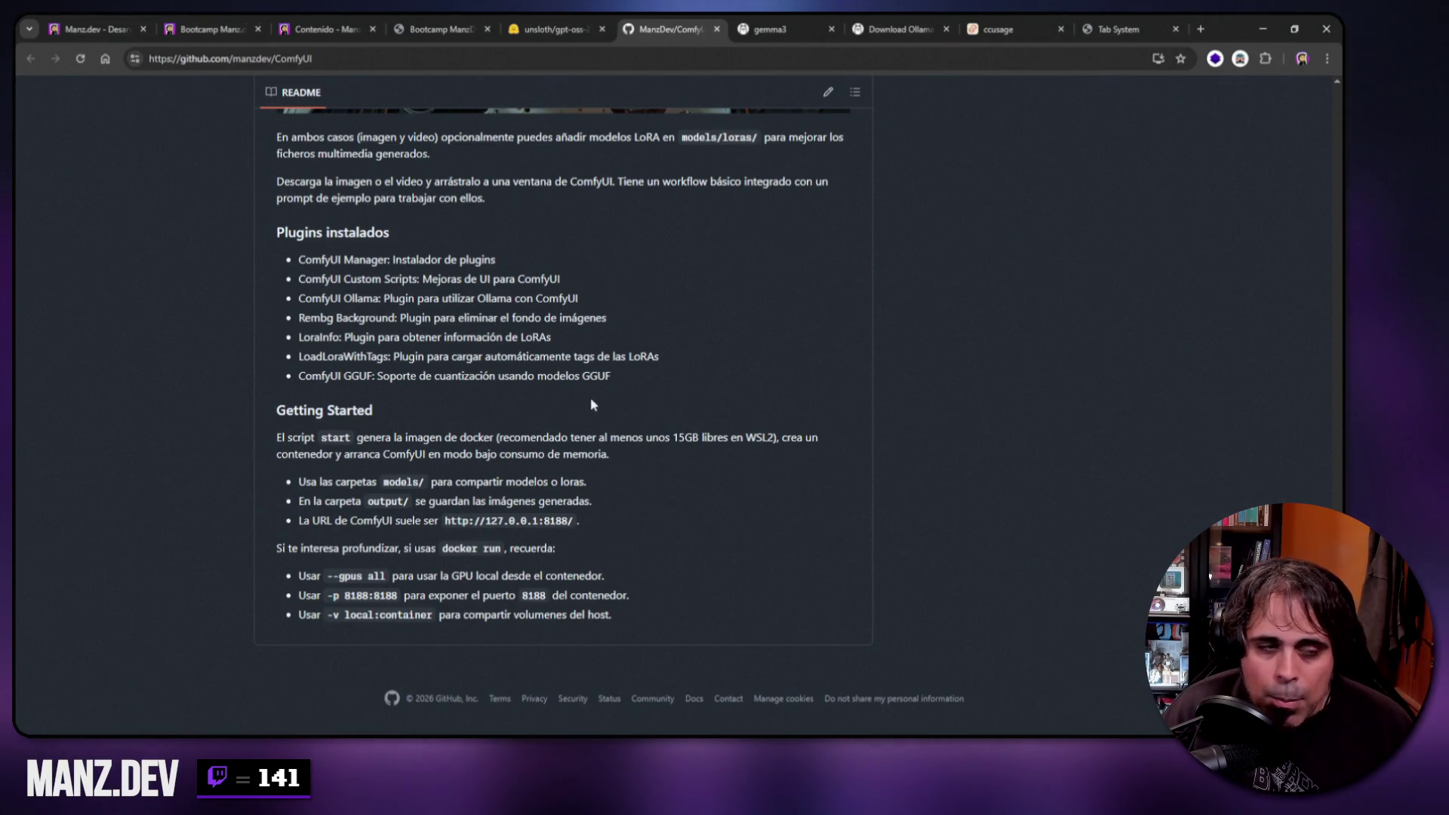
pyautogui.scroll(3, 597, 381)
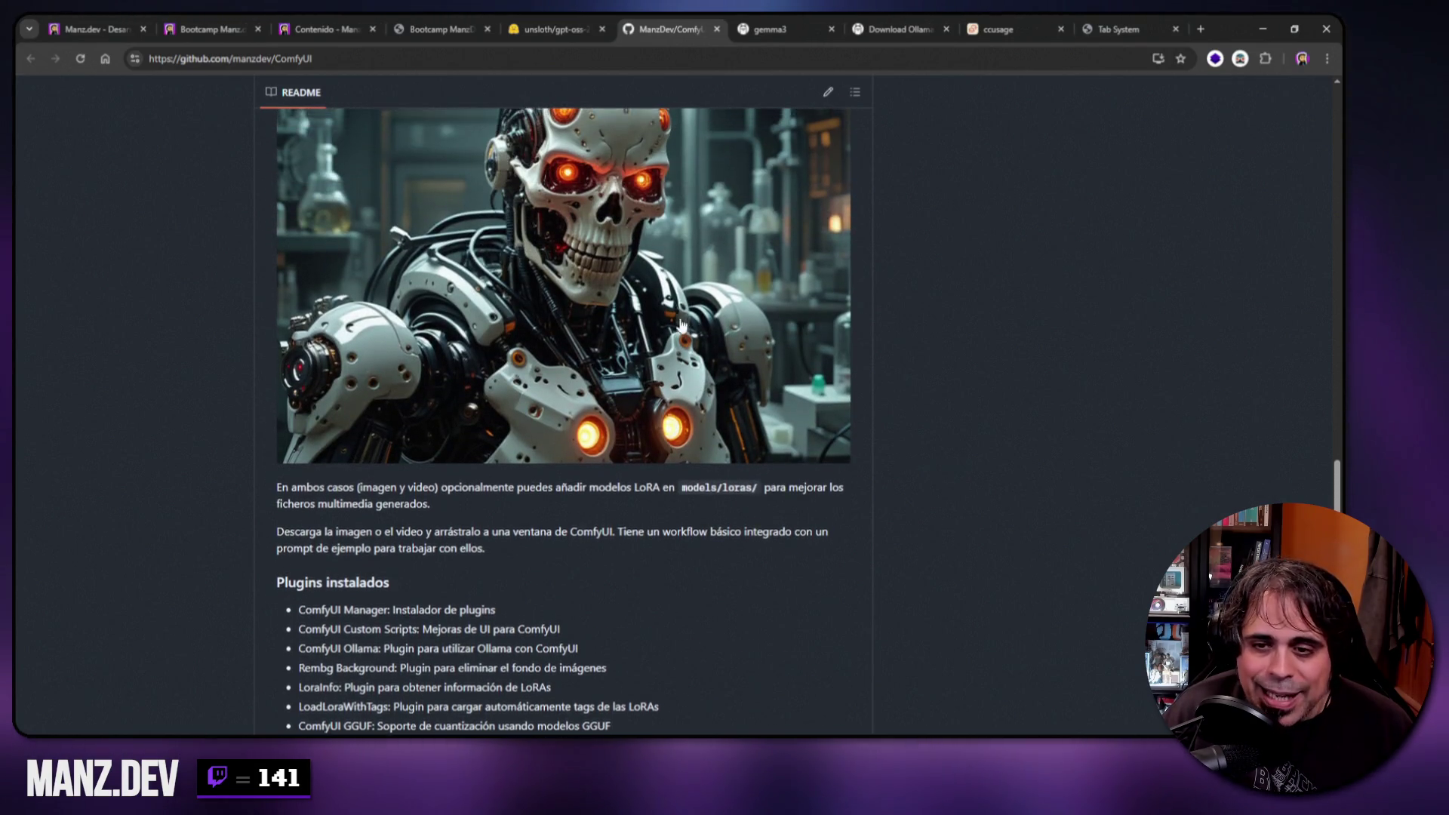
pyautogui.scroll(4, 573, 381)
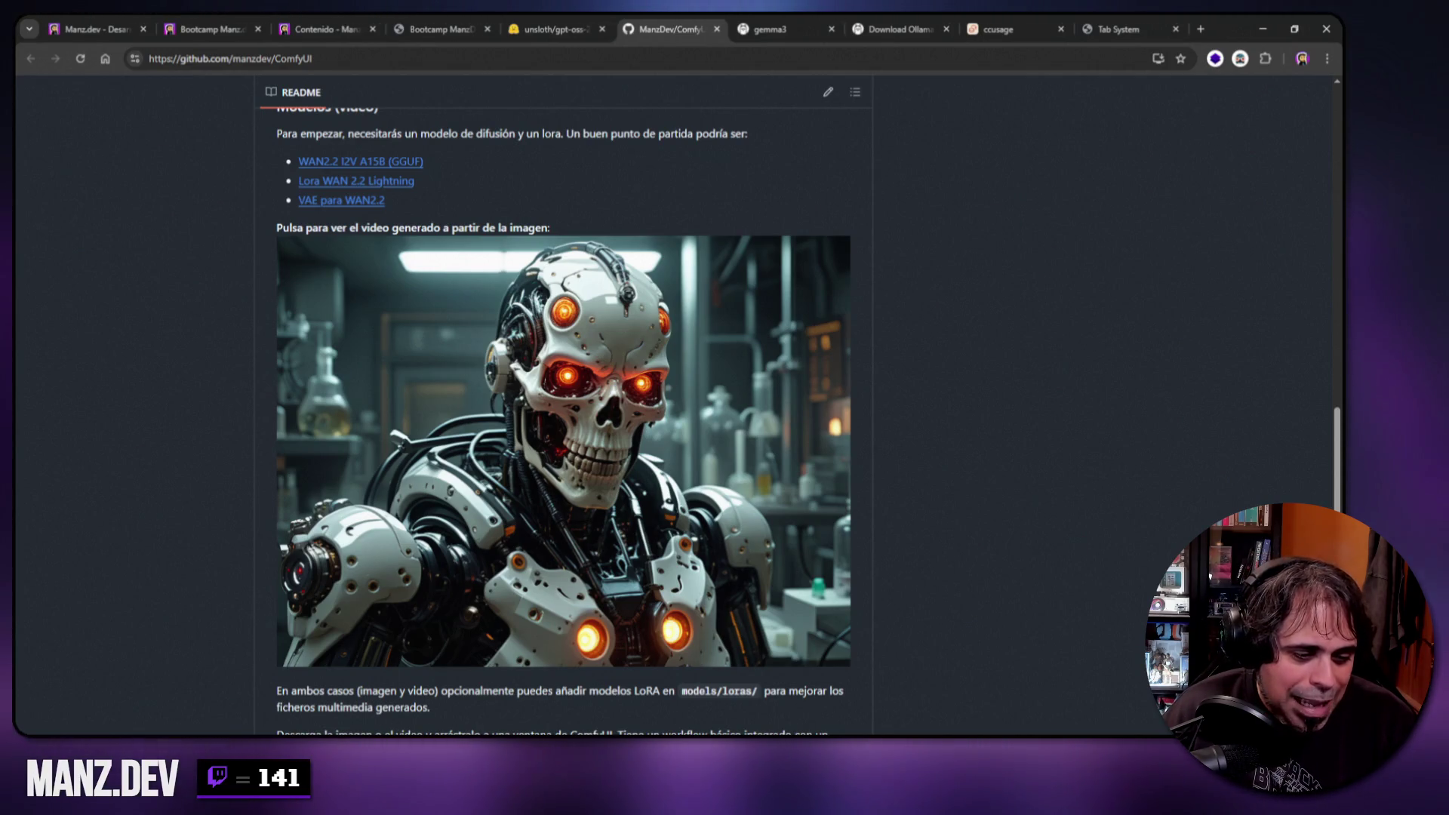
pyautogui.rightClick(508, 734)
pyautogui.click(468, 643)
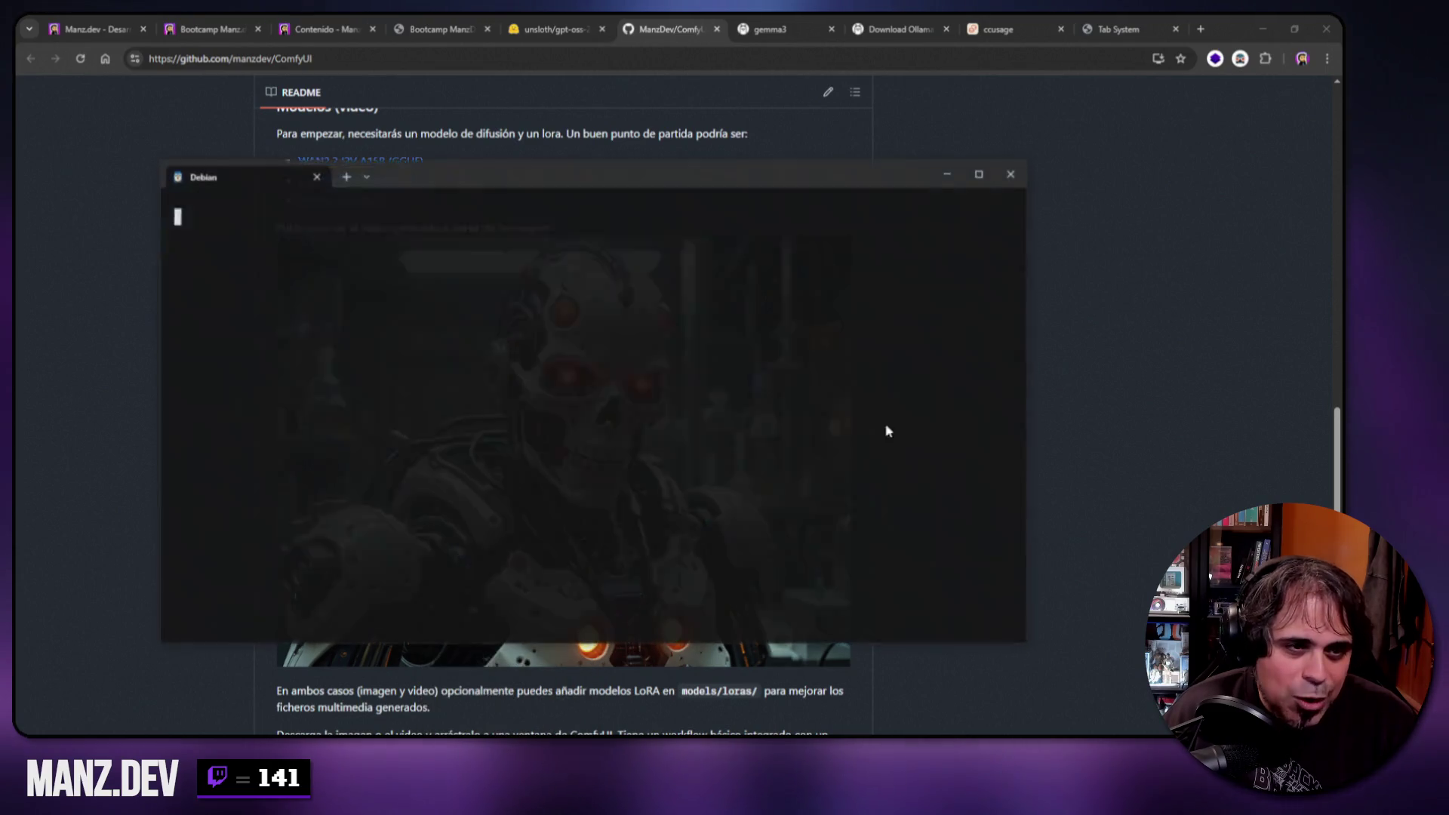
pyautogui.click(1073, 231)
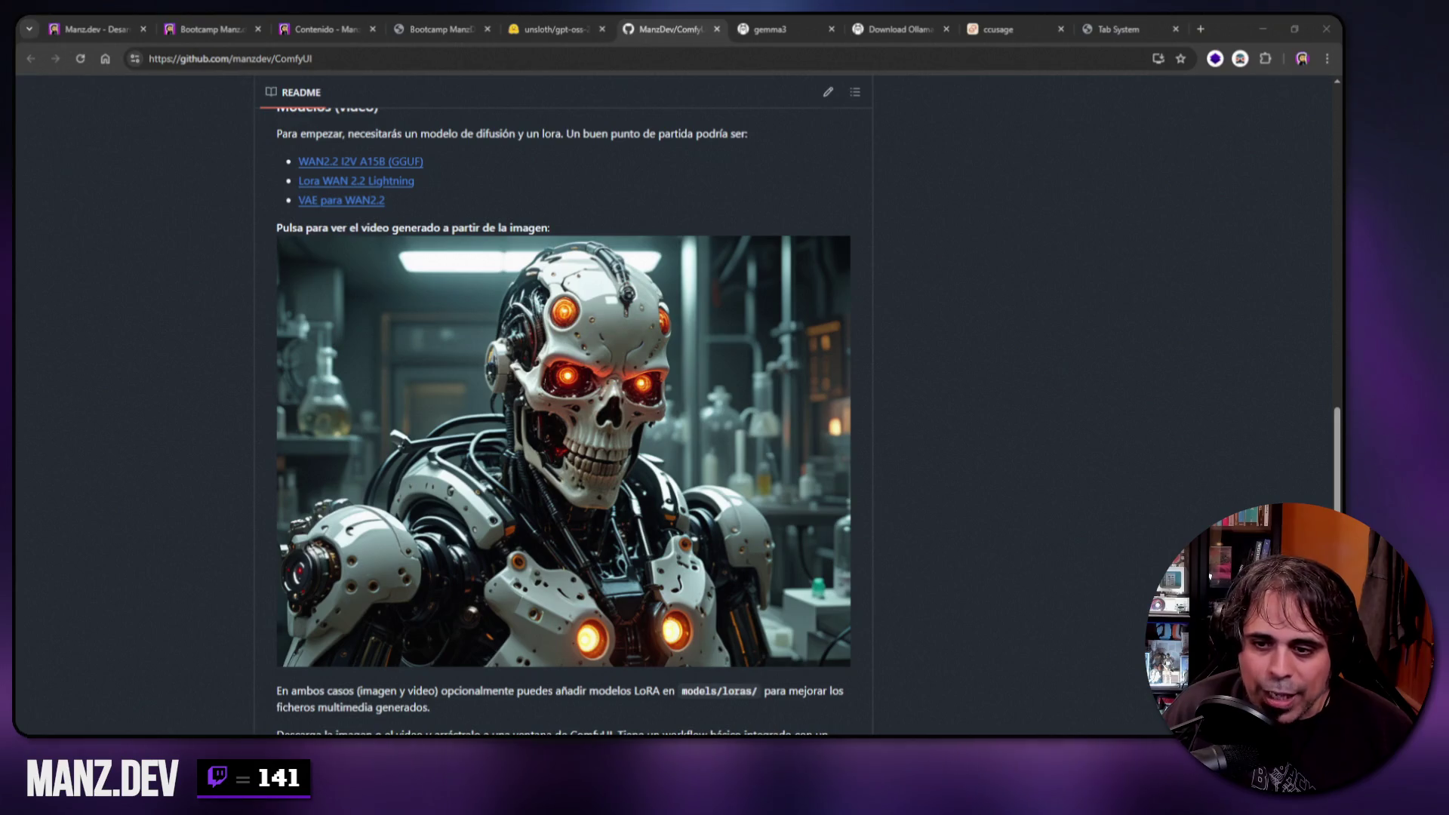
# Bring the Debian terminal running ./start in ~/fast-comfyui to the front to show the ComfyUI startup log
pyautogui.hotkey('alt', 'Tab')
pyautogui.scroll(6, 663, 388)
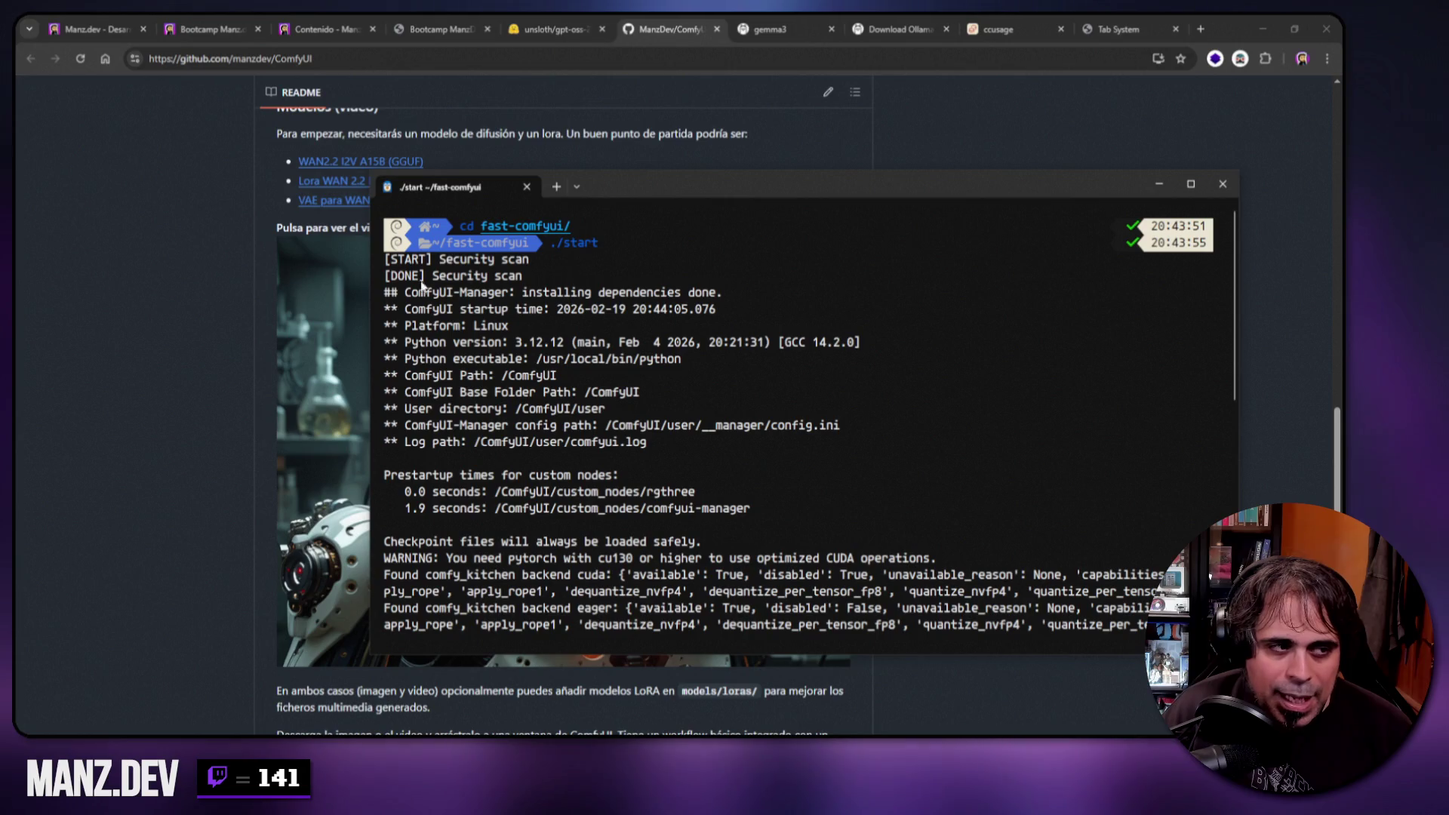
pyautogui.click(254, 280)
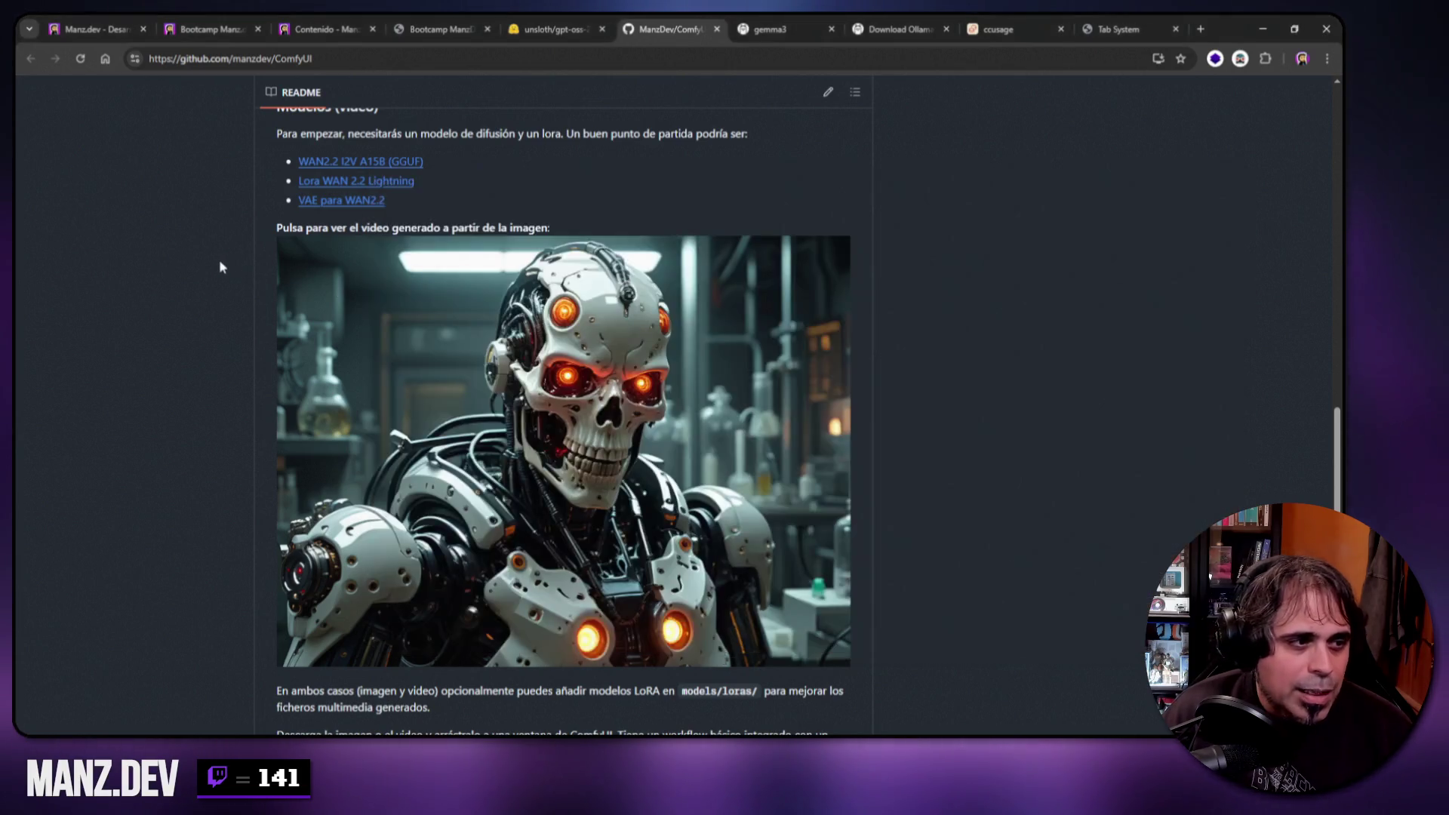
pyautogui.scroll(15, 219, 264)
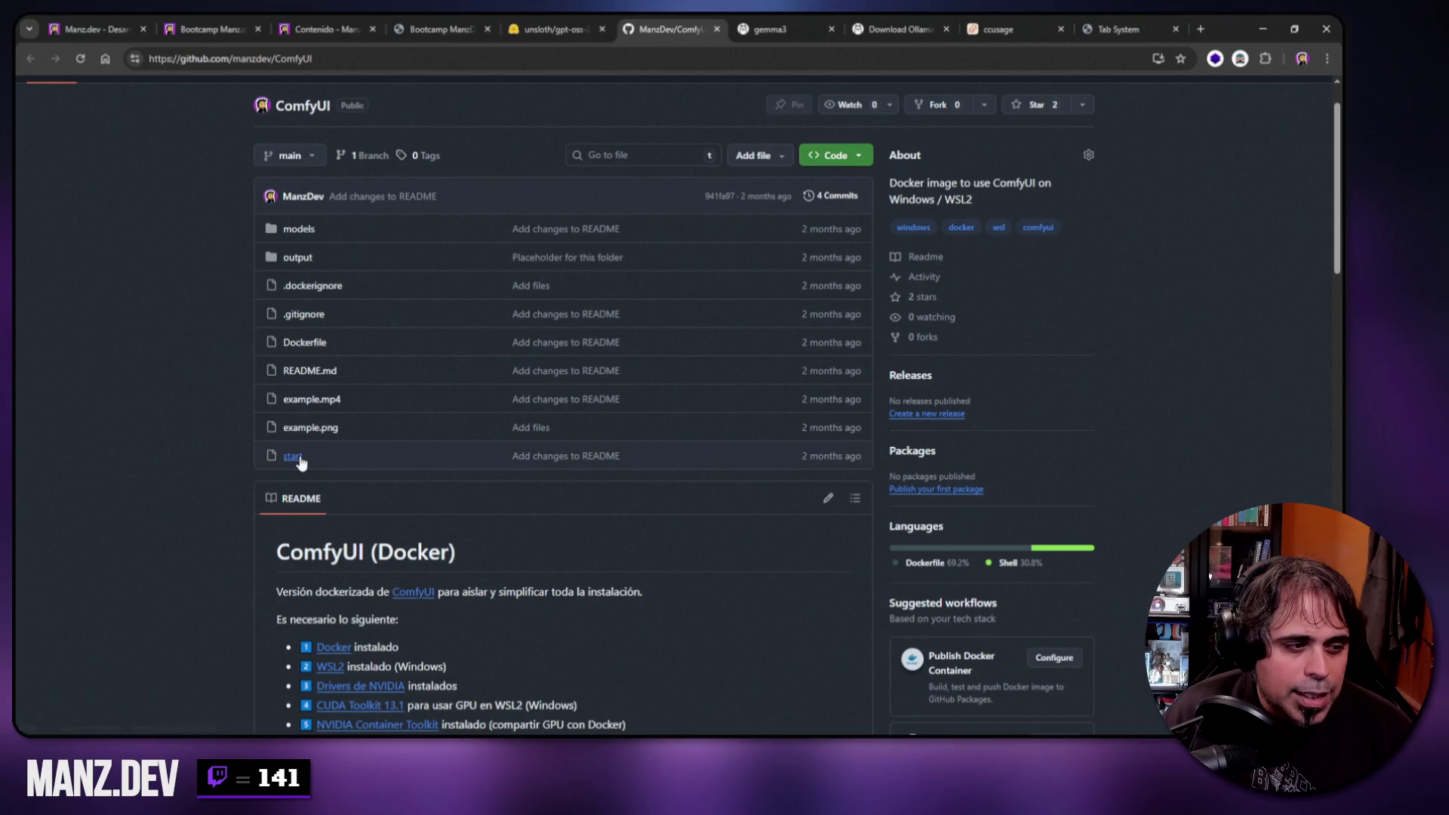
pyautogui.scroll(-7, 200, 423)
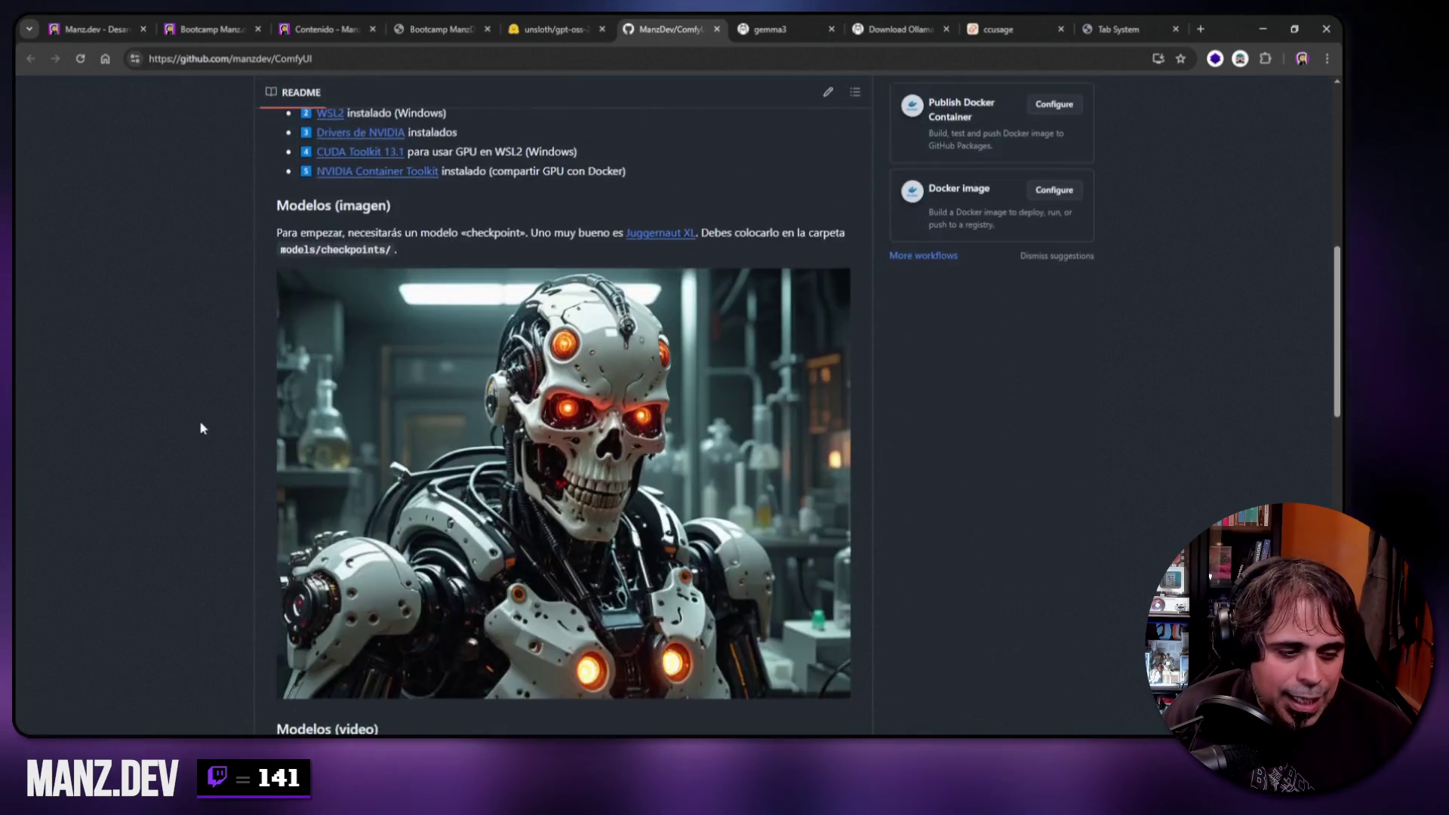
pyautogui.moveTo(507, 732)
pyautogui.click(705, 668)
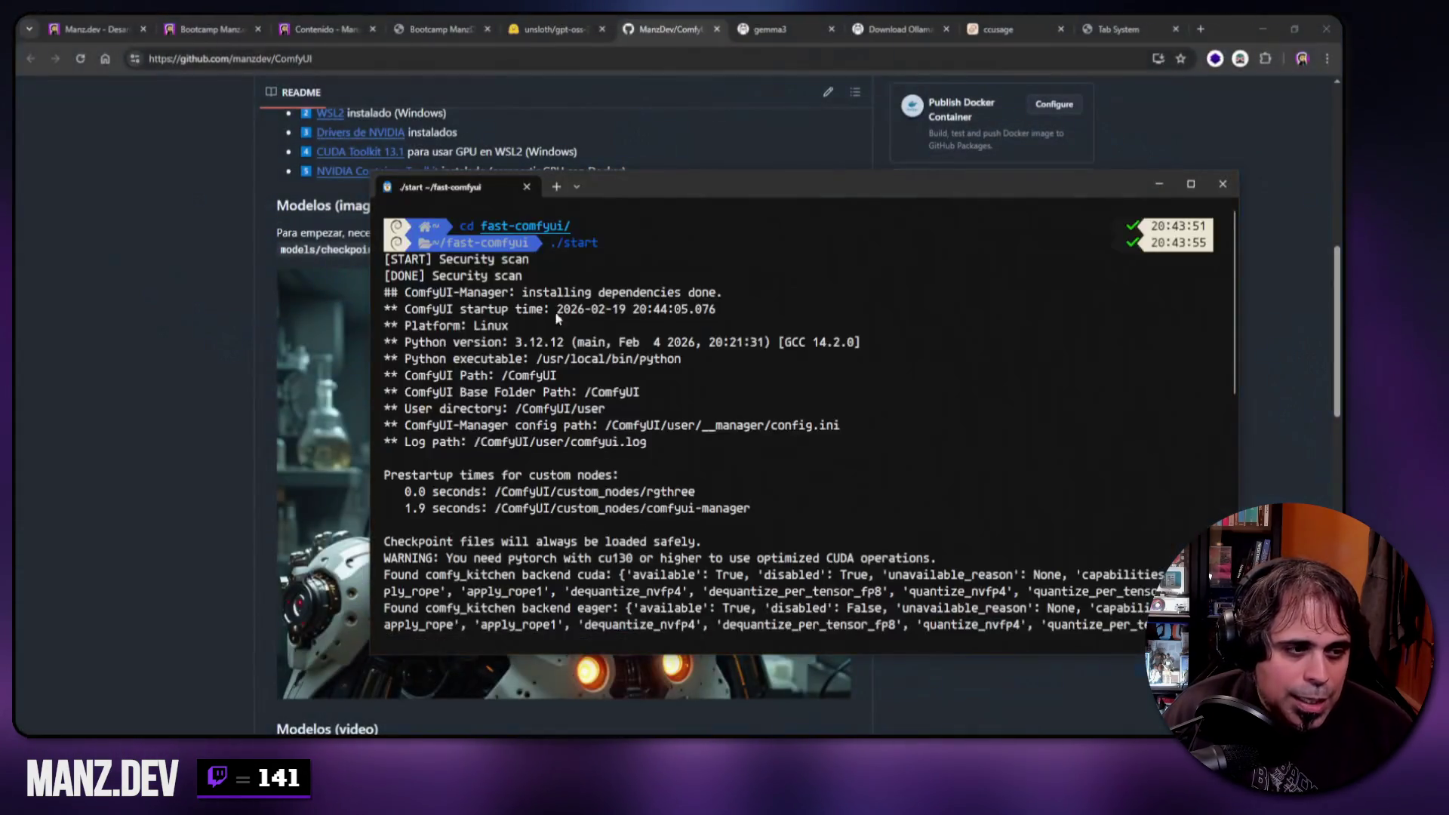